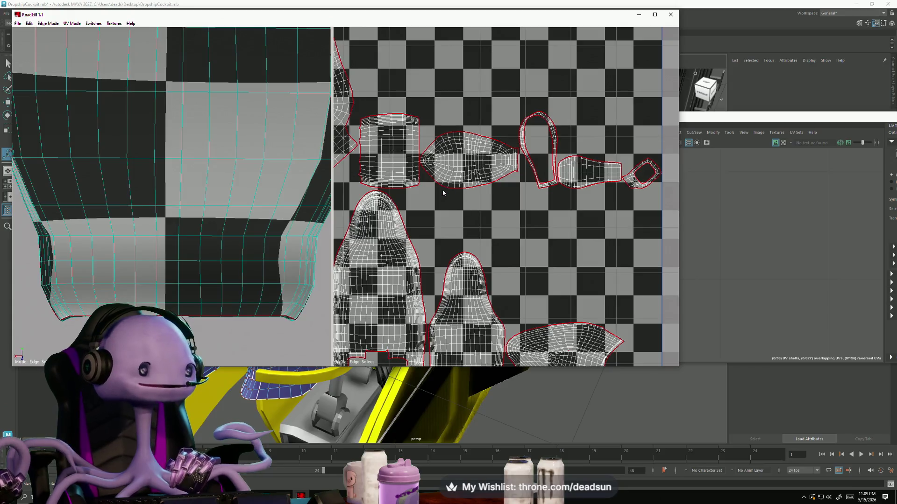
- Frame the UV shells and orbit the 3D view in on the seat frame opening
{"action": "right_click_drag", "start_coordinate": [424, 184], "coordinate": [567, 291], "text": "alt"}
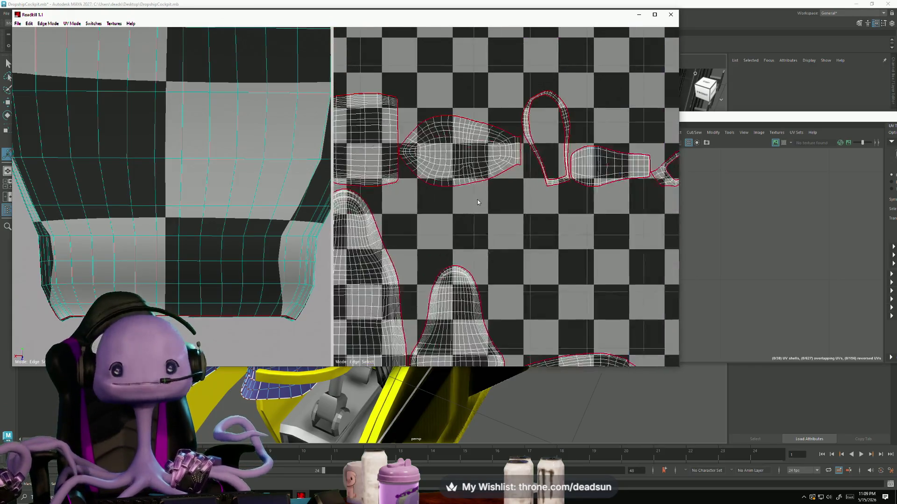
{"action": "scroll", "coordinate": [567, 292], "scroll_direction": "down", "scroll_amount": 3}
{"action": "scroll", "coordinate": [560, 295], "scroll_direction": "down", "scroll_amount": 2}
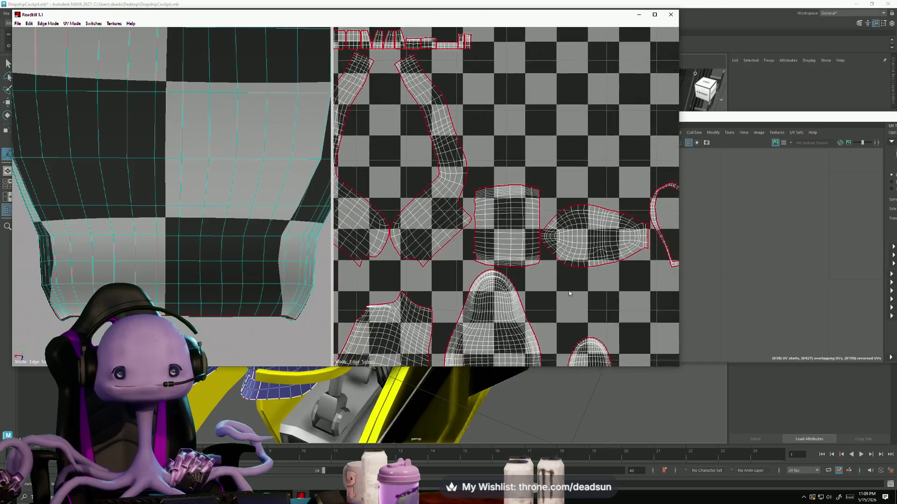
{"action": "scroll", "coordinate": [550, 303], "scroll_direction": "down", "scroll_amount": 2}
{"action": "middle_click_drag", "start_coordinate": [544, 308], "coordinate": [441, 242], "text": "alt"}
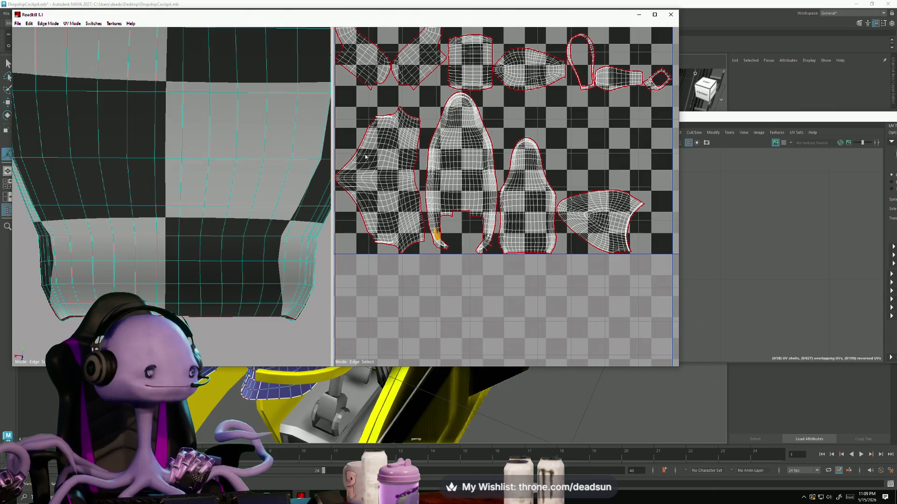
{"action": "scroll", "coordinate": [429, 166], "scroll_direction": "up", "scroll_amount": 1}
{"action": "mouse_move", "coordinate": [210, 211]}
{"action": "left_mouse_down", "text": "alt"}
{"action": "mouse_move", "coordinate": [184, 240]}
{"action": "mouse_move", "coordinate": [107, 195]}
{"action": "left_mouse_up", "text": "alt"}
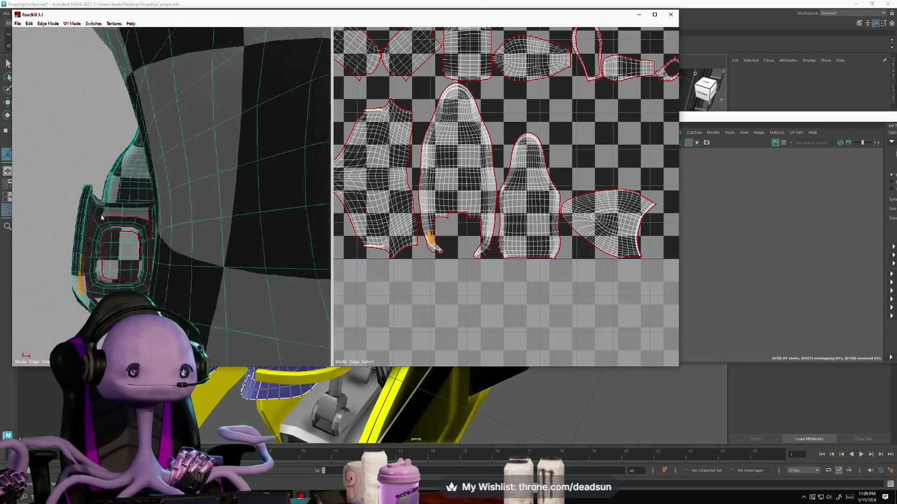
{"action": "mouse_move", "coordinate": [106, 194]}
{"action": "left_mouse_down", "text": "alt"}
{"action": "mouse_move", "coordinate": [101, 214]}
{"action": "mouse_move", "coordinate": [212, 221]}
{"action": "mouse_move", "coordinate": [170, 203]}
{"action": "left_mouse_up", "text": "alt"}
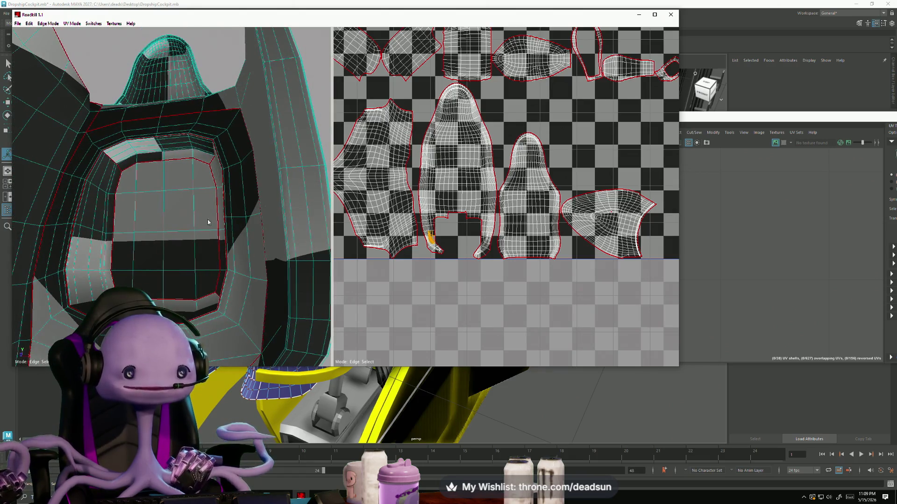
{"action": "scroll", "coordinate": [438, 187], "scroll_direction": "down", "scroll_amount": 2}
{"action": "scroll", "coordinate": [437, 186], "scroll_direction": "down", "scroll_amount": 2}
{"action": "scroll", "coordinate": [437, 186], "scroll_direction": "down", "scroll_amount": 2}
{"action": "scroll", "coordinate": [437, 186], "scroll_direction": "down", "scroll_amount": 1}
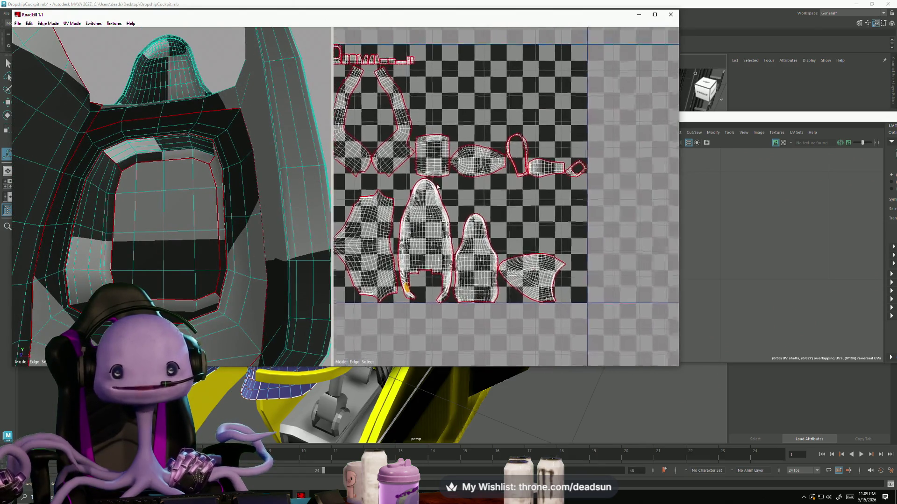
{"action": "scroll", "coordinate": [436, 187], "scroll_direction": "up", "scroll_amount": 2}
{"action": "scroll", "coordinate": [437, 182], "scroll_direction": "up", "scroll_amount": 2}
{"action": "scroll", "coordinate": [434, 175], "scroll_direction": "up", "scroll_amount": 1}
{"action": "scroll", "coordinate": [432, 167], "scroll_direction": "up", "scroll_amount": 2}
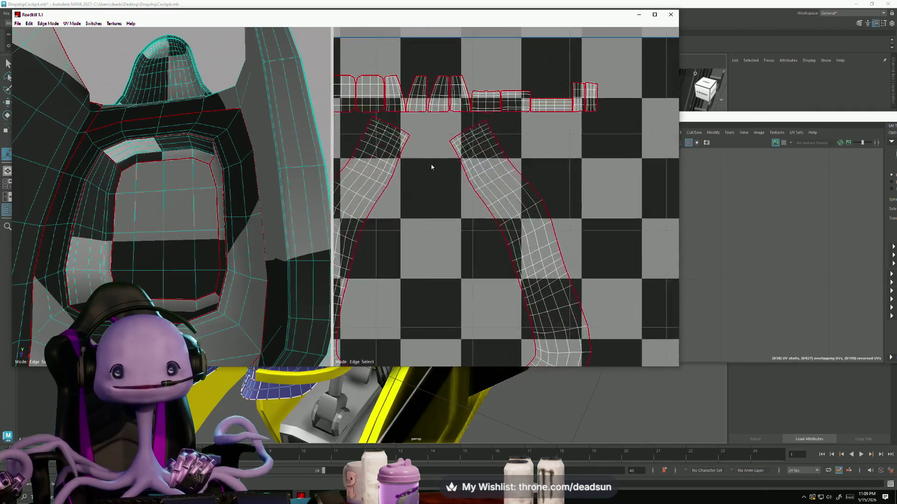
{"action": "middle_click_drag", "start_coordinate": [432, 167], "coordinate": [486, 216]}
{"action": "scroll", "coordinate": [464, 210], "scroll_direction": "up", "scroll_amount": 2}
{"action": "scroll", "coordinate": [438, 148], "scroll_direction": "up", "scroll_amount": 1}
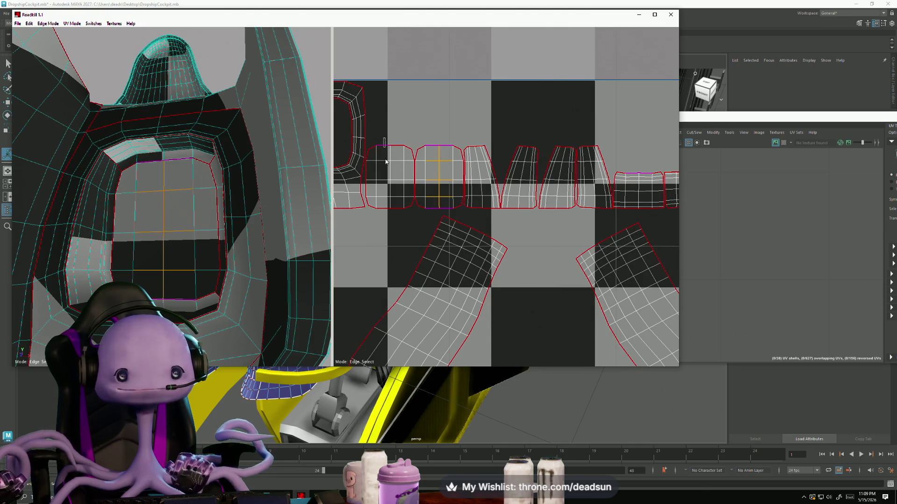
- Cut the marked edges of the inner panels into seams and unfold them into flat shells
{"action": "key", "text": "c"}
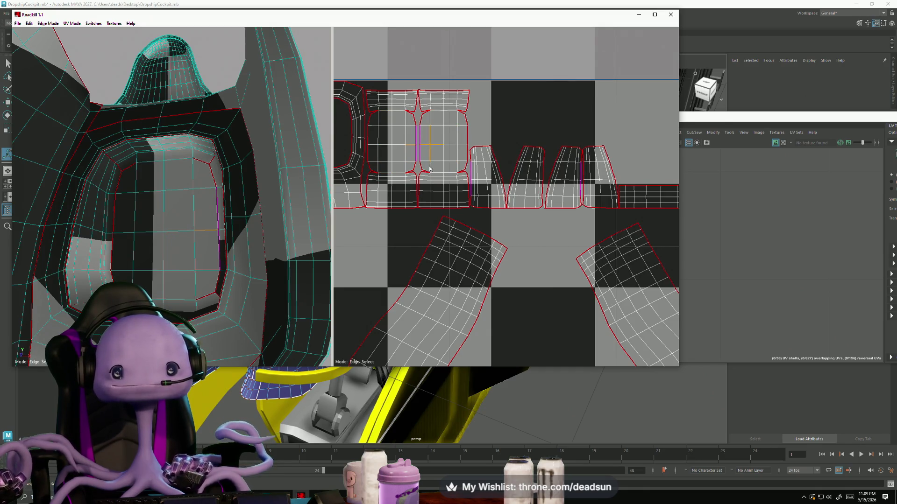
{"action": "key", "text": "c"}
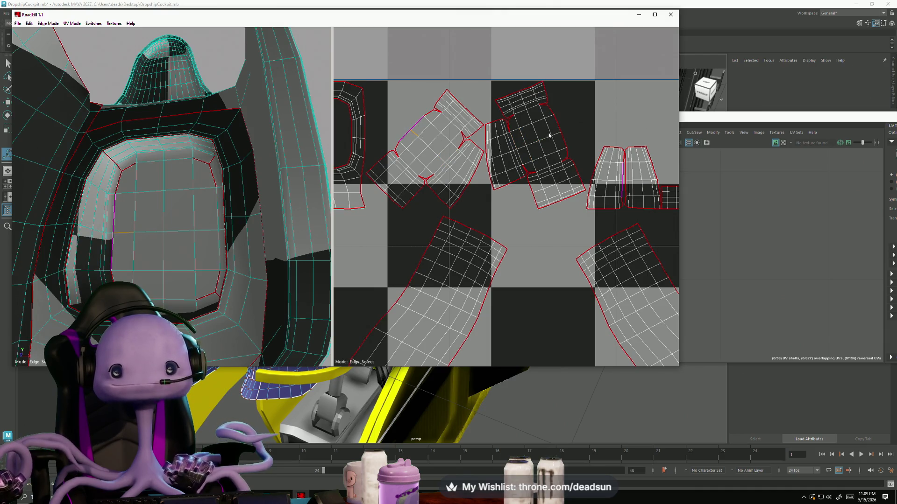
{"action": "key", "text": "c"}
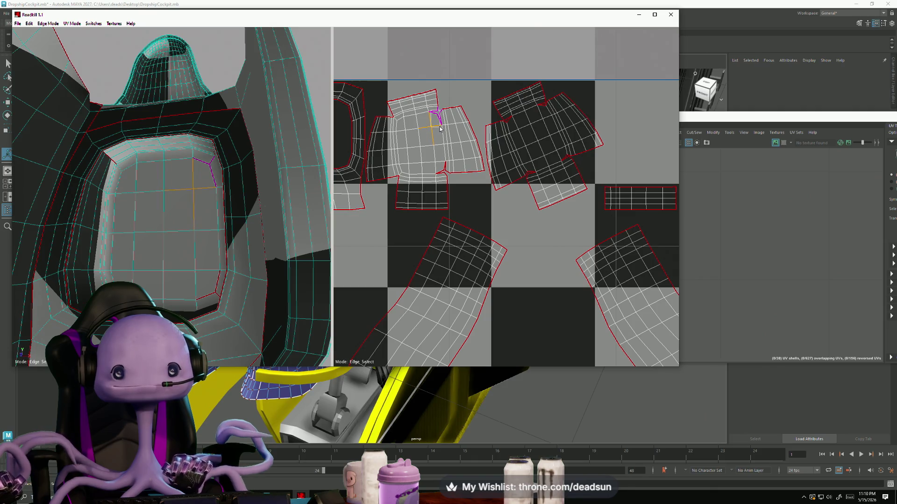
{"action": "key", "text": "c"}
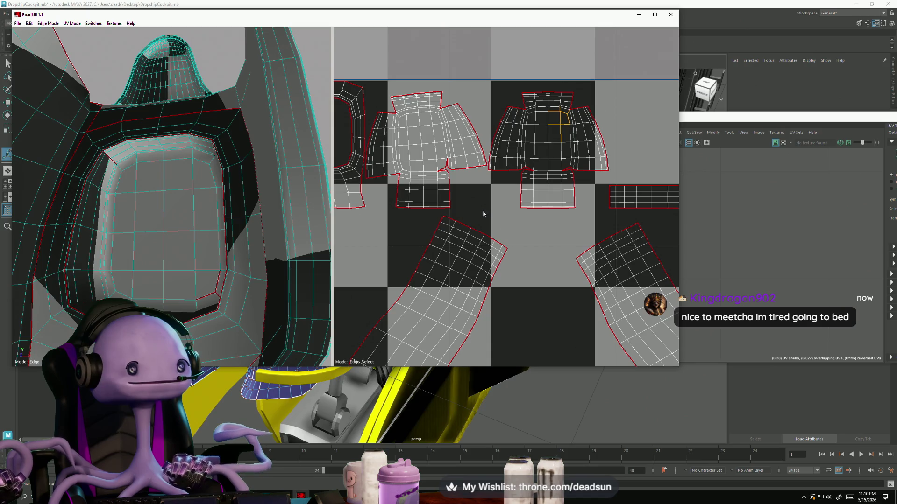
- Mark three more edges on the inner panel shell as the next seam selection
{"action": "left_click", "coordinate": [534, 172]}
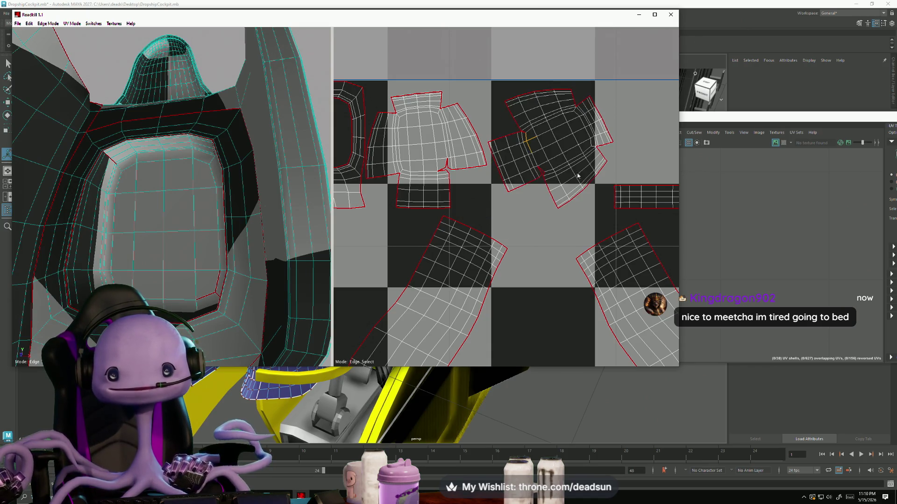
{"action": "left_click", "coordinate": [547, 175]}
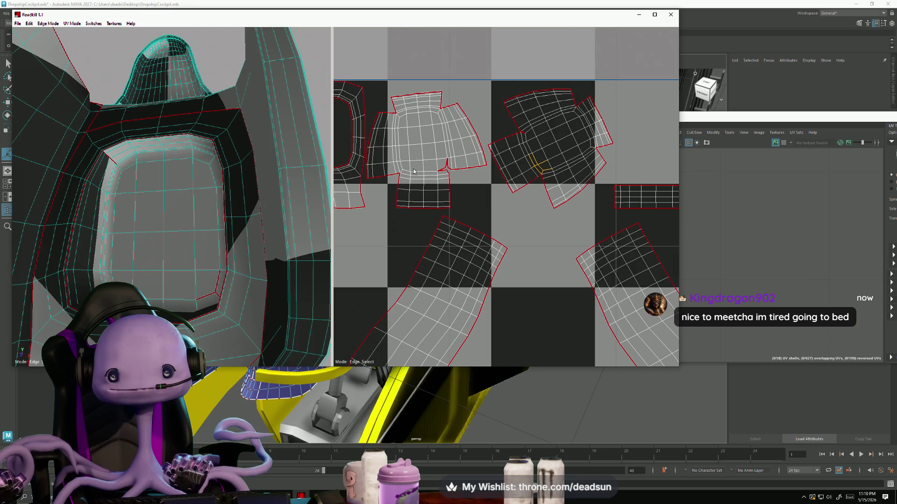
{"action": "left_click", "coordinate": [447, 169]}
{"action": "scroll", "coordinate": [431, 216], "scroll_direction": "down", "scroll_amount": 3}
{"action": "scroll", "coordinate": [475, 243], "scroll_direction": "down", "scroll_amount": 3}
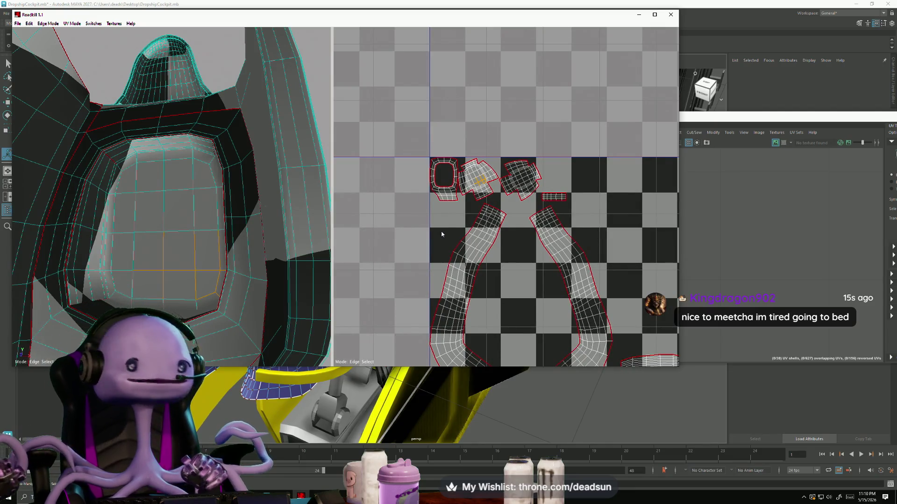
{"action": "key", "text": "alt+Tab"}
- Switch to the UFOPROPS Maya scene and tumble around the farm, cow and UFO beam
{"action": "left_click", "coordinate": [440, 247]}
{"action": "scroll", "coordinate": [421, 175], "scroll_direction": "up", "scroll_amount": 2}
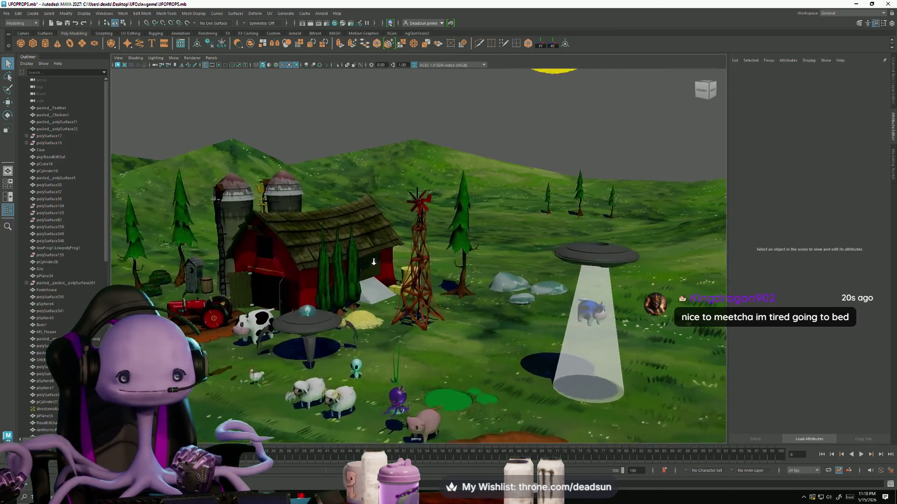
{"action": "scroll", "coordinate": [421, 140], "scroll_direction": "up", "scroll_amount": 3}
{"action": "scroll", "coordinate": [415, 113], "scroll_direction": "up", "scroll_amount": 3}
{"action": "left_click_drag", "start_coordinate": [415, 113], "coordinate": [455, 182], "text": "alt"}
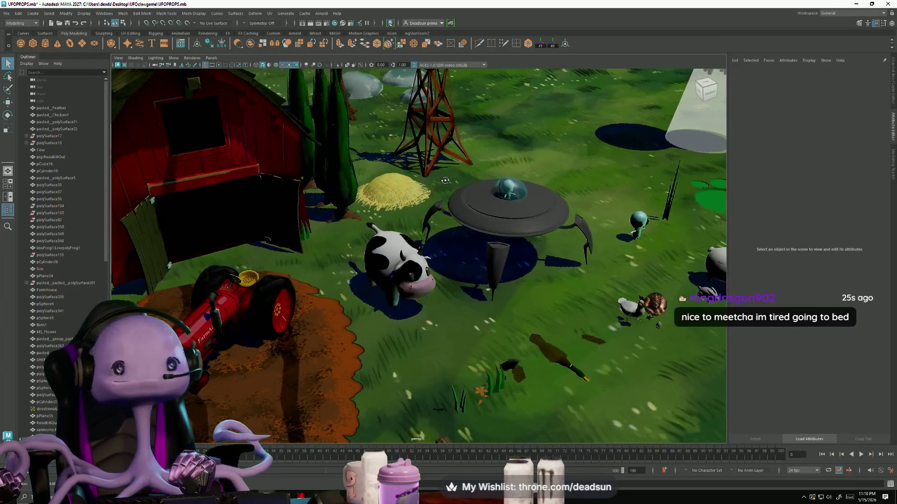
{"action": "left_click_drag", "start_coordinate": [411, 177], "coordinate": [431, 177], "text": "alt"}
{"action": "scroll", "coordinate": [431, 177], "scroll_direction": "down", "scroll_amount": 3}
{"action": "scroll", "coordinate": [424, 189], "scroll_direction": "down", "scroll_amount": 3}
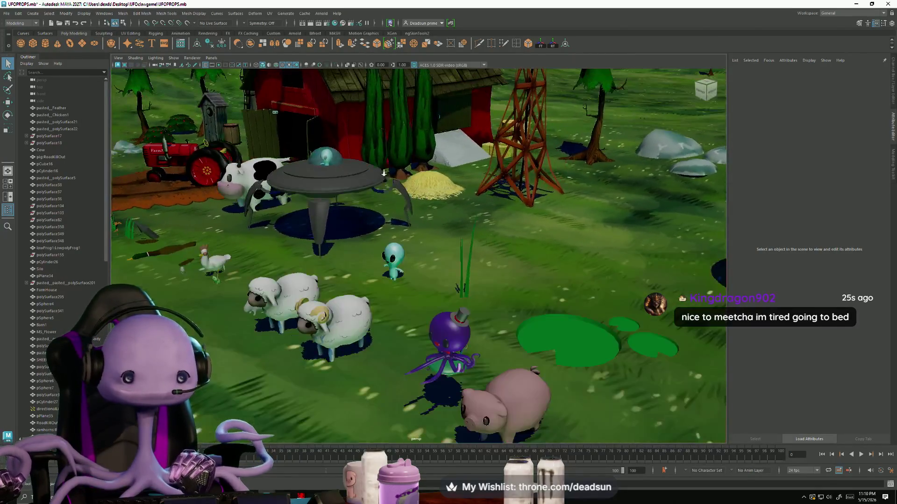
{"action": "scroll", "coordinate": [417, 207], "scroll_direction": "down", "scroll_amount": 3}
{"action": "scroll", "coordinate": [412, 219], "scroll_direction": "up", "scroll_amount": 1}
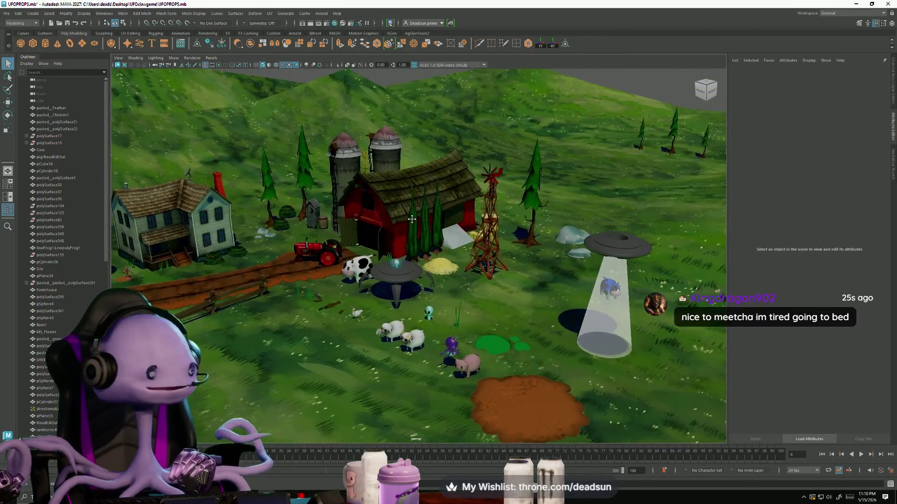
{"action": "left_click_drag", "start_coordinate": [412, 219], "coordinate": [339, 204], "text": "alt"}
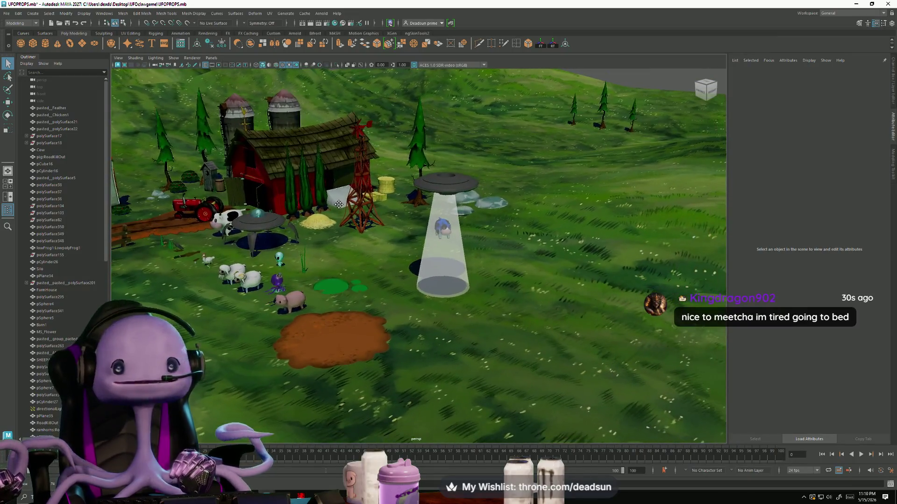
{"action": "middle_click_drag", "start_coordinate": [339, 204], "coordinate": [390, 221], "text": "alt"}
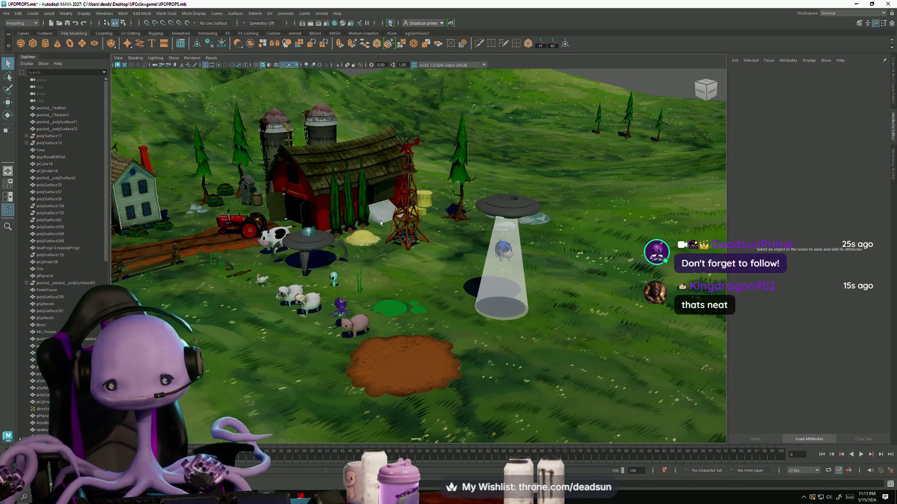
- Briefly review the farm view, dismiss the window switcher, then return to RoadKill
{"action": "key", "text": "alt+Tab"}
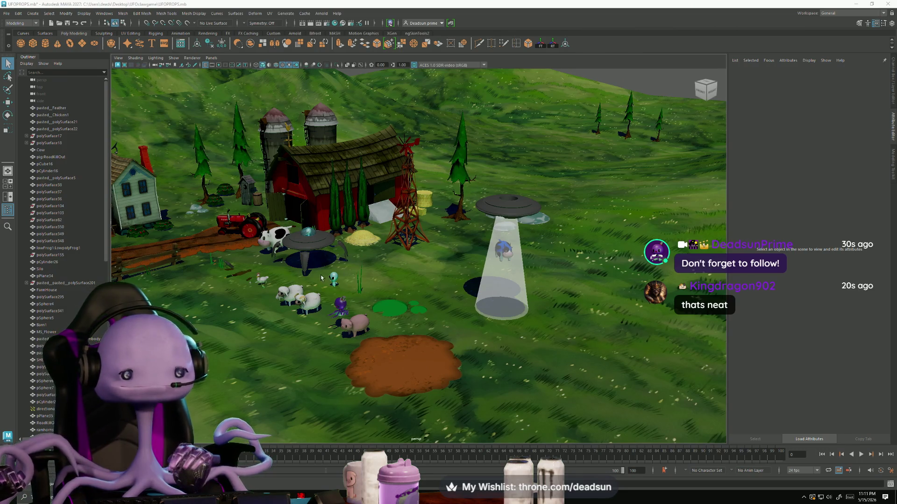
{"action": "left_click_drag", "start_coordinate": [321, 278], "coordinate": [345, 262], "text": "alt"}
{"action": "key", "text": "alt+Tab"}
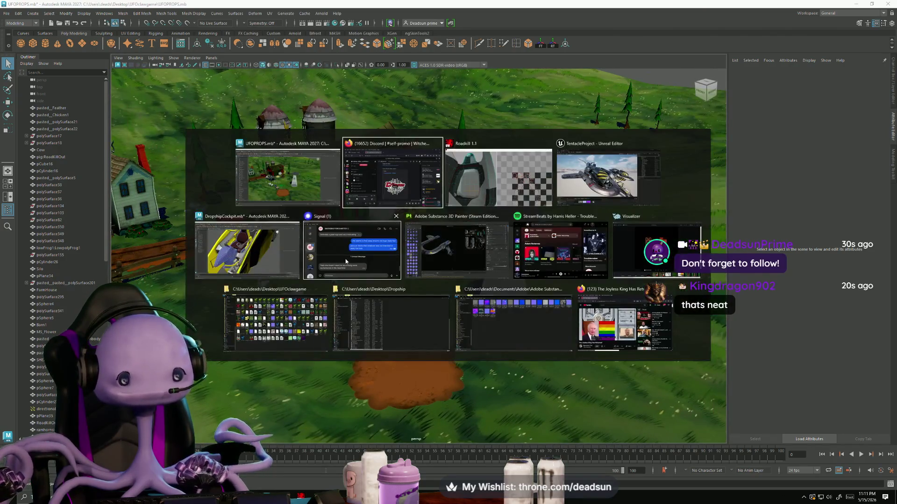
{"action": "key", "text": "Escape"}
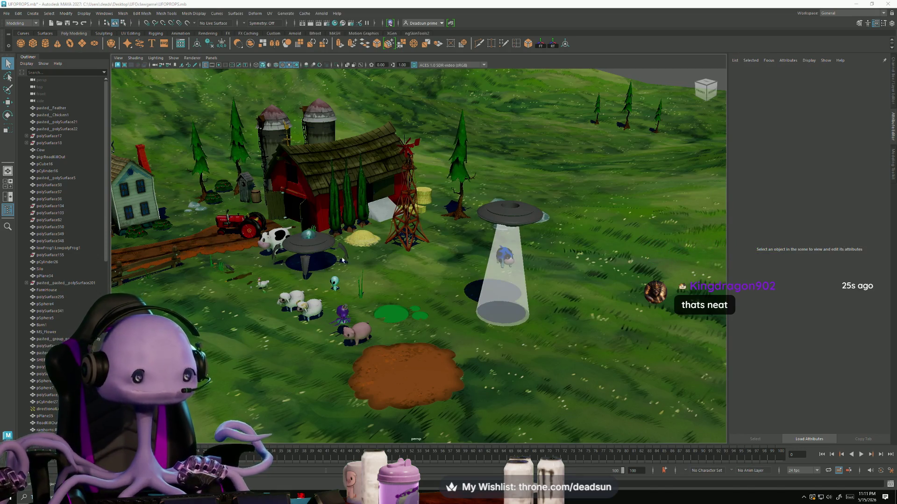
{"action": "key", "text": "alt+Tab"}
{"action": "key", "text": "alt+Tab"}
{"action": "key", "text": "alt+Tab"}
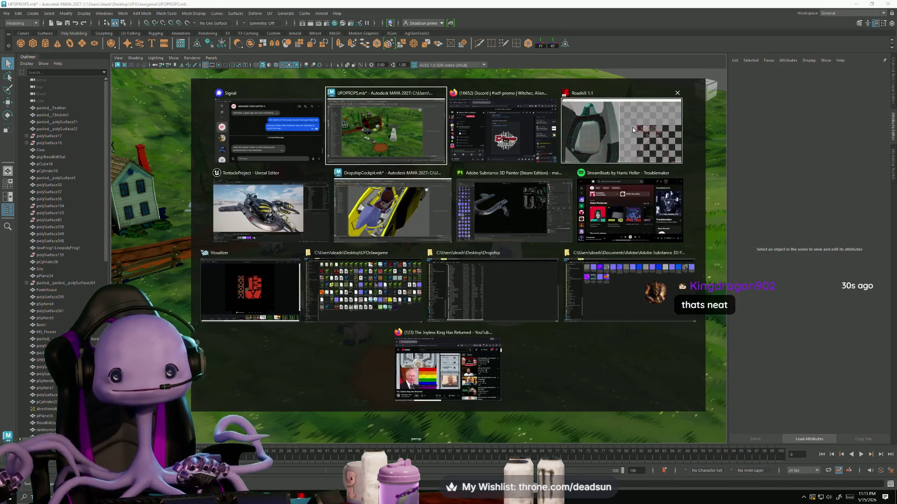
{"action": "scroll", "coordinate": [535, 187], "scroll_direction": "down", "scroll_amount": 3}
{"action": "scroll", "coordinate": [426, 254], "scroll_direction": "down", "scroll_amount": 2}
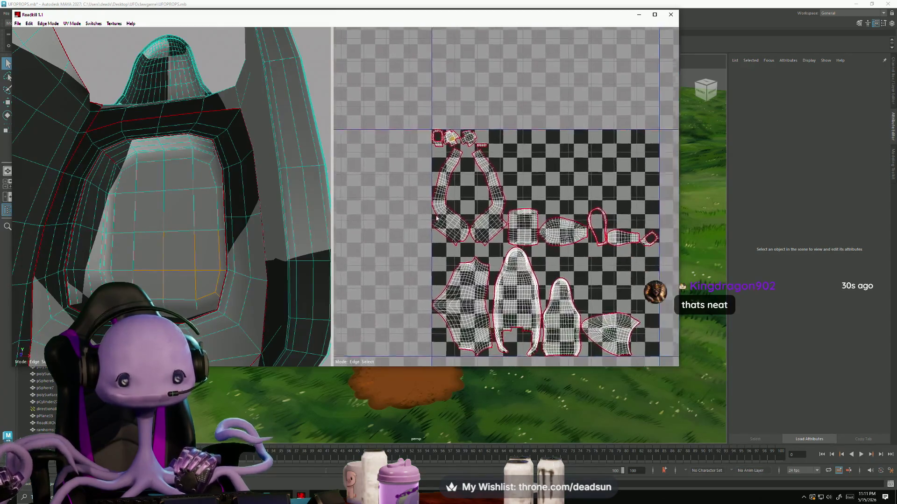
{"action": "scroll", "coordinate": [242, 267], "scroll_direction": "down", "scroll_amount": 2}
{"action": "scroll", "coordinate": [243, 268], "scroll_direction": "down", "scroll_amount": 2}
{"action": "scroll", "coordinate": [449, 265], "scroll_direction": "up", "scroll_amount": 2}
{"action": "scroll", "coordinate": [449, 265], "scroll_direction": "up", "scroll_amount": 2}
{"action": "scroll", "coordinate": [449, 265], "scroll_direction": "up", "scroll_amount": 2}
{"action": "scroll", "coordinate": [449, 266], "scroll_direction": "up", "scroll_amount": 2}
{"action": "scroll", "coordinate": [421, 225], "scroll_direction": "down", "scroll_amount": 3}
{"action": "scroll", "coordinate": [387, 179], "scroll_direction": "up", "scroll_amount": 1}
{"action": "scroll", "coordinate": [387, 178], "scroll_direction": "up", "scroll_amount": 1}
{"action": "scroll", "coordinate": [400, 178], "scroll_direction": "up", "scroll_amount": 1}
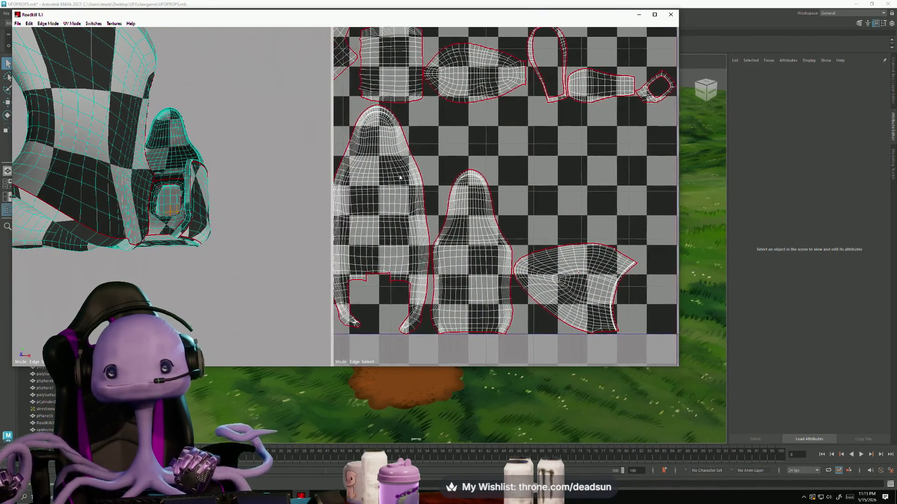
- Pan around the seat UV layout and select the small trim strip shell
{"action": "mouse_move", "coordinate": [399, 177]}
{"action": "middle_mouse_down"}
{"action": "mouse_move", "coordinate": [427, 172]}
{"action": "mouse_move", "coordinate": [344, 303]}
{"action": "middle_mouse_up"}
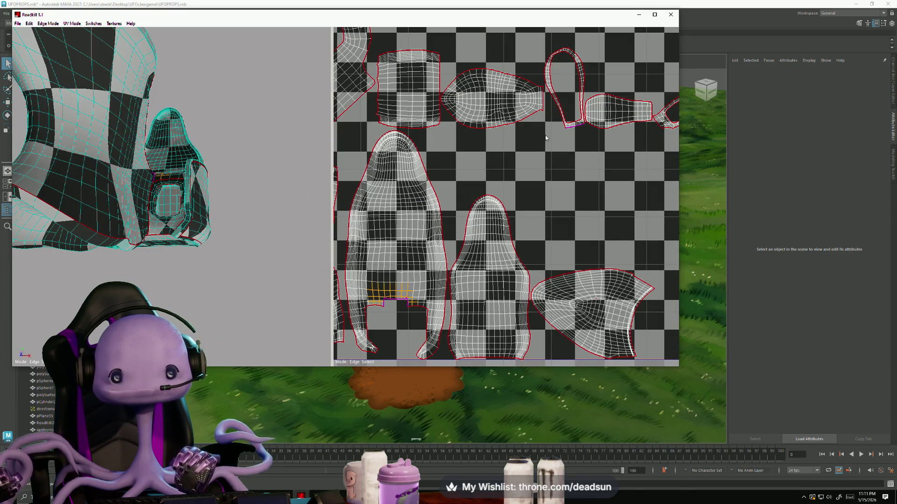
{"action": "scroll", "coordinate": [500, 182], "scroll_direction": "up", "scroll_amount": 1}
{"action": "scroll", "coordinate": [500, 182], "scroll_direction": "down", "scroll_amount": 3}
{"action": "scroll", "coordinate": [499, 182], "scroll_direction": "up", "scroll_amount": 1}
{"action": "scroll", "coordinate": [474, 185], "scroll_direction": "down", "scroll_amount": 1}
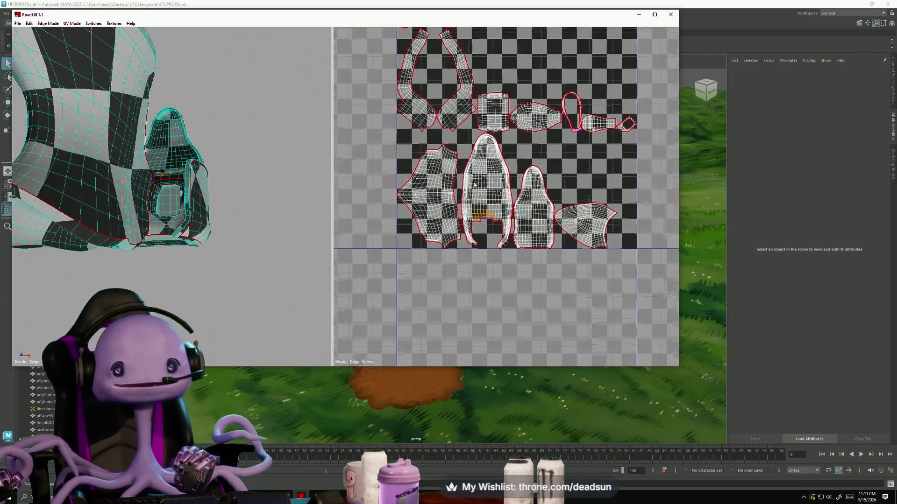
{"action": "scroll", "coordinate": [474, 184], "scroll_direction": "down", "scroll_amount": 2}
{"action": "scroll", "coordinate": [485, 271], "scroll_direction": "up", "scroll_amount": 3}
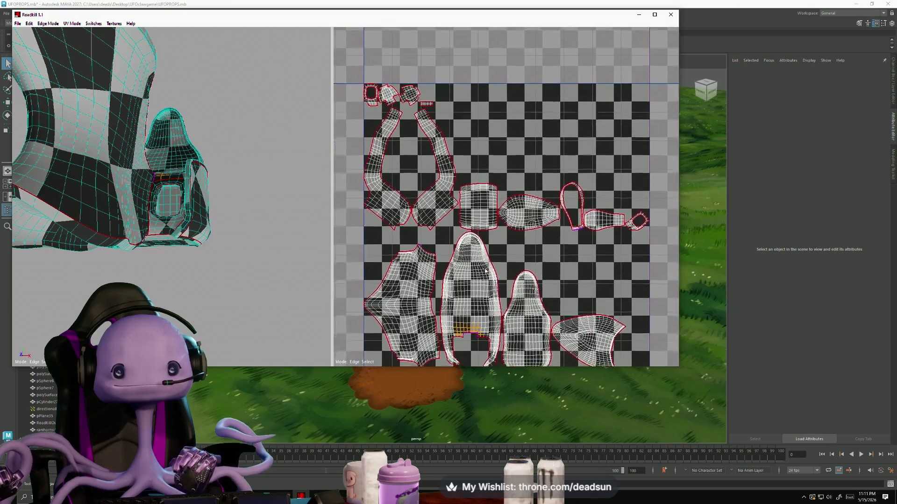
{"action": "middle_click_drag", "start_coordinate": [487, 271], "coordinate": [487, 262], "text": "alt"}
{"action": "scroll", "coordinate": [425, 79], "scroll_direction": "up", "scroll_amount": 3}
{"action": "middle_click_drag", "start_coordinate": [423, 84], "coordinate": [502, 255], "text": "alt"}
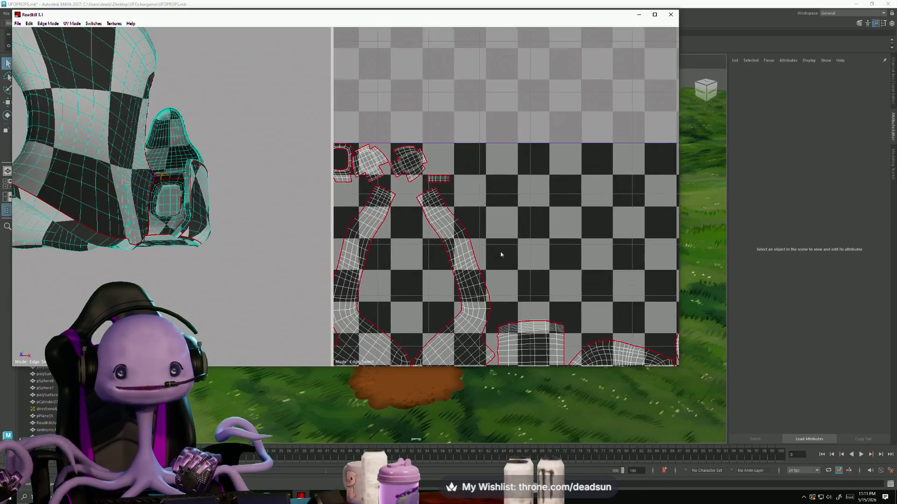
{"action": "left_click_drag", "start_coordinate": [461, 183], "coordinate": [461, 183]}
{"action": "scroll", "coordinate": [454, 277], "scroll_direction": "down", "scroll_amount": 2}
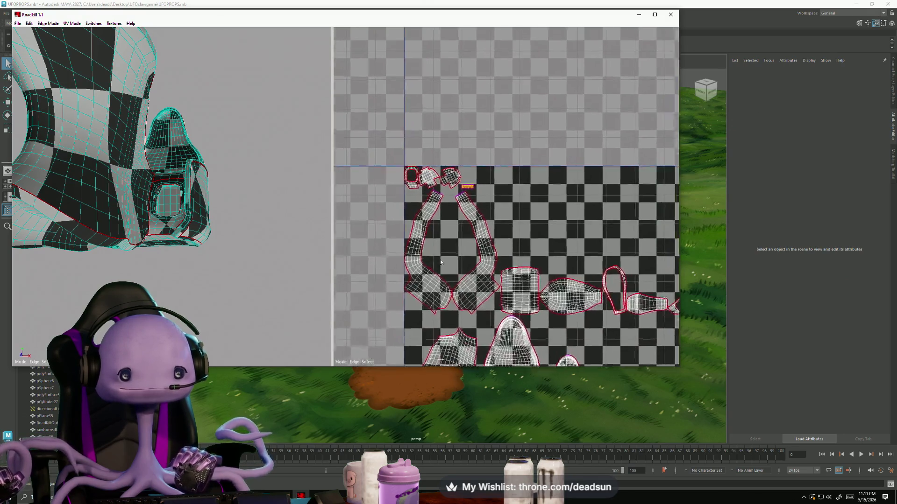
{"action": "scroll", "coordinate": [448, 267], "scroll_direction": "up", "scroll_amount": 3}
{"action": "scroll", "coordinate": [442, 260], "scroll_direction": "up", "scroll_amount": 2}
{"action": "scroll", "coordinate": [490, 217], "scroll_direction": "down", "scroll_amount": 2}
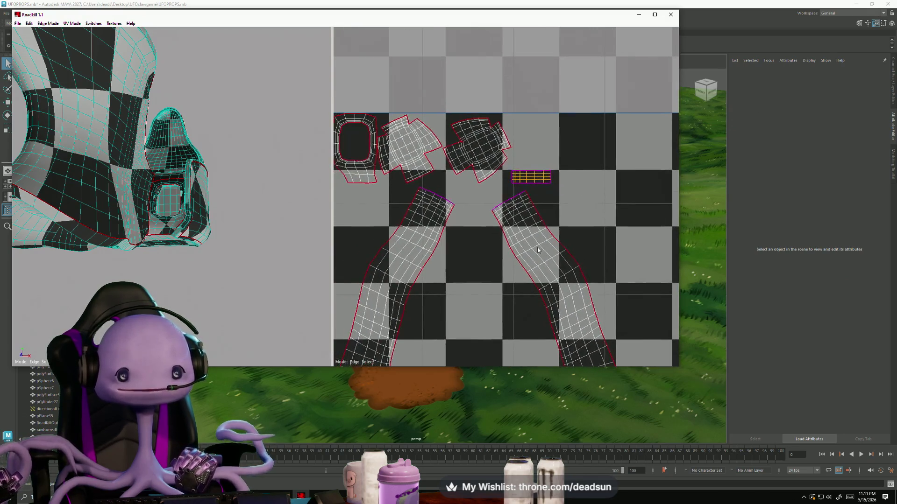
{"action": "scroll", "coordinate": [462, 195], "scroll_direction": "down", "scroll_amount": 1}
{"action": "scroll", "coordinate": [469, 195], "scroll_direction": "up", "scroll_amount": 3}
{"action": "scroll", "coordinate": [468, 195], "scroll_direction": "down", "scroll_amount": 4}
{"action": "scroll", "coordinate": [447, 189], "scroll_direction": "down", "scroll_amount": 1}
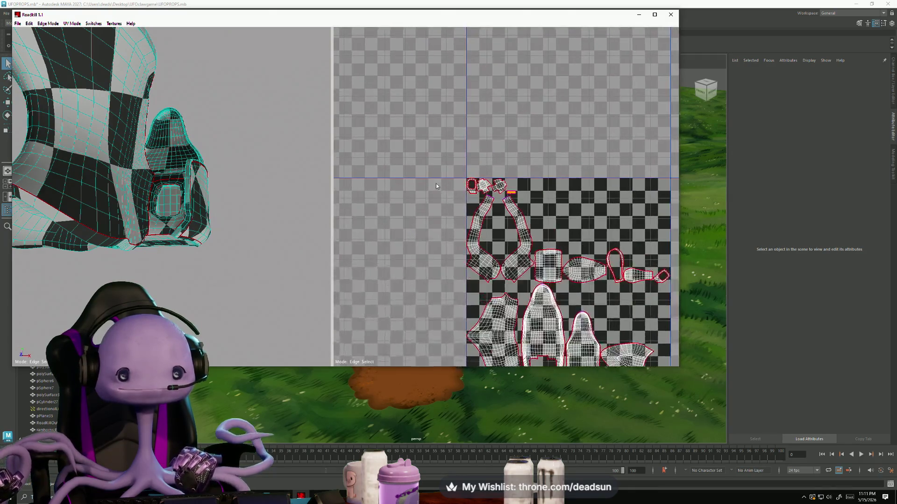
{"action": "scroll", "coordinate": [443, 194], "scroll_direction": "down", "scroll_amount": 1}
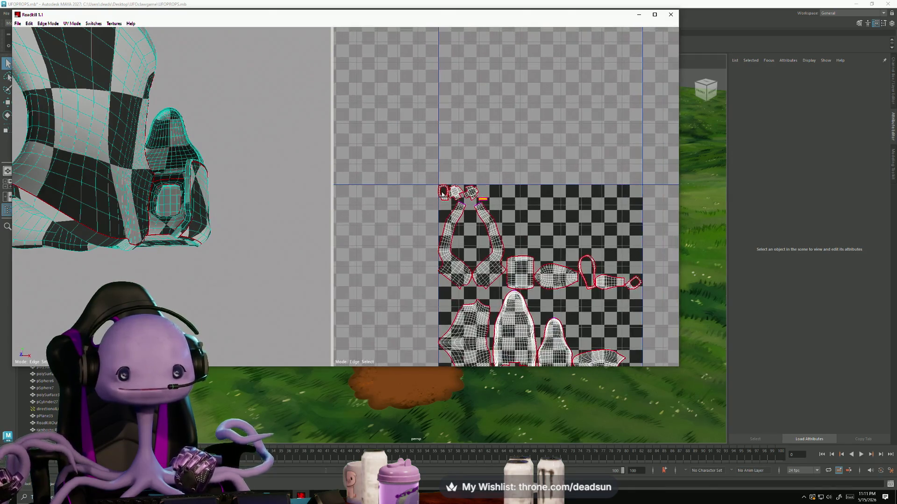
{"action": "left_click", "coordinate": [53, 25]}
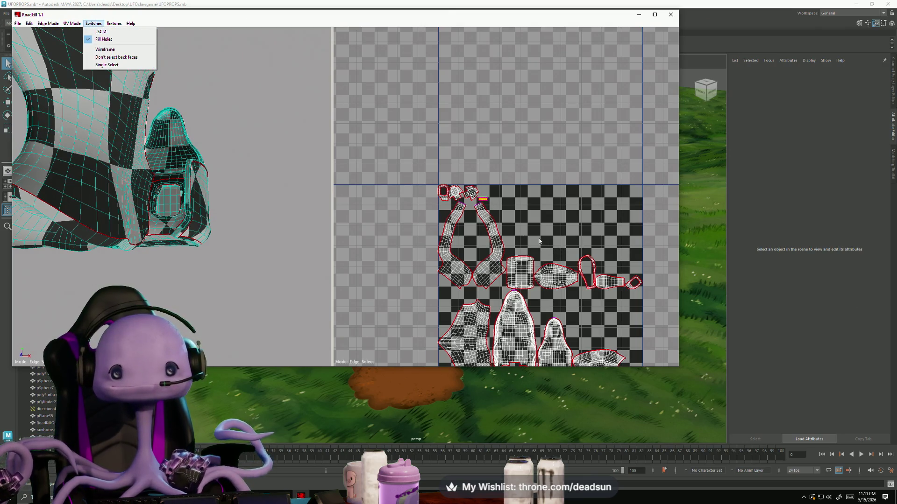
- Toggle an unwrap switch so the seat re-unfolds into a layout with one long arched strip
{"action": "left_click", "coordinate": [539, 254]}
{"action": "middle_click_drag", "start_coordinate": [540, 254], "coordinate": [506, 257]}
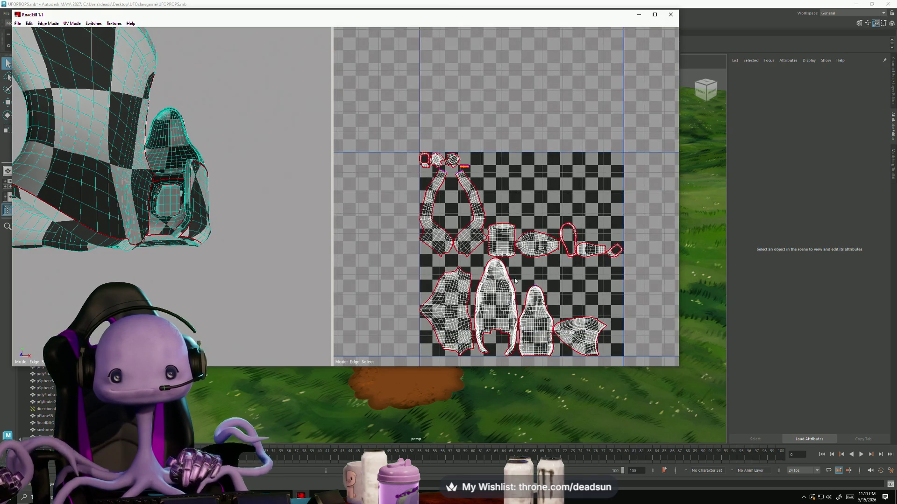
{"action": "scroll", "coordinate": [516, 292], "scroll_direction": "up", "scroll_amount": 2}
{"action": "middle_click_drag", "start_coordinate": [516, 292], "coordinate": [494, 256]}
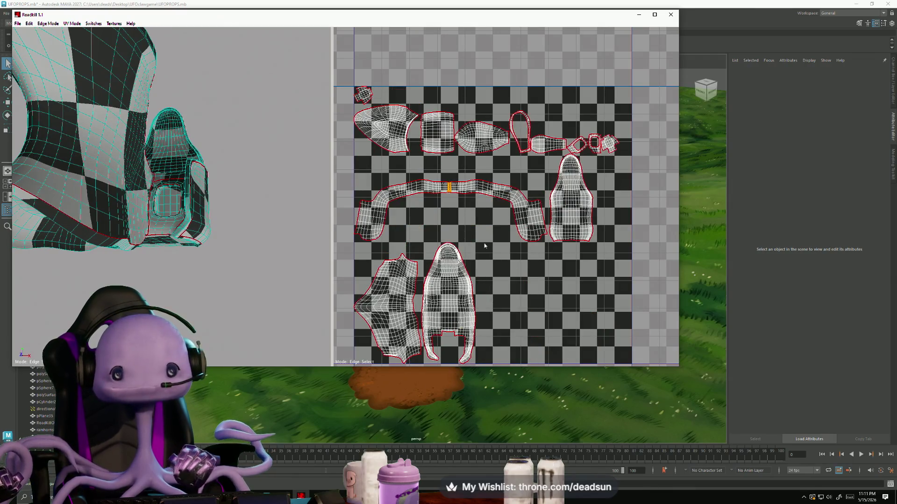
{"action": "scroll", "coordinate": [449, 220], "scroll_direction": "up", "scroll_amount": 1}
{"action": "scroll", "coordinate": [465, 226], "scroll_direction": "up", "scroll_amount": 1}
{"action": "scroll", "coordinate": [483, 233], "scroll_direction": "up", "scroll_amount": 1}
{"action": "scroll", "coordinate": [502, 240], "scroll_direction": "up", "scroll_amount": 1}
{"action": "scroll", "coordinate": [502, 239], "scroll_direction": "down", "scroll_amount": 2}
{"action": "scroll", "coordinate": [502, 240], "scroll_direction": "up", "scroll_amount": 1}
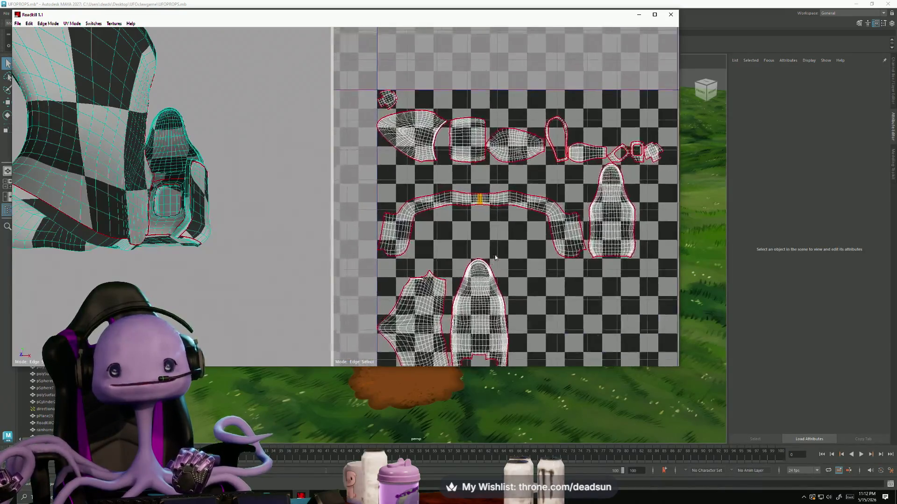
{"action": "scroll", "coordinate": [189, 220], "scroll_direction": "up", "scroll_amount": 2}
- Orbit the 3D seat from back to front to inspect the new unwrap
{"action": "mouse_move", "coordinate": [188, 220]}
{"action": "middle_mouse_down"}
{"action": "mouse_move", "coordinate": [40, 260]}
{"action": "mouse_move", "coordinate": [27, 285]}
{"action": "middle_mouse_up"}
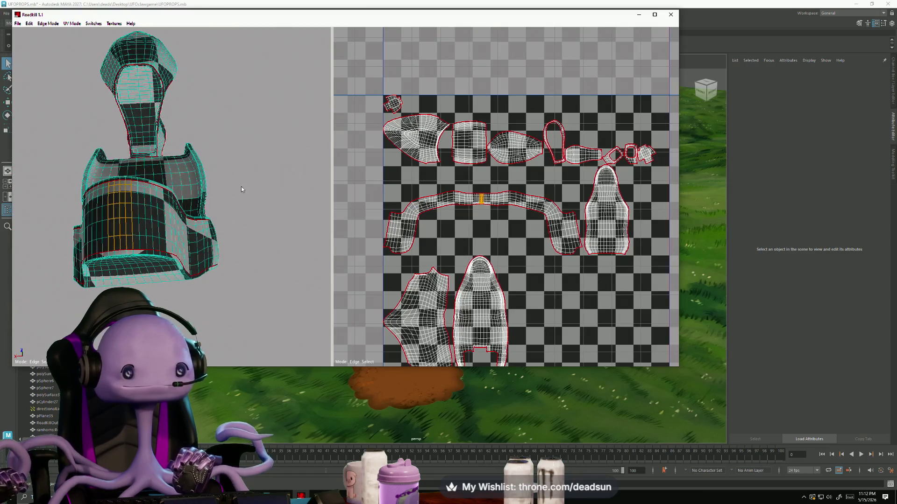
{"action": "middle_click_drag", "start_coordinate": [381, 179], "coordinate": [421, 206]}
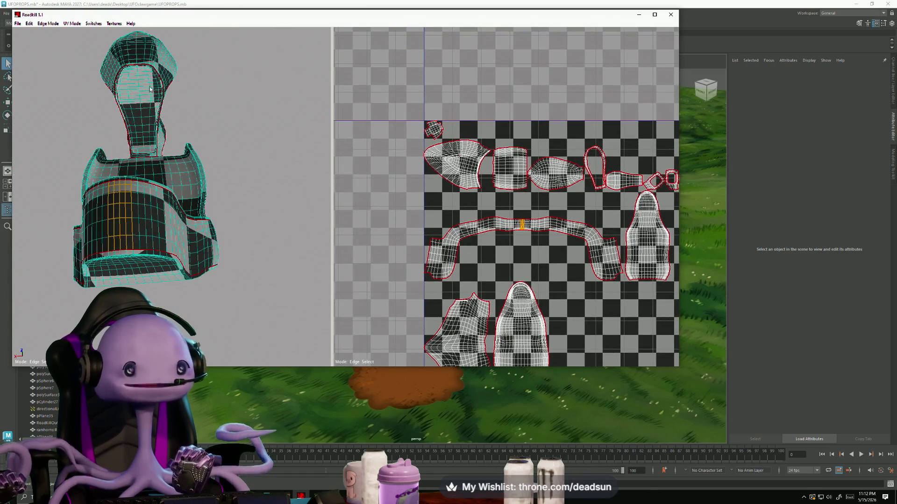
{"action": "scroll", "coordinate": [181, 221], "scroll_direction": "up", "scroll_amount": 2}
{"action": "scroll", "coordinate": [180, 220], "scroll_direction": "up", "scroll_amount": 2}
{"action": "scroll", "coordinate": [181, 220], "scroll_direction": "up", "scroll_amount": 2}
{"action": "mouse_move", "coordinate": [180, 221]}
{"action": "middle_mouse_down"}
{"action": "mouse_move", "coordinate": [144, 254]}
{"action": "mouse_move", "coordinate": [168, 281]}
{"action": "middle_mouse_up"}
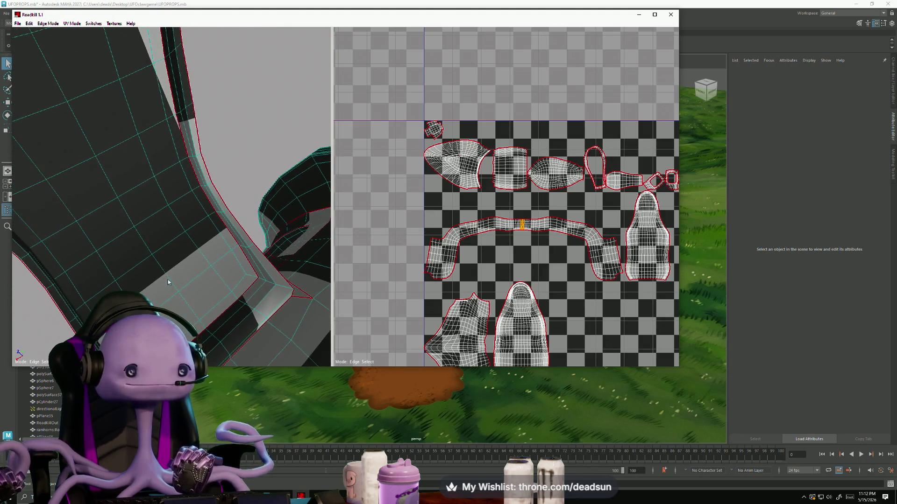
{"action": "scroll", "coordinate": [155, 169], "scroll_direction": "down", "scroll_amount": 5}
{"action": "mouse_move", "coordinate": [155, 170]}
{"action": "middle_mouse_down"}
{"action": "mouse_move", "coordinate": [181, 242]}
{"action": "mouse_move", "coordinate": [211, 252]}
{"action": "middle_mouse_up"}
{"action": "scroll", "coordinate": [614, 325], "scroll_direction": "down", "scroll_amount": 3}
{"action": "middle_click_drag", "start_coordinate": [478, 223], "coordinate": [434, 208]}
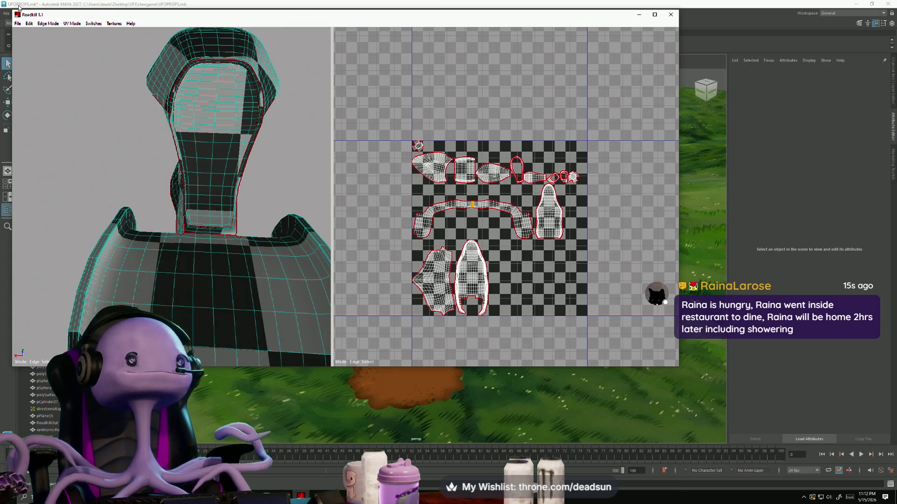
- Save the unwrapped seat result from RoadKill back to file
{"action": "left_click", "coordinate": [16, 23]}
{"action": "left_click", "coordinate": [39, 42]}
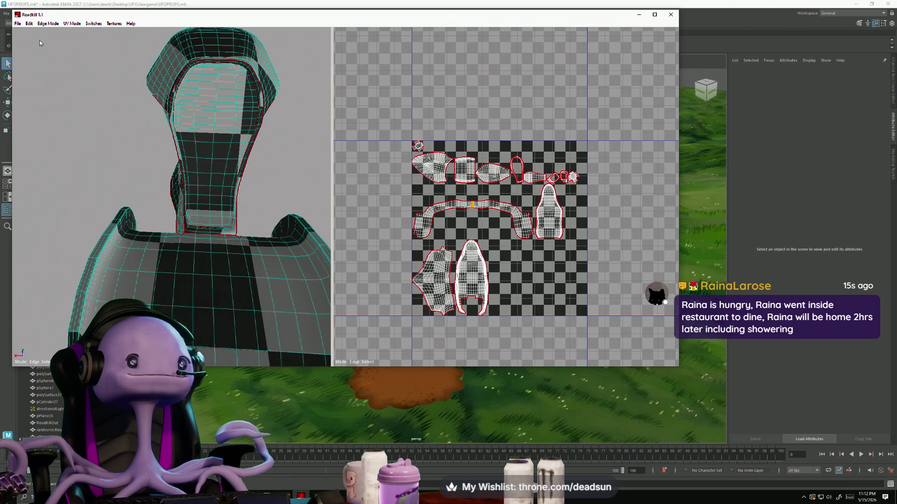
{"action": "key", "text": "alt+Tab"}
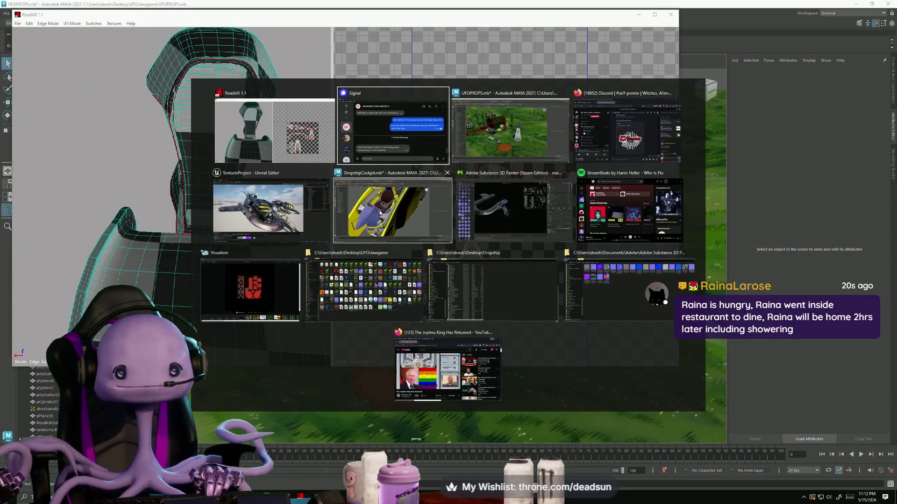
- Bring the DropshipCockpit Maya scene forward and close the UV Editor window
{"action": "left_click", "coordinate": [380, 214]}
{"action": "left_click_drag", "start_coordinate": [379, 212], "coordinate": [751, 159], "text": "alt"}
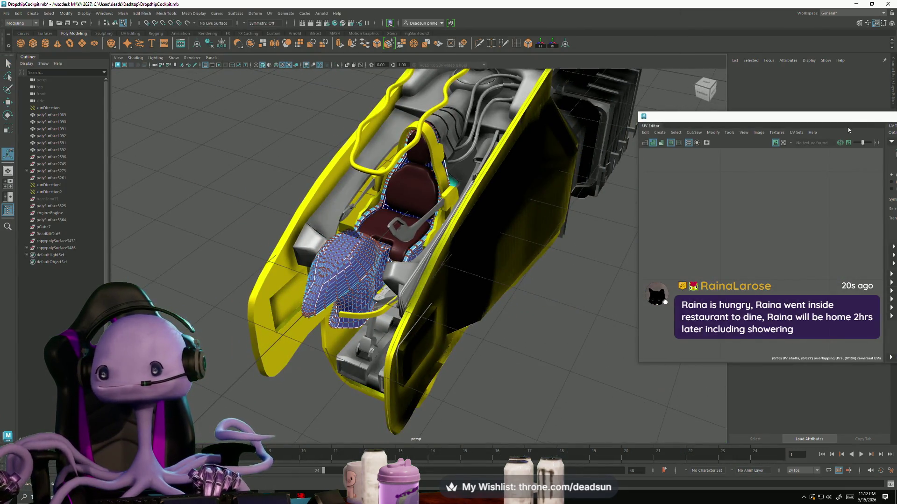
{"action": "left_click_drag", "start_coordinate": [869, 113], "coordinate": [704, 238]}
{"action": "left_click", "coordinate": [845, 242]}
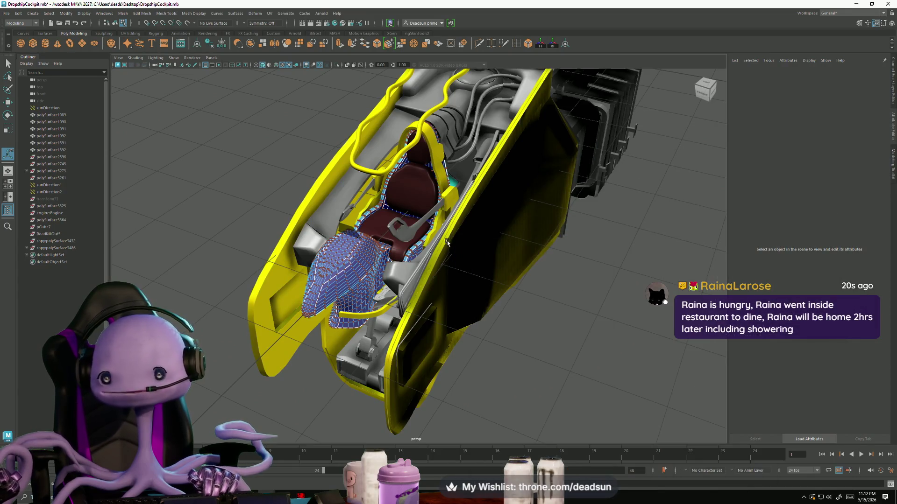
- Select the old draped seat mesh in the cockpit and remove it
{"action": "right_click", "coordinate": [326, 240]}
{"action": "left_click", "coordinate": [314, 269]}
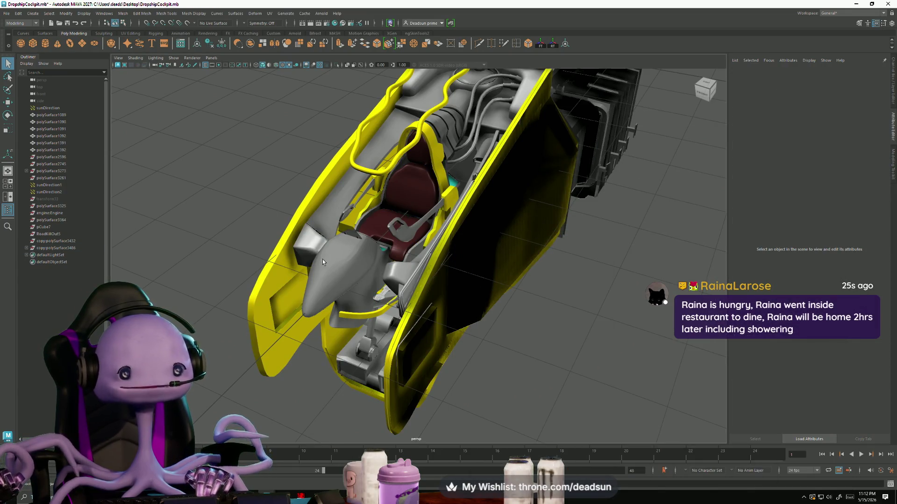
{"action": "key", "text": "ctrl+h"}
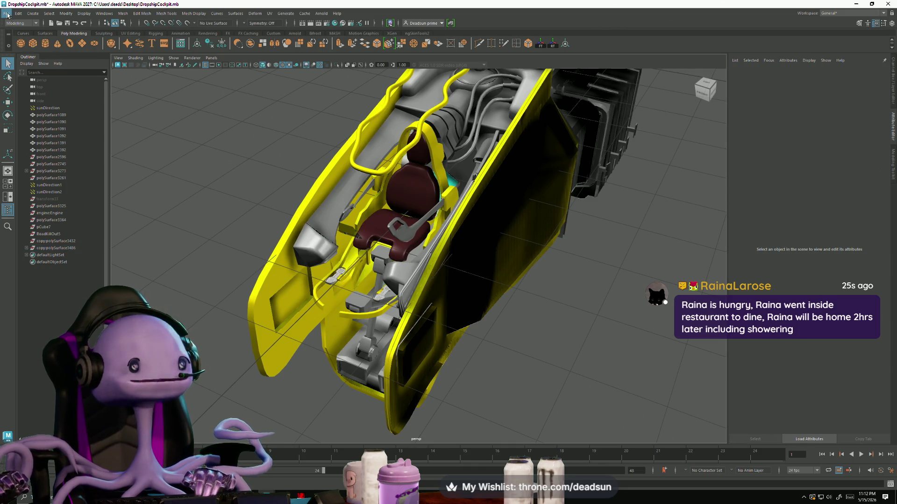
- Start an import and browse to the Desktop folder's contents
{"action": "left_click", "coordinate": [7, 14]}
{"action": "left_click", "coordinate": [32, 94]}
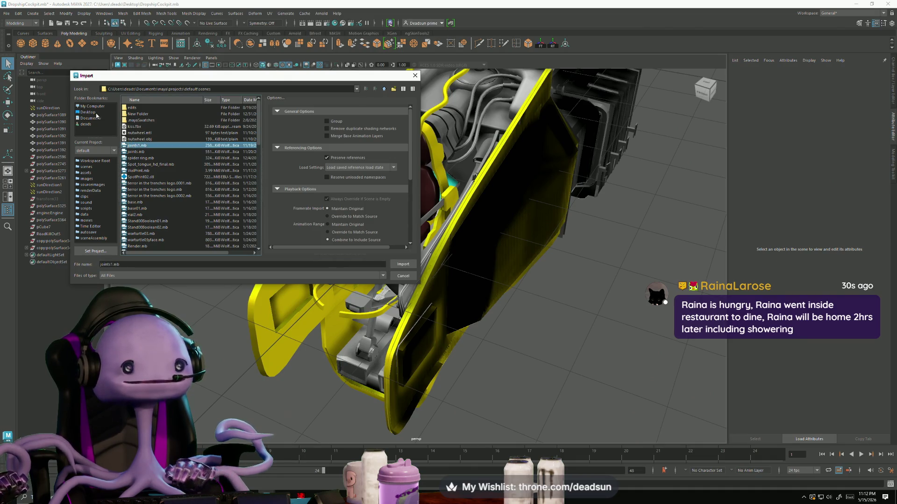
{"action": "left_click", "coordinate": [97, 113]}
{"action": "left_click", "coordinate": [138, 139]}
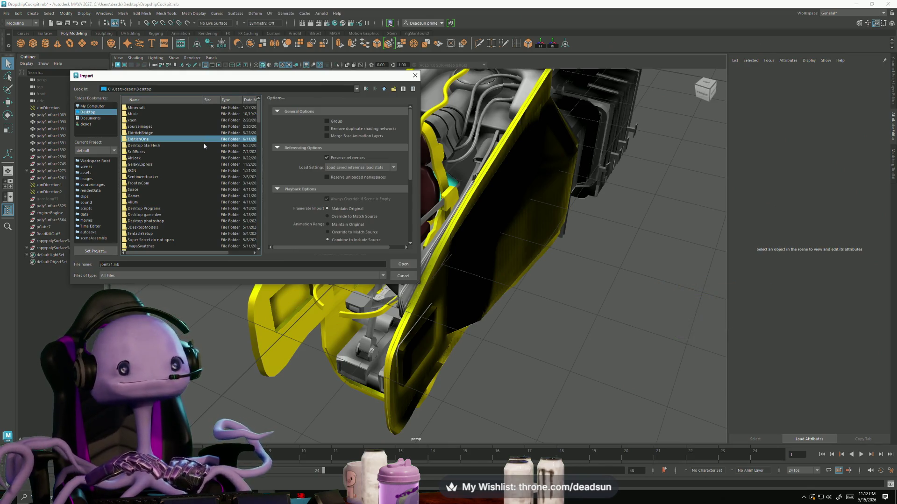
{"action": "key", "text": "End"}
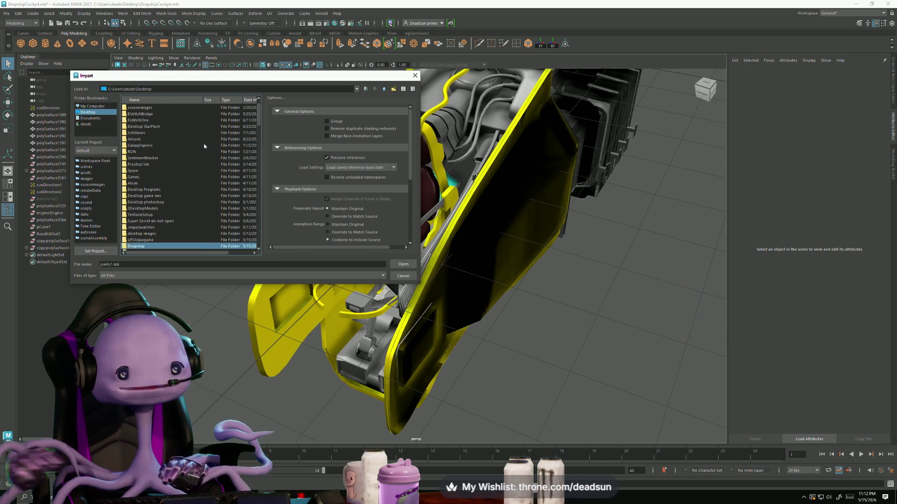
- Import PilotChair.obj from Dropship\CockPit into the cockpit scene
{"action": "double_click", "coordinate": [158, 246]}
{"action": "double_click", "coordinate": [138, 120]}
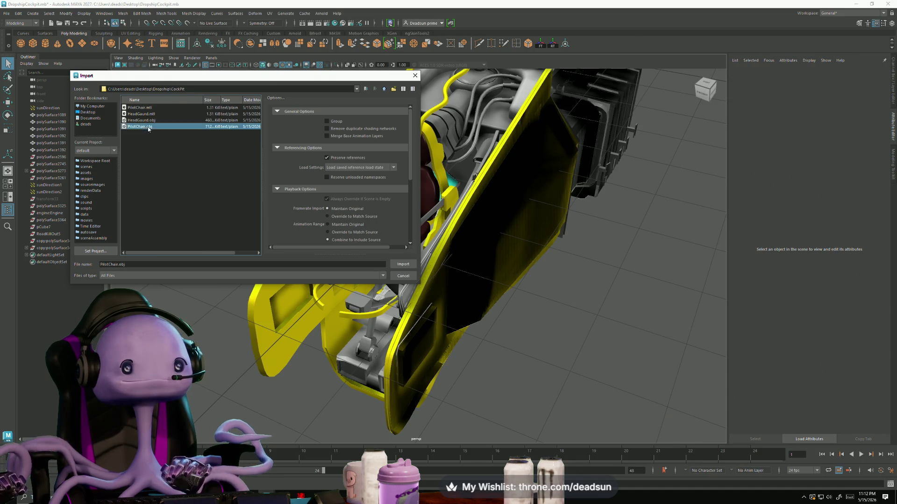
{"action": "left_click", "coordinate": [403, 267]}
{"action": "left_click_drag", "start_coordinate": [403, 266], "coordinate": [190, 234], "text": "alt"}
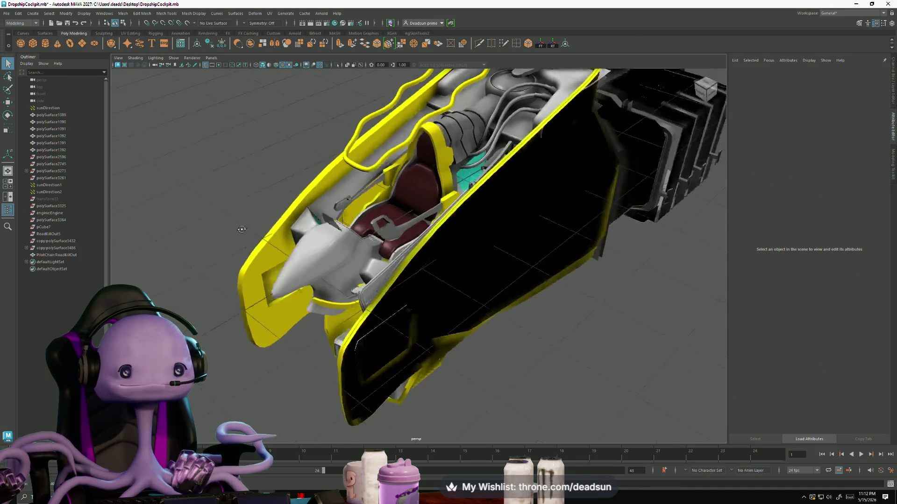
- Zoom in on the cockpit seat and select the imported PilotChair mesh
{"action": "right_click_drag", "start_coordinate": [191, 234], "coordinate": [521, 284], "text": "alt"}
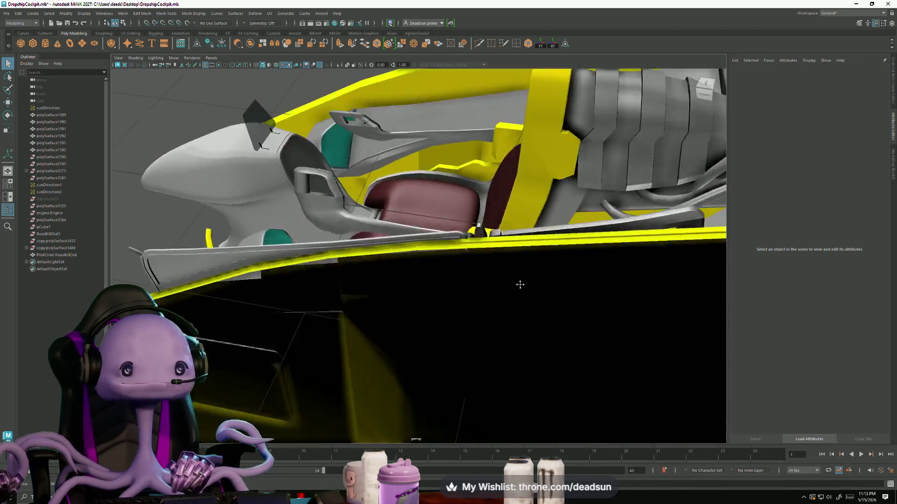
{"action": "left_click_drag", "start_coordinate": [520, 285], "coordinate": [344, 229], "text": "alt"}
{"action": "left_click", "coordinate": [344, 229]}
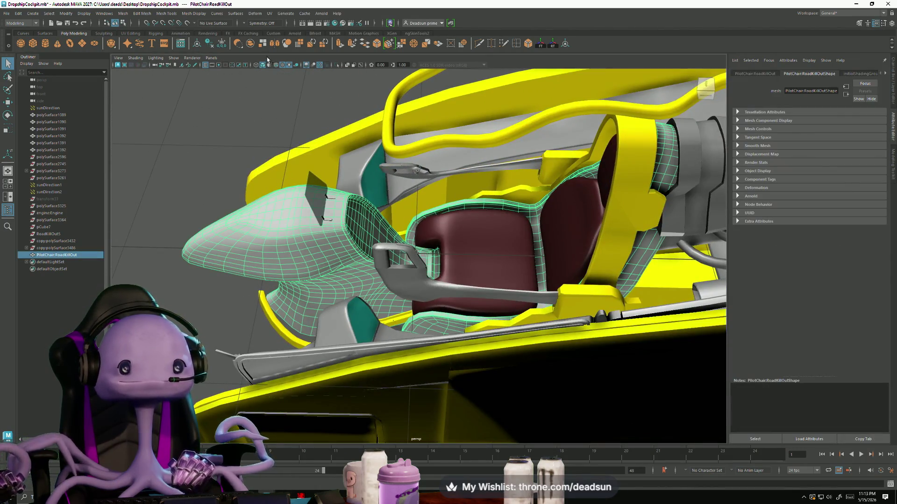
- Show the PilotChair's UV shells full-screen in the UV Editor, framed in the 0–1 tile
{"action": "left_click", "coordinate": [270, 14]}
{"action": "left_click", "coordinate": [318, 164]}
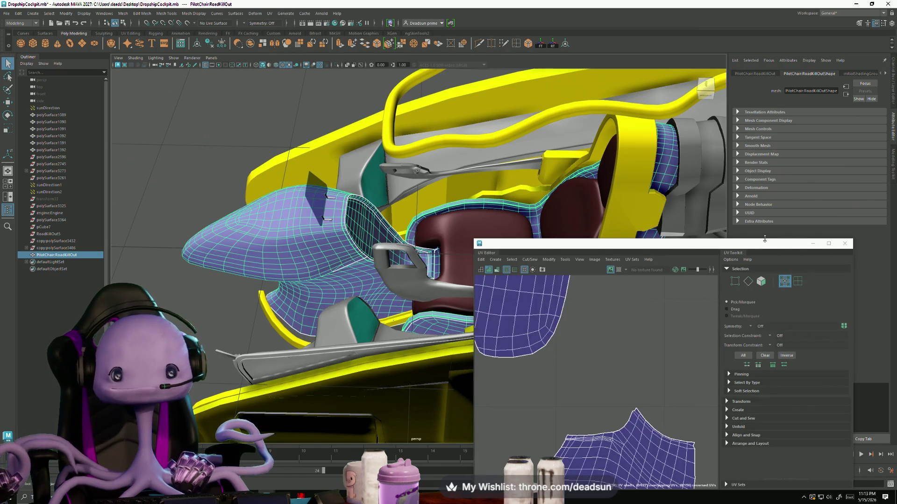
{"action": "left_click", "coordinate": [828, 243]}
{"action": "scroll", "coordinate": [563, 282], "scroll_direction": "down", "scroll_amount": 3}
{"action": "scroll", "coordinate": [190, 167], "scroll_direction": "down", "scroll_amount": 3}
{"action": "key", "text": "f"}
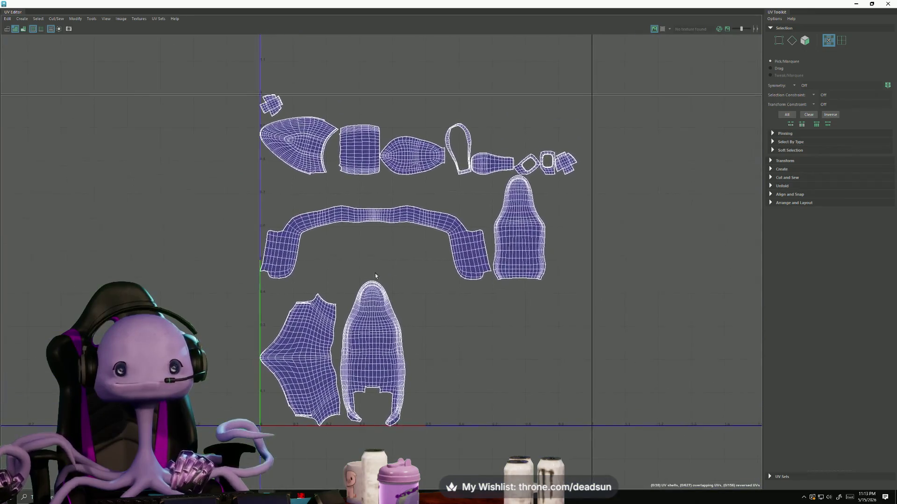
- Select the lower-left side panel shell and run Unfold on it twice
{"action": "right_click_drag", "start_coordinate": [319, 351], "coordinate": [317, 393]}
{"action": "left_click", "coordinate": [316, 355]}
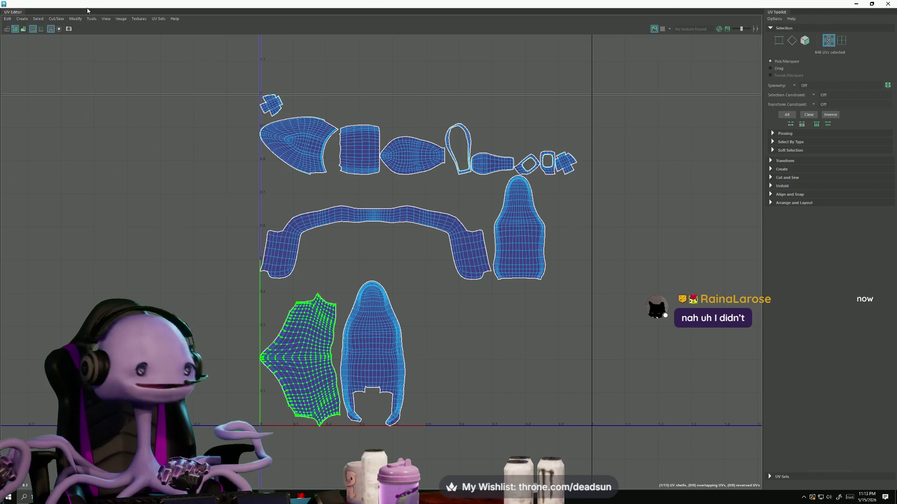
{"action": "left_click", "coordinate": [81, 20]}
{"action": "mouse_move", "coordinate": [74, 18]}
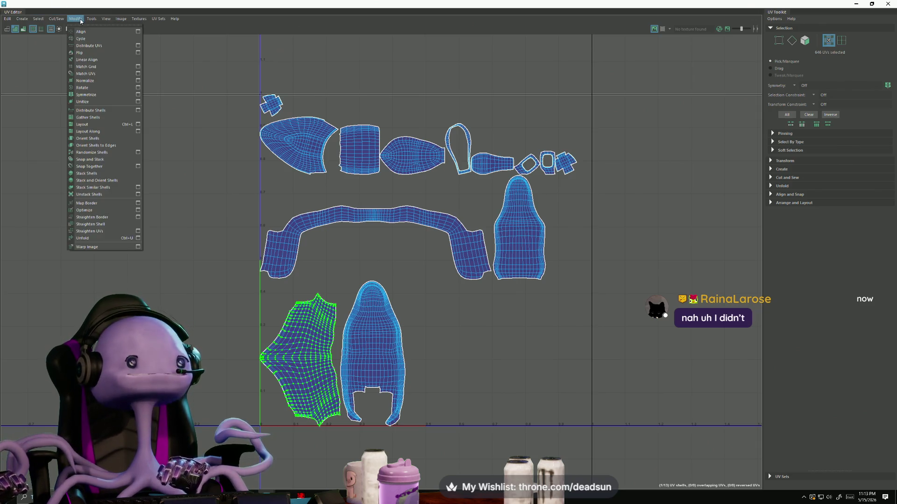
{"action": "left_click", "coordinate": [80, 20]}
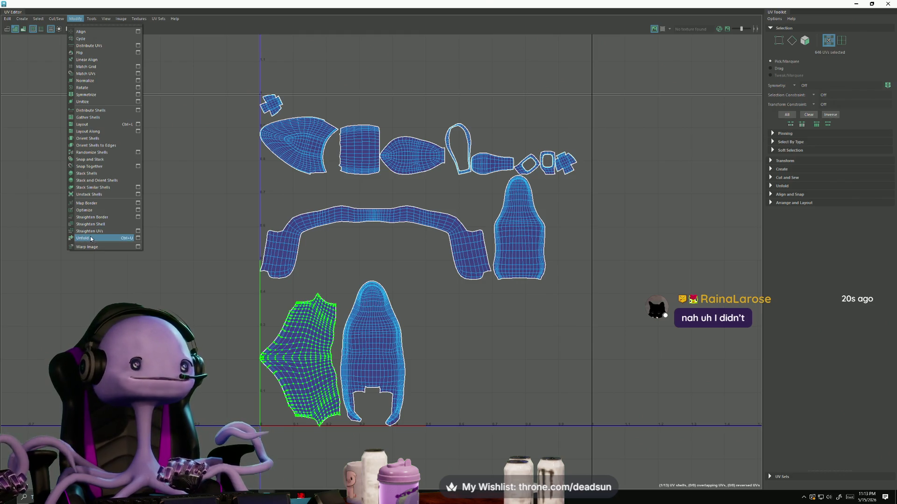
{"action": "left_click", "coordinate": [90, 239]}
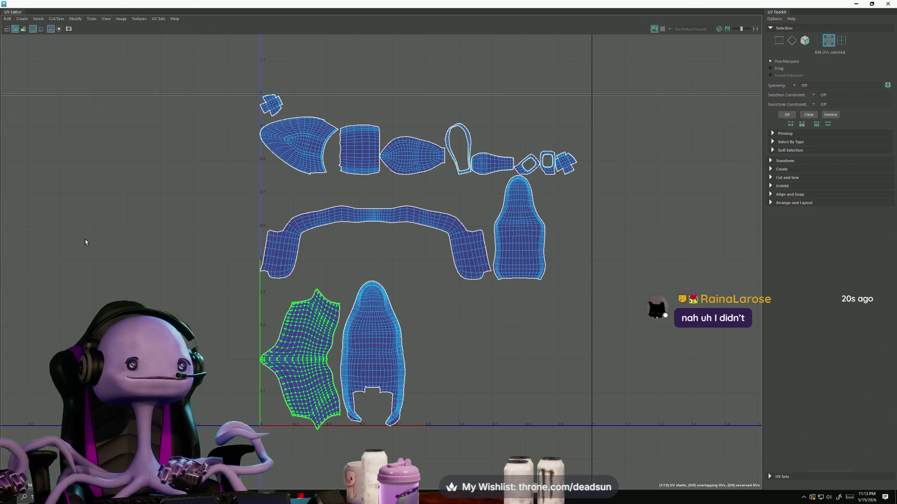
{"action": "left_click", "coordinate": [76, 19]}
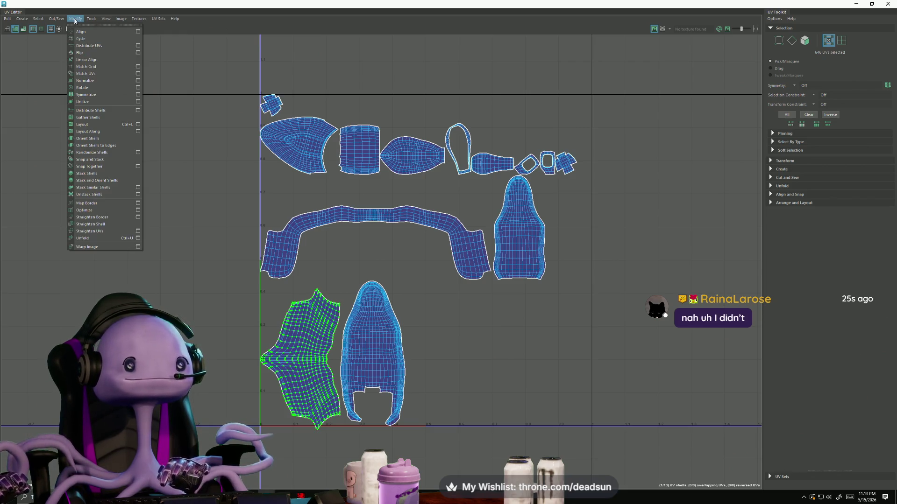
{"action": "left_click", "coordinate": [90, 241]}
- Inspect the seat, trim, cross, cylinder, oval and teardrop shells one by one
{"action": "left_click", "coordinate": [375, 379]}
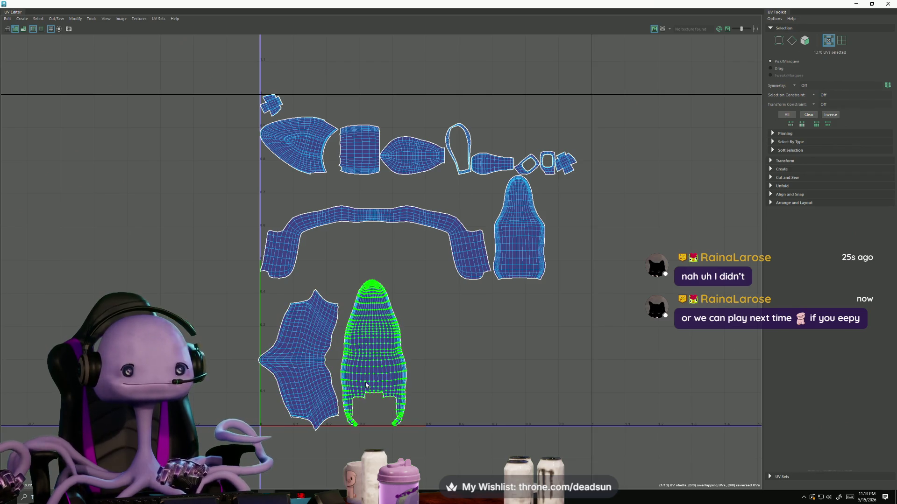
{"action": "left_click", "coordinate": [279, 275]}
{"action": "left_click", "coordinate": [509, 233]}
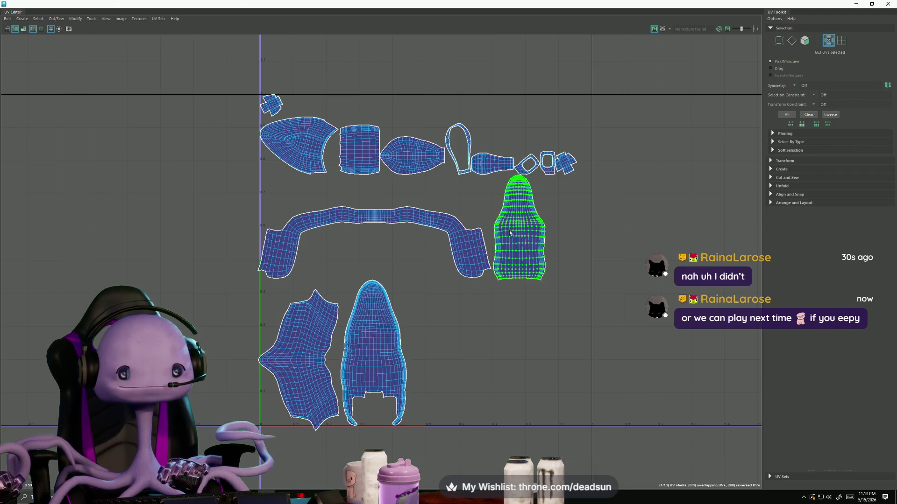
{"action": "left_click", "coordinate": [308, 160]}
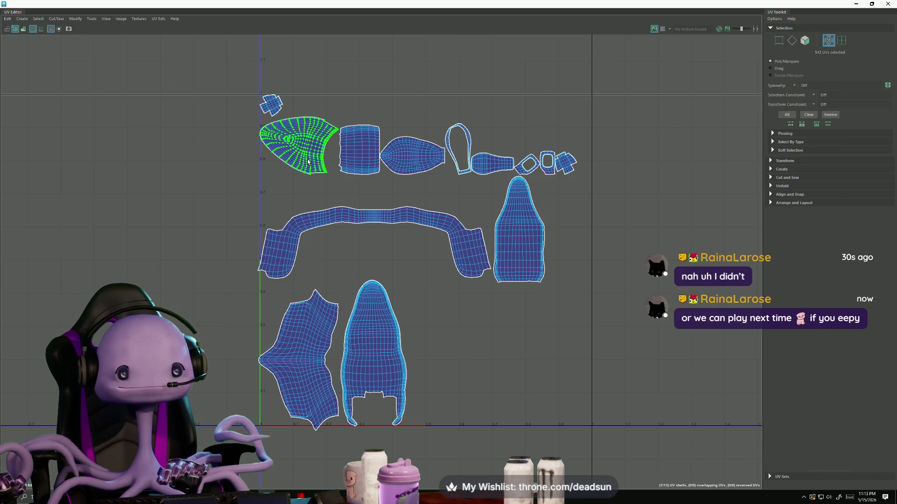
{"action": "left_click", "coordinate": [273, 107]}
{"action": "left_click", "coordinate": [369, 152]}
{"action": "left_click", "coordinate": [413, 155]}
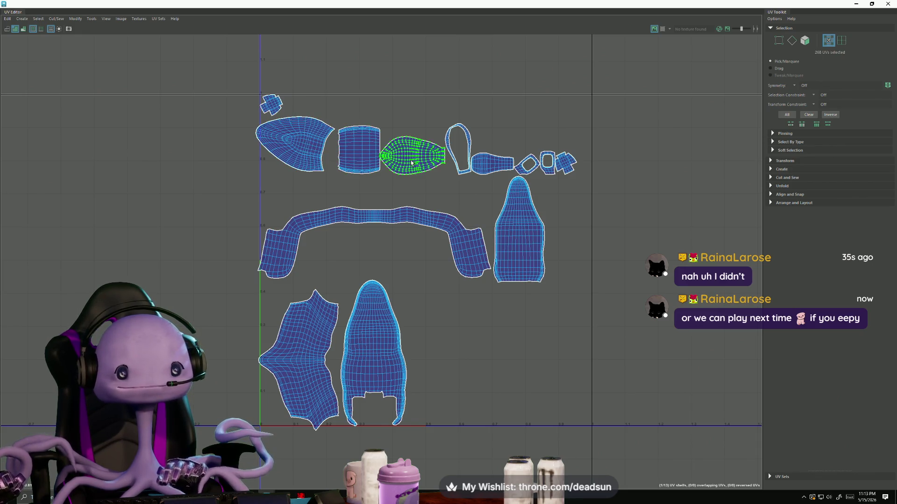
{"action": "left_click", "coordinate": [456, 153]}
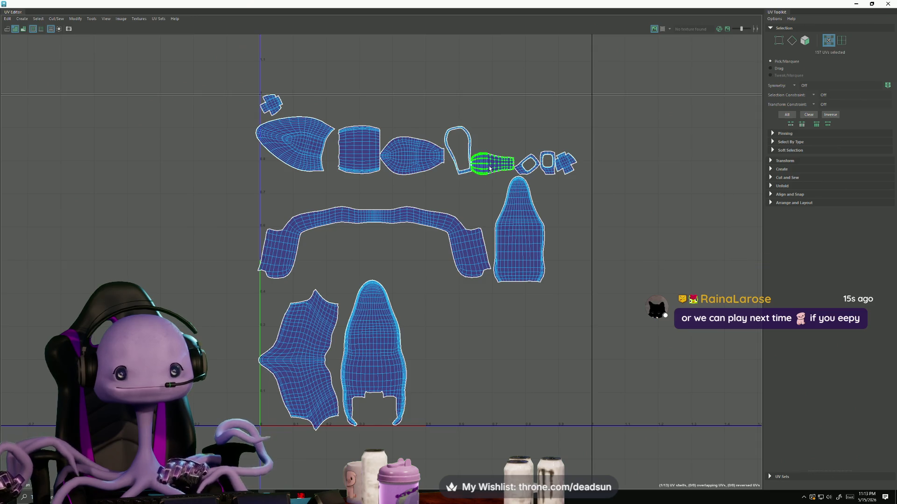
{"action": "scroll", "coordinate": [525, 167], "scroll_direction": "up", "scroll_amount": 2}
{"action": "scroll", "coordinate": [536, 171], "scroll_direction": "up", "scroll_amount": 2}
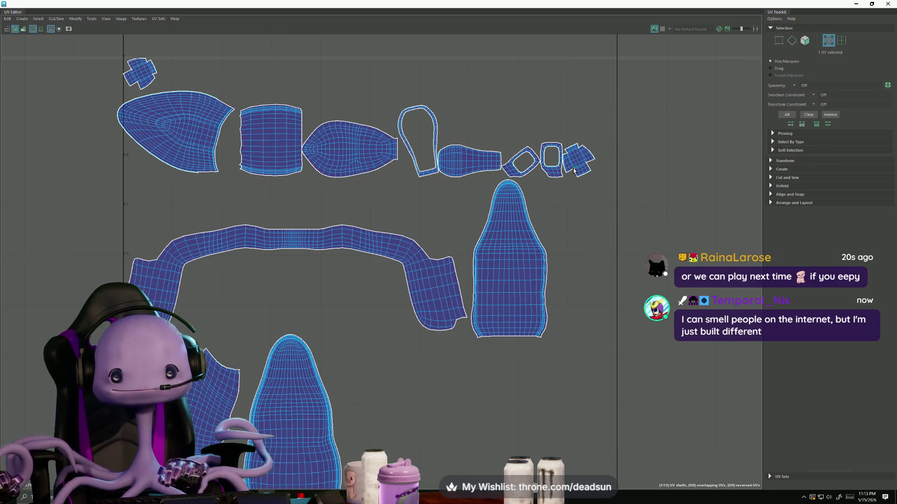
{"action": "scroll", "coordinate": [440, 206], "scroll_direction": "down", "scroll_amount": 1}
{"action": "scroll", "coordinate": [392, 194], "scroll_direction": "down", "scroll_amount": 1}
{"action": "scroll", "coordinate": [371, 168], "scroll_direction": "down", "scroll_amount": 1}
{"action": "scroll", "coordinate": [351, 140], "scroll_direction": "down", "scroll_amount": 1}
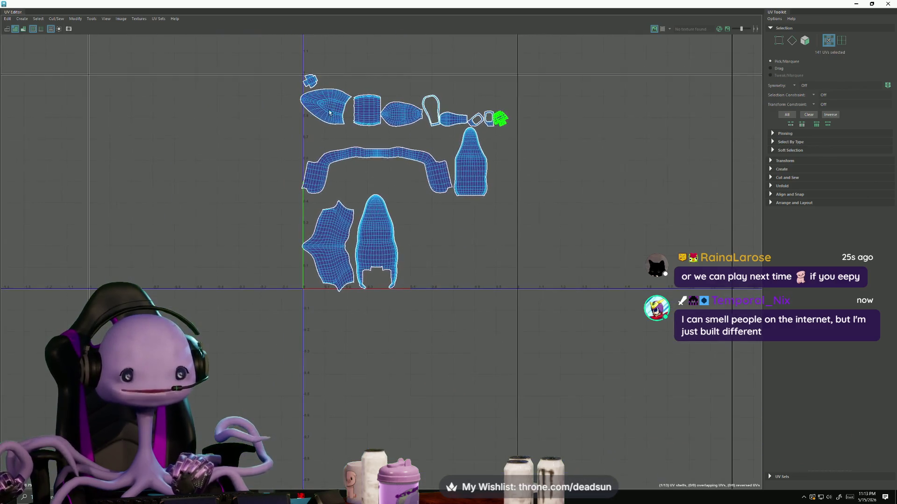
{"action": "double_click", "coordinate": [329, 6]}
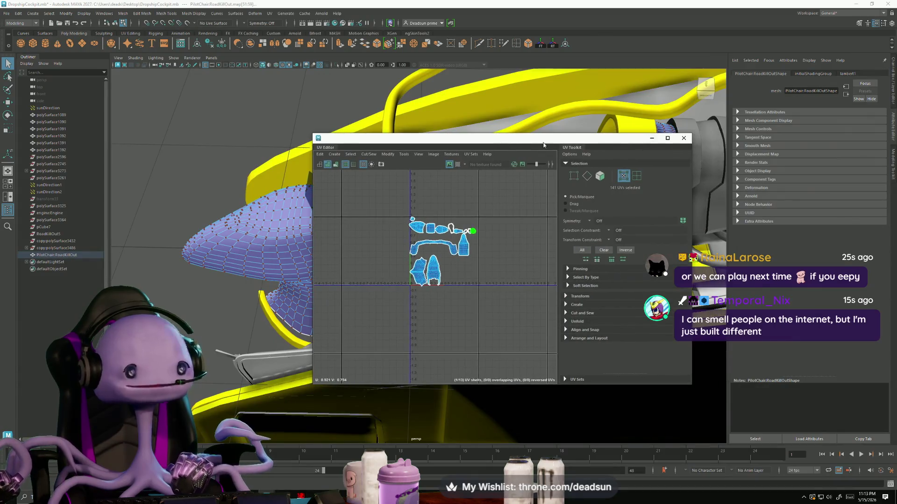
{"action": "left_click", "coordinate": [668, 138]}
{"action": "scroll", "coordinate": [420, 291], "scroll_direction": "up", "scroll_amount": 1}
{"action": "scroll", "coordinate": [378, 280], "scroll_direction": "up", "scroll_amount": 1}
{"action": "scroll", "coordinate": [339, 269], "scroll_direction": "up", "scroll_amount": 1}
{"action": "right_click_drag", "start_coordinate": [339, 270], "coordinate": [315, 256]}
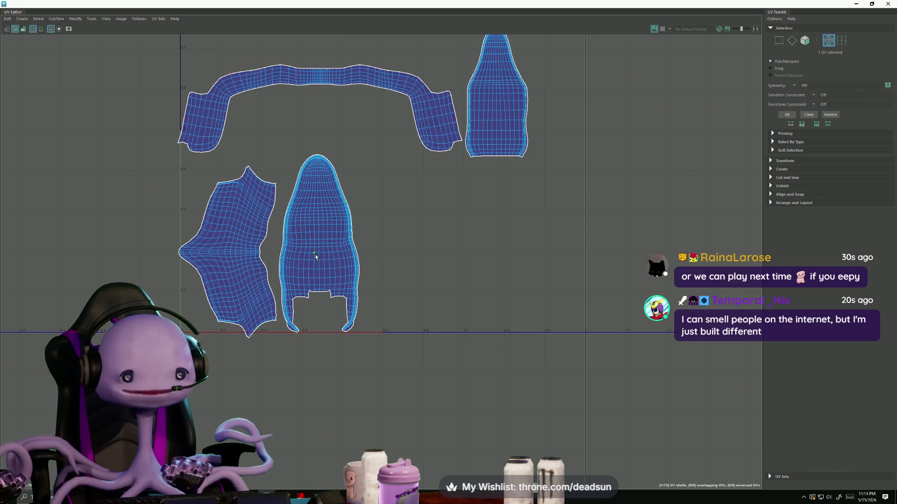
- Move the lower seat shell to the right and rotate it slightly
{"action": "left_click", "coordinate": [337, 252]}
{"action": "left_click_drag", "start_coordinate": [401, 247], "coordinate": [623, 249]}
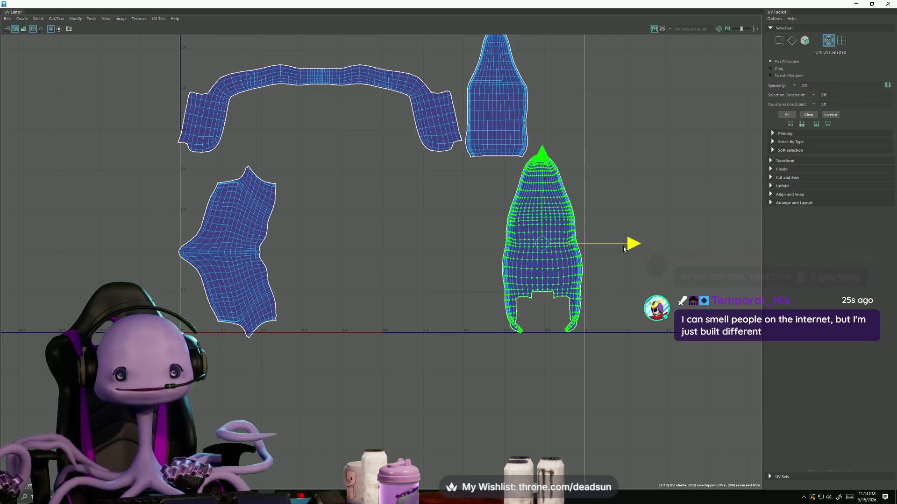
{"action": "scroll", "coordinate": [623, 249], "scroll_direction": "up", "scroll_amount": 1}
{"action": "scroll", "coordinate": [491, 316], "scroll_direction": "up", "scroll_amount": 1}
{"action": "scroll", "coordinate": [427, 349], "scroll_direction": "up", "scroll_amount": 1}
{"action": "scroll", "coordinate": [420, 330], "scroll_direction": "up", "scroll_amount": 1}
{"action": "scroll", "coordinate": [410, 294], "scroll_direction": "up", "scroll_amount": 1}
{"action": "scroll", "coordinate": [399, 260], "scroll_direction": "up", "scroll_amount": 1}
{"action": "key", "text": "e"}
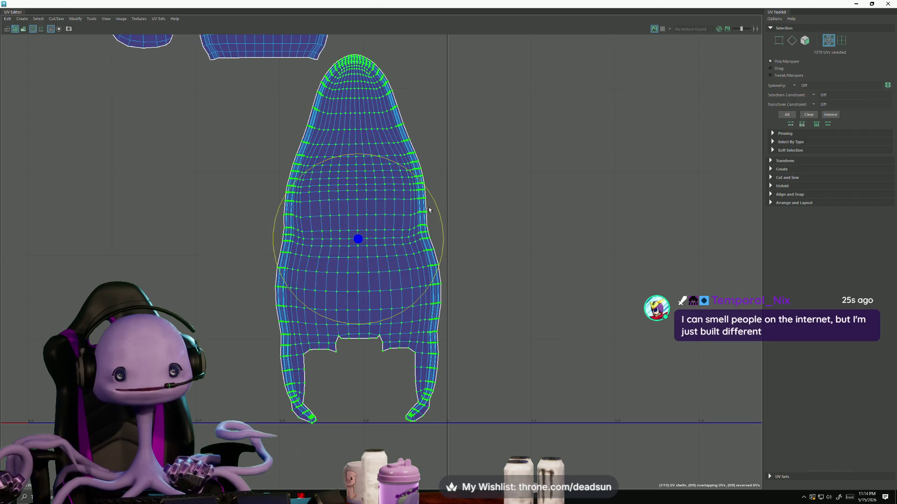
{"action": "left_click_drag", "start_coordinate": [437, 210], "coordinate": [441, 207]}
{"action": "scroll", "coordinate": [344, 294], "scroll_direction": "down", "scroll_amount": 2}
{"action": "middle_click_drag", "start_coordinate": [332, 262], "coordinate": [342, 300], "text": "alt"}
{"action": "scroll", "coordinate": [342, 300], "scroll_direction": "down", "scroll_amount": 1}
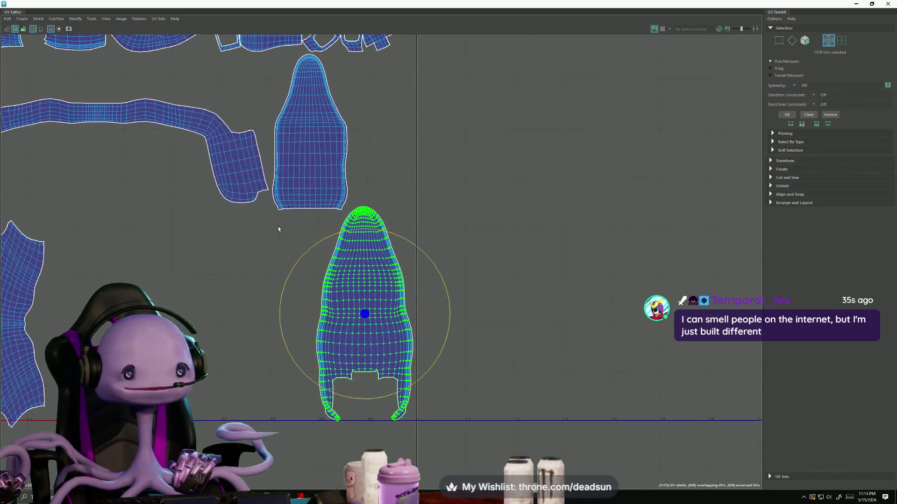
- Move the upper seat shell down beside the lower seat shell
{"action": "left_click", "coordinate": [336, 171]}
{"action": "key", "text": "w"}
{"action": "left_click_drag", "start_coordinate": [311, 135], "coordinate": [277, 346]}
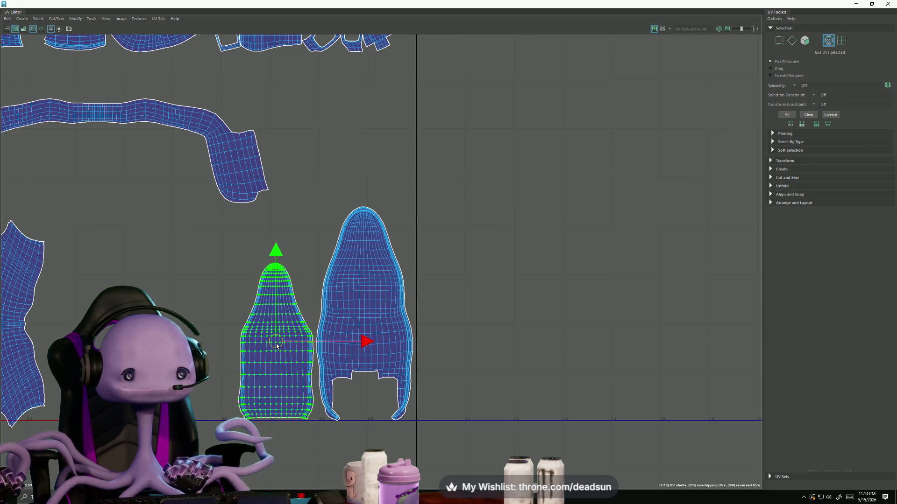
{"action": "scroll", "coordinate": [304, 316], "scroll_direction": "down", "scroll_amount": 1}
{"action": "scroll", "coordinate": [304, 316], "scroll_direction": "down", "scroll_amount": 1}
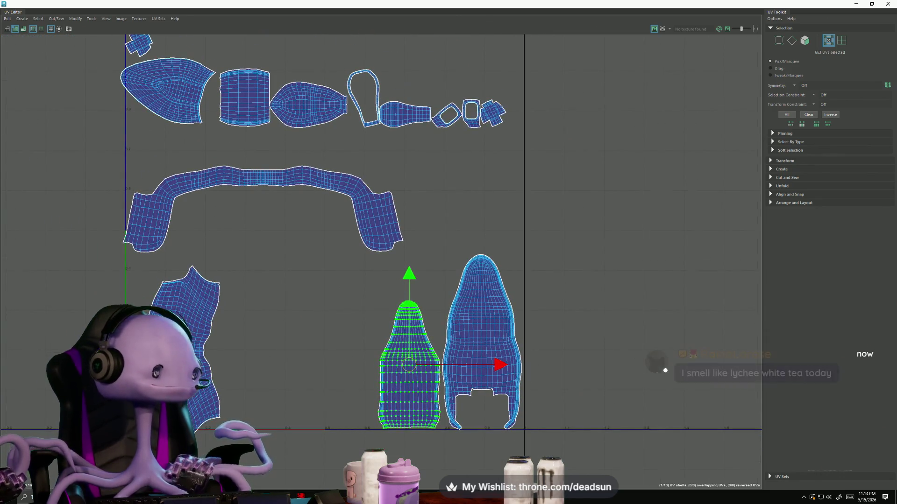
- Rotate the irregular panel shell about 70° clockwise into an upright orientation
{"action": "left_click", "coordinate": [189, 295]}
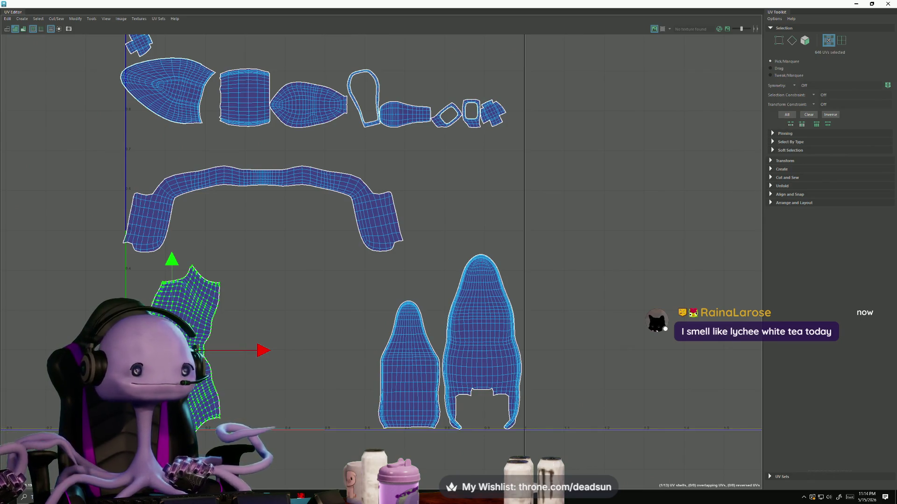
{"action": "key", "text": "e"}
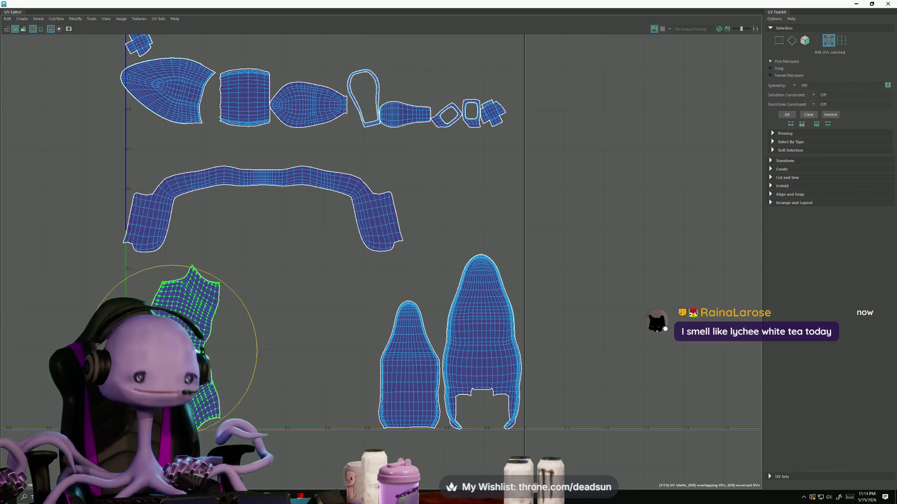
{"action": "left_click_drag", "start_coordinate": [254, 329], "coordinate": [244, 415]}
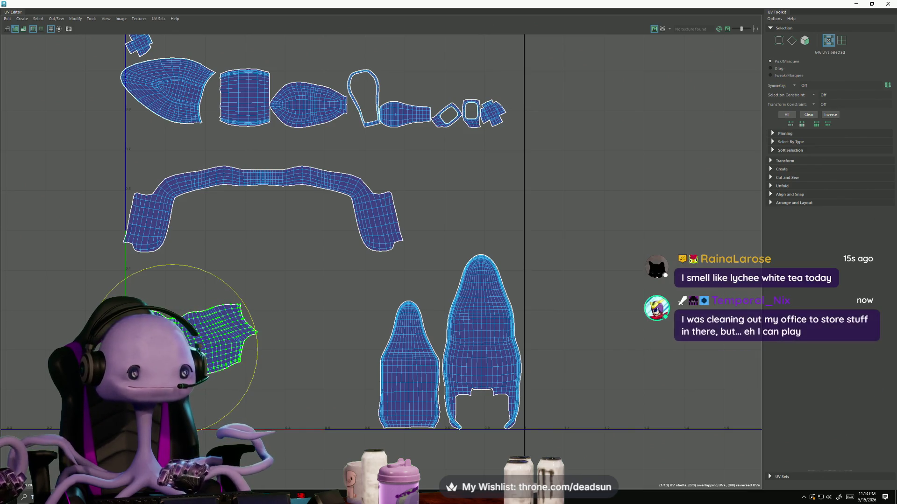
{"action": "key", "text": "w"}
{"action": "key", "text": "e"}
{"action": "left_click_drag", "start_coordinate": [201, 300], "coordinate": [296, 460]}
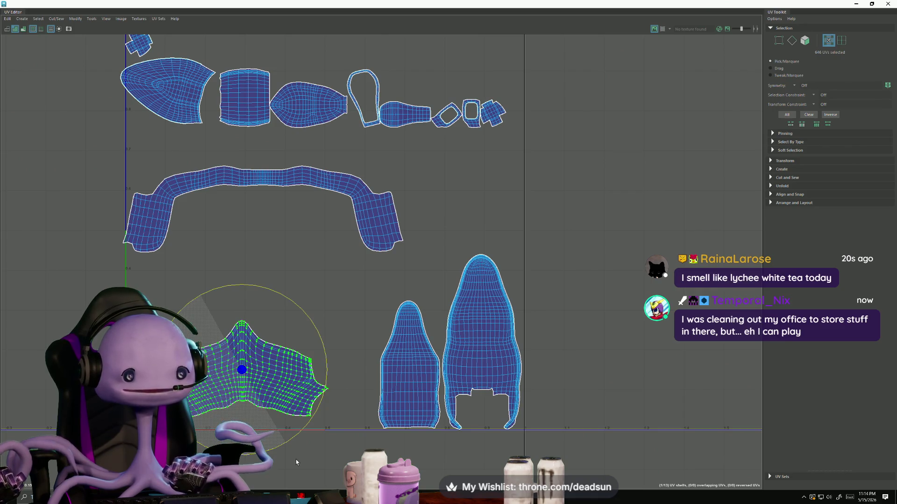
{"action": "key", "text": "ctrl+z"}
- Slide the upright panel shell right and nudge it into place against the seat shells
{"action": "key", "text": "w"}
{"action": "left_click_drag", "start_coordinate": [240, 370], "coordinate": [292, 381]}
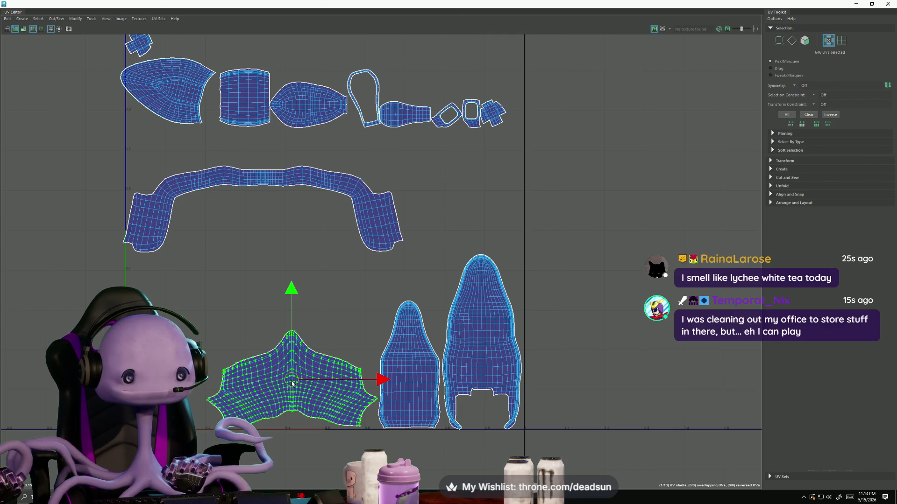
{"action": "scroll", "coordinate": [280, 421], "scroll_direction": "up", "scroll_amount": 1}
{"action": "scroll", "coordinate": [280, 420], "scroll_direction": "up", "scroll_amount": 2}
{"action": "key", "text": "e"}
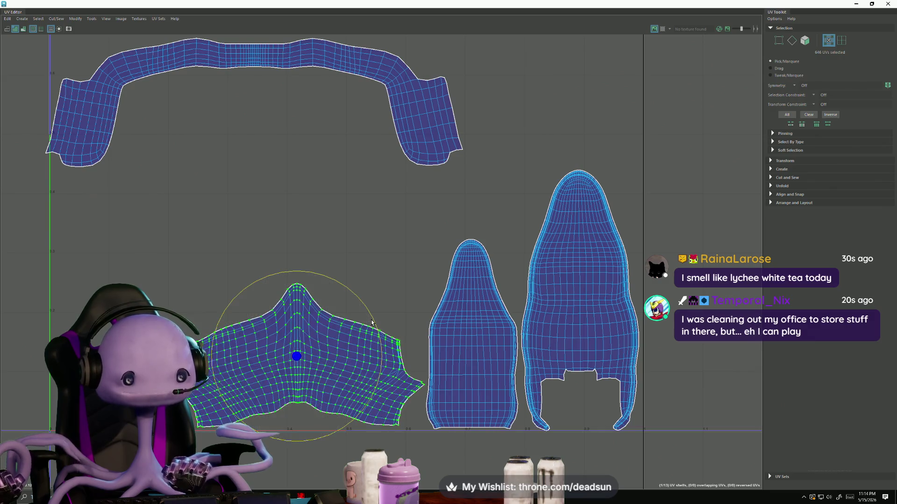
{"action": "key", "text": "w"}
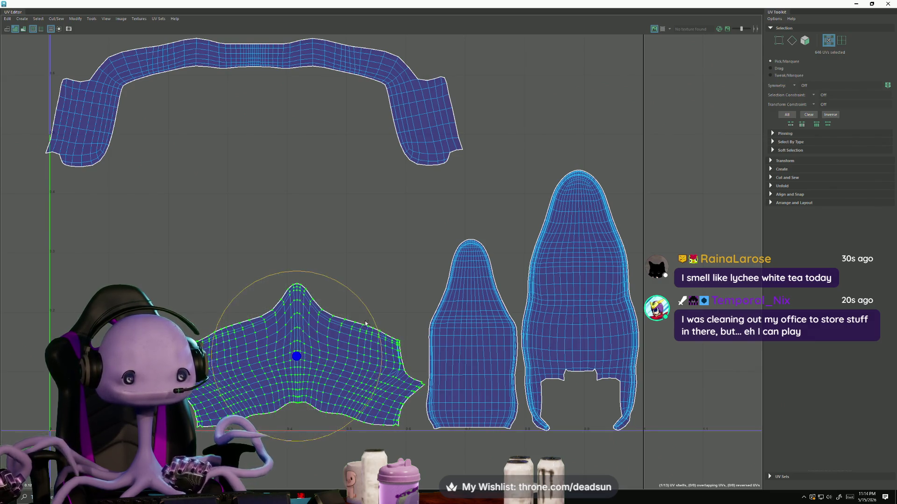
{"action": "left_click_drag", "start_coordinate": [297, 268], "coordinate": [297, 276]}
{"action": "key", "text": "e"}
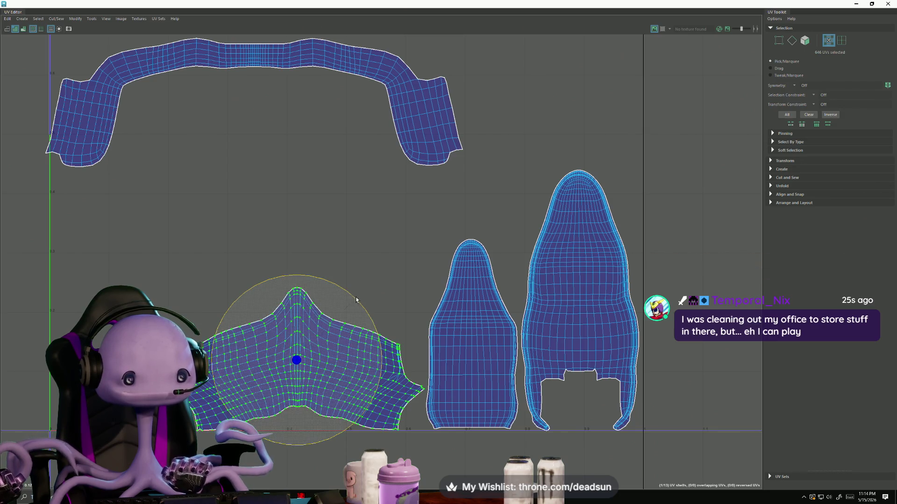
{"action": "key", "text": "w"}
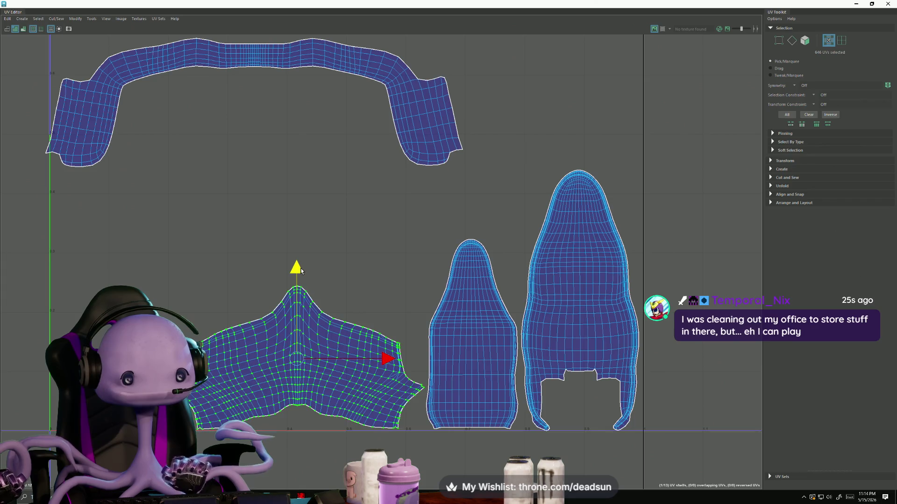
{"action": "scroll", "coordinate": [302, 273], "scroll_direction": "down", "scroll_amount": 5}
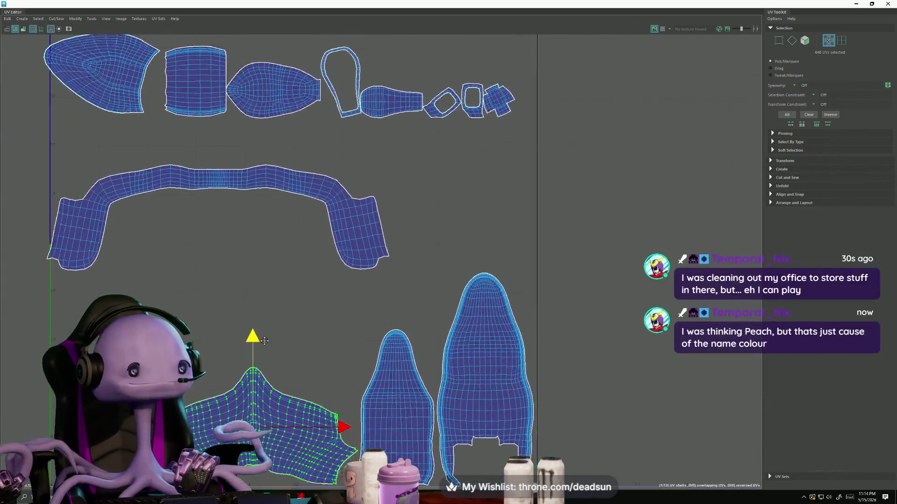
{"action": "scroll", "coordinate": [270, 363], "scroll_direction": "down", "scroll_amount": 1}
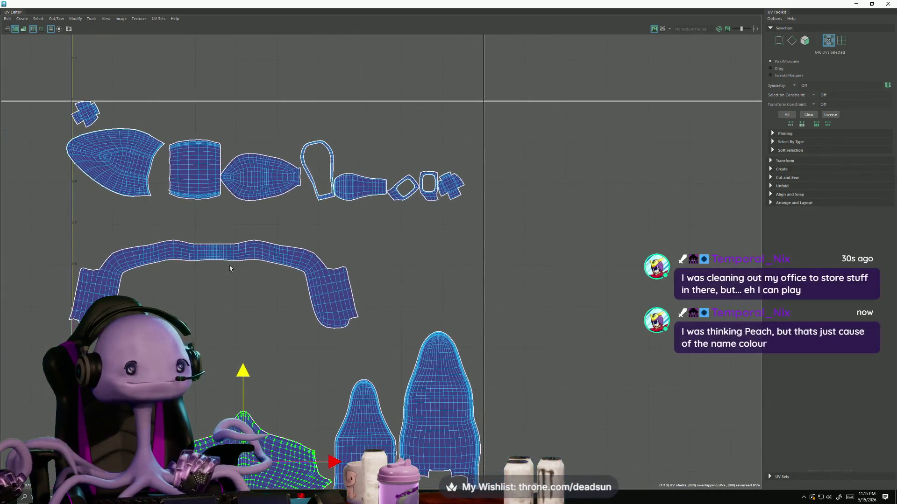
- Move the oval shell down to the lower group, then close the RoadKill window
{"action": "left_click", "coordinate": [263, 187]}
{"action": "left_click_drag", "start_coordinate": [263, 186], "coordinate": [302, 410]}
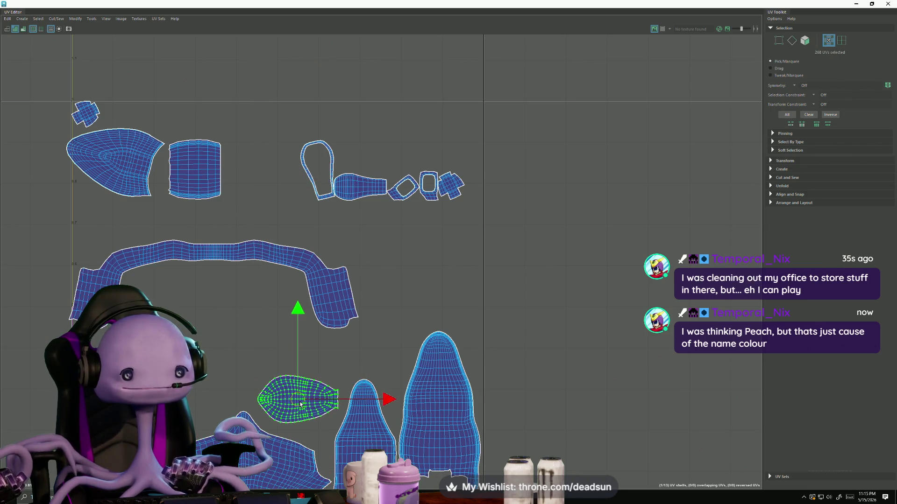
{"action": "key", "text": "alt+Tab"}
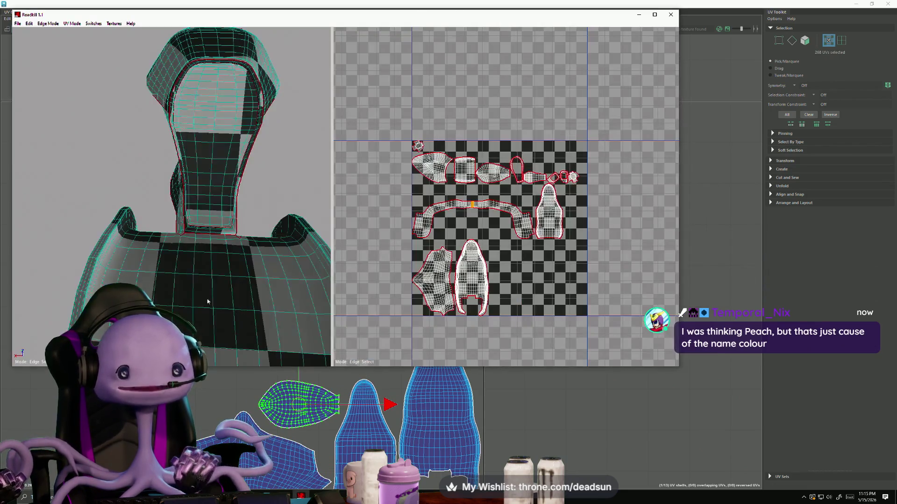
{"action": "left_click", "coordinate": [671, 14]}
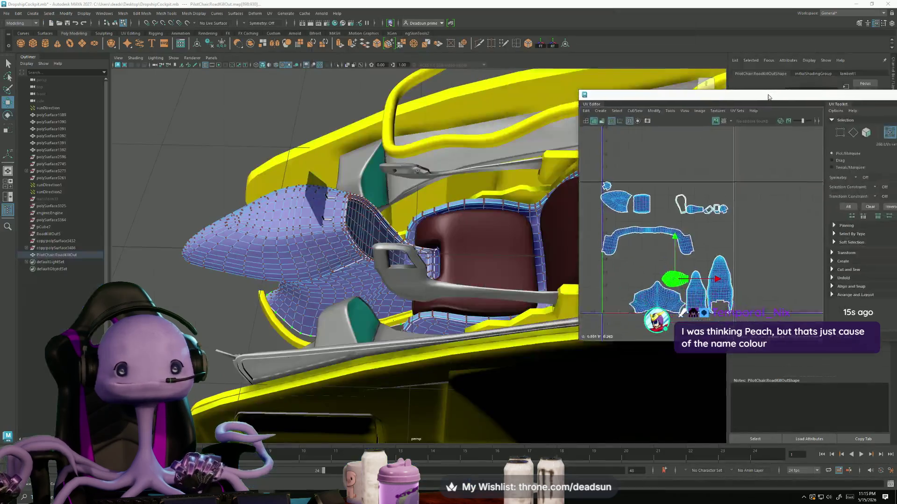
- Shrink the UV Editor to a floating window and orbit in close on the seat mesh
{"action": "left_click_drag", "start_coordinate": [428, 6], "coordinate": [669, 114]}
{"action": "mouse_move", "coordinate": [316, 207]}
{"action": "left_mouse_down", "text": "alt"}
{"action": "mouse_move", "coordinate": [226, 282]}
{"action": "mouse_move", "coordinate": [337, 270]}
{"action": "mouse_move", "coordinate": [363, 349]}
{"action": "mouse_move", "coordinate": [352, 306]}
{"action": "left_mouse_up", "text": "alt"}
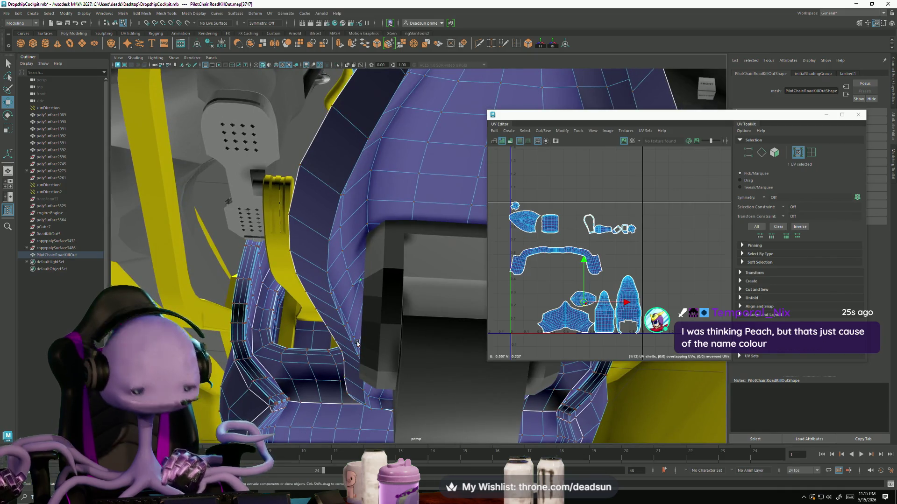
{"action": "mouse_move", "coordinate": [361, 324]}
{"action": "left_mouse_down", "text": "alt"}
{"action": "mouse_move", "coordinate": [398, 309]}
{"action": "mouse_move", "coordinate": [330, 324]}
{"action": "mouse_move", "coordinate": [436, 321]}
{"action": "mouse_move", "coordinate": [471, 353]}
{"action": "mouse_move", "coordinate": [414, 302]}
{"action": "mouse_move", "coordinate": [423, 319]}
{"action": "mouse_move", "coordinate": [387, 298]}
{"action": "left_mouse_up", "text": "alt"}
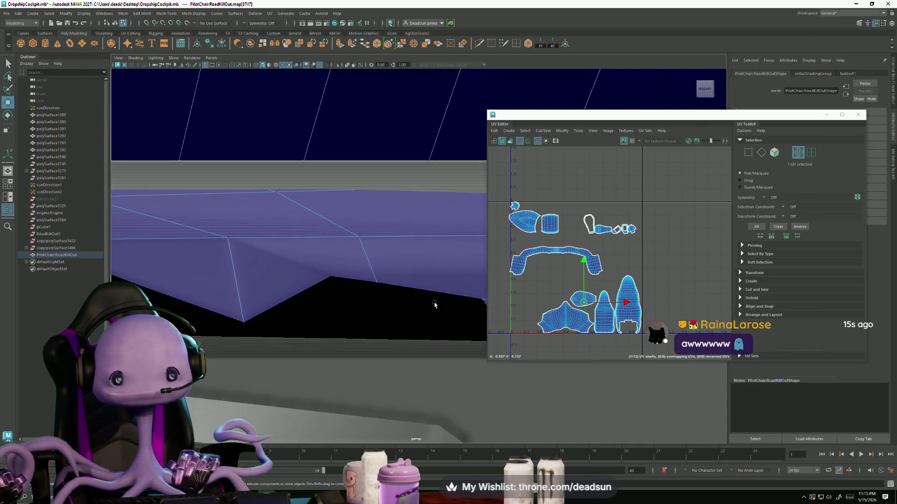
- Convert the edge selection to vertices and move them down to close the gap
{"action": "mouse_move", "coordinate": [283, 314]}
{"action": "left_mouse_down", "text": "alt"}
{"action": "mouse_move", "coordinate": [369, 310]}
{"action": "mouse_move", "coordinate": [323, 296]}
{"action": "left_mouse_up", "text": "alt"}
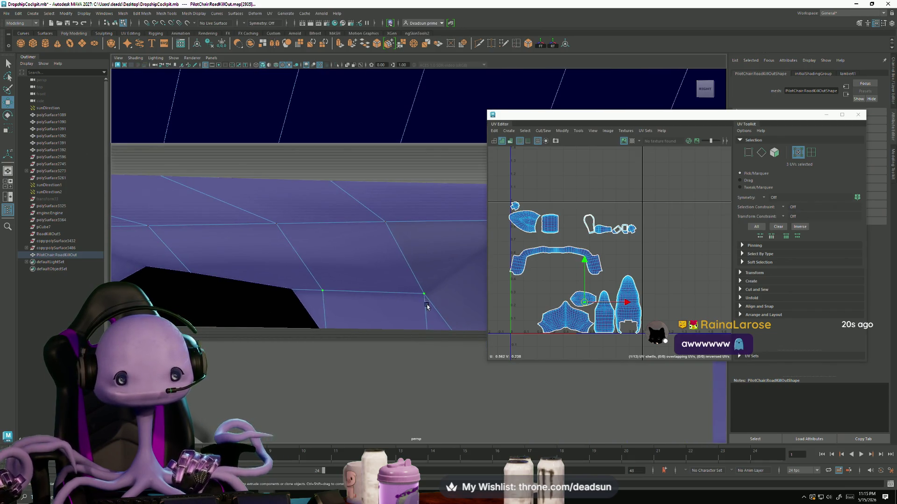
{"action": "scroll", "coordinate": [590, 312], "scroll_direction": "up", "scroll_amount": 3}
{"action": "scroll", "coordinate": [585, 297], "scroll_direction": "up", "scroll_amount": 2}
{"action": "scroll", "coordinate": [583, 285], "scroll_direction": "up", "scroll_amount": 2}
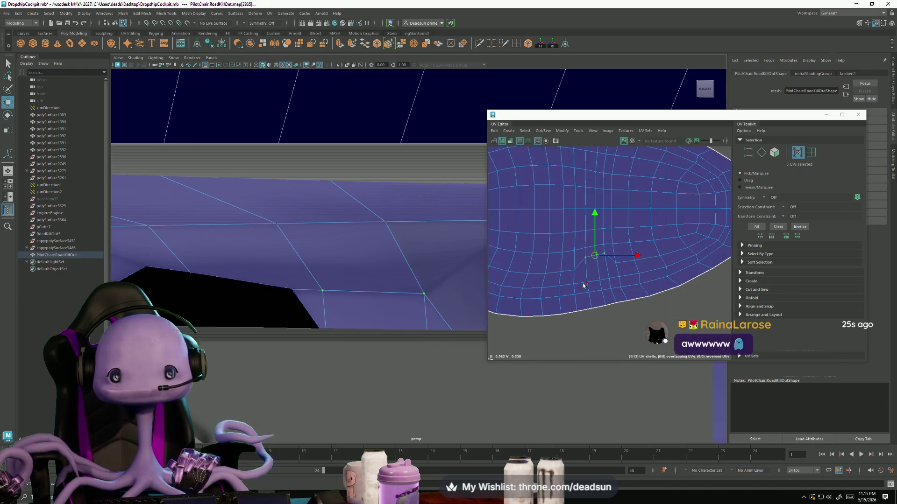
{"action": "right_click_drag", "start_coordinate": [321, 295], "coordinate": [262, 295], "text": "ctrl"}
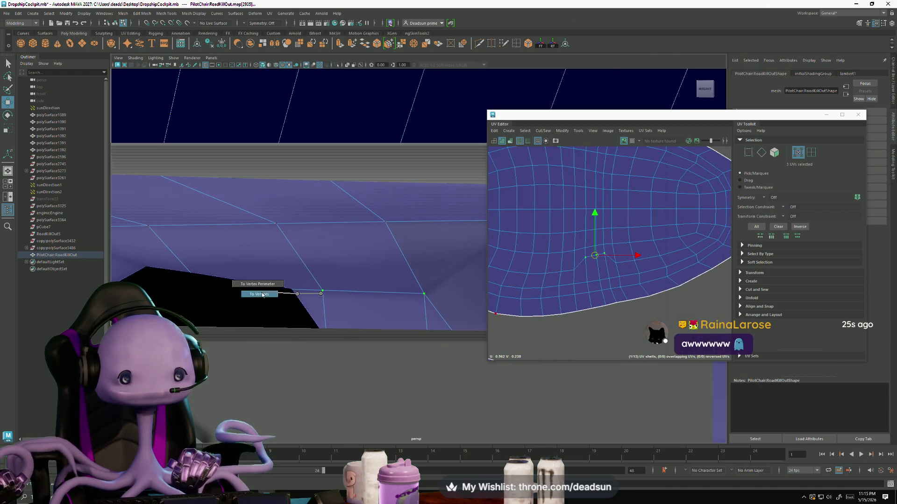
{"action": "mouse_move", "coordinate": [306, 257]}
{"action": "left_mouse_down"}
{"action": "mouse_move", "coordinate": [295, 333]}
{"action": "mouse_move", "coordinate": [192, 296]}
{"action": "mouse_move", "coordinate": [342, 309]}
{"action": "mouse_move", "coordinate": [390, 327]}
{"action": "left_mouse_up"}
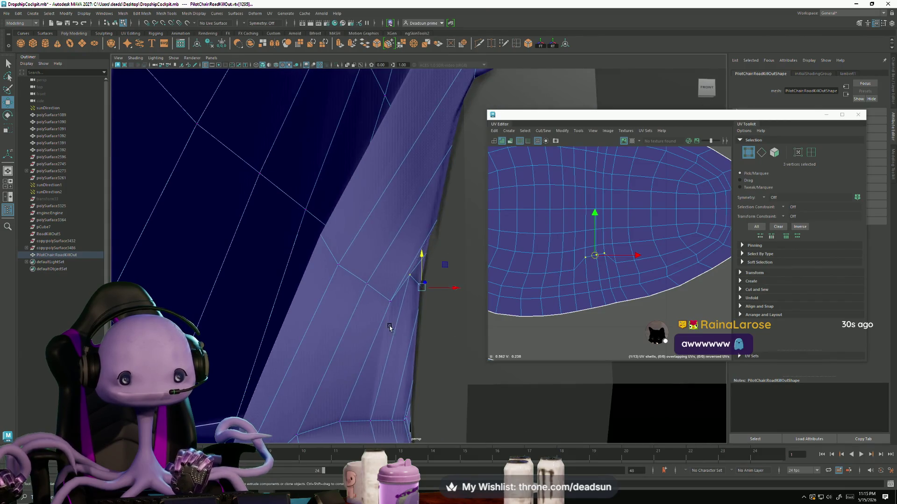
{"action": "left_click_drag", "start_coordinate": [421, 260], "coordinate": [407, 286]}
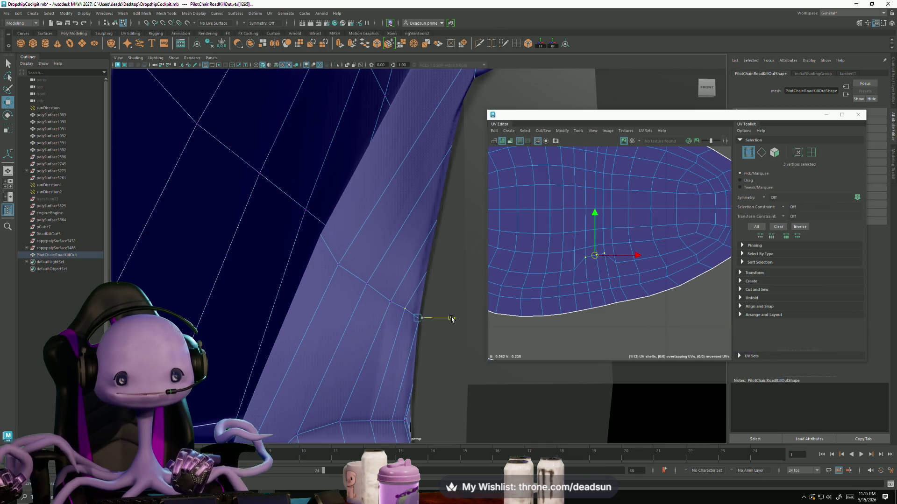
- Switch the chair mesh into UV component mode for editing
{"action": "right_click", "coordinate": [587, 259]}
{"action": "left_click", "coordinate": [616, 259]}
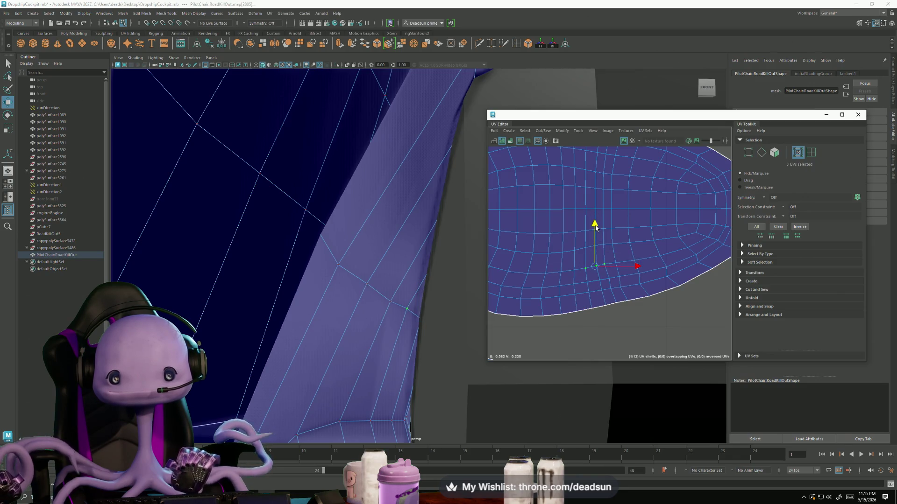
{"action": "scroll", "coordinate": [548, 259], "scroll_direction": "down", "scroll_amount": 3}
{"action": "scroll", "coordinate": [532, 266], "scroll_direction": "down", "scroll_amount": 3}
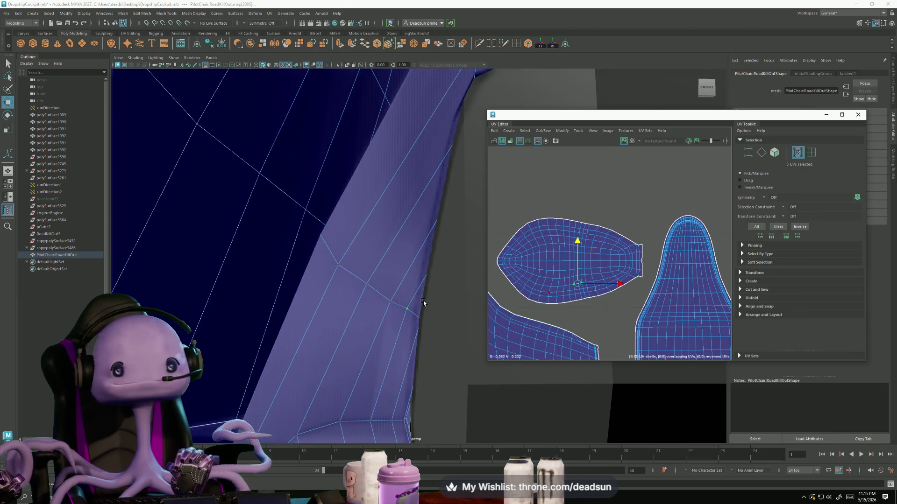
{"action": "scroll", "coordinate": [242, 256], "scroll_direction": "down", "scroll_amount": 5}
{"action": "left_click_drag", "start_coordinate": [242, 256], "coordinate": [261, 327], "text": "alt"}
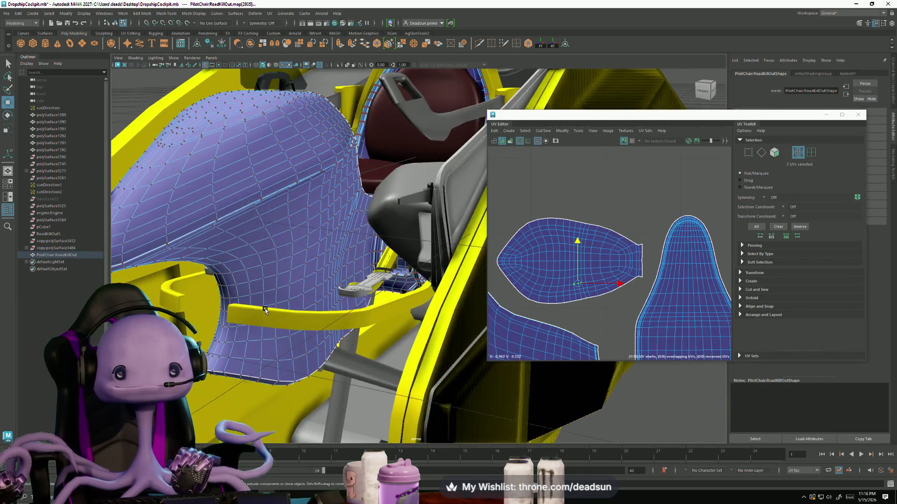
- Reposition the cushion shell slightly down-right and move the arch shell to the right
{"action": "left_click_drag", "start_coordinate": [261, 327], "coordinate": [266, 304], "text": "alt"}
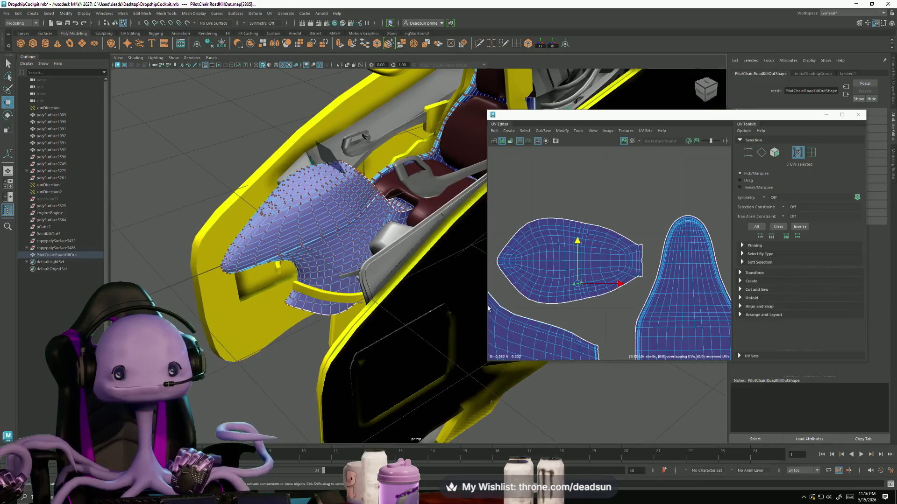
{"action": "scroll", "coordinate": [540, 297], "scroll_direction": "down", "scroll_amount": 3}
{"action": "middle_click_drag", "start_coordinate": [540, 298], "coordinate": [533, 227], "text": "alt"}
{"action": "double_click", "coordinate": [532, 226]}
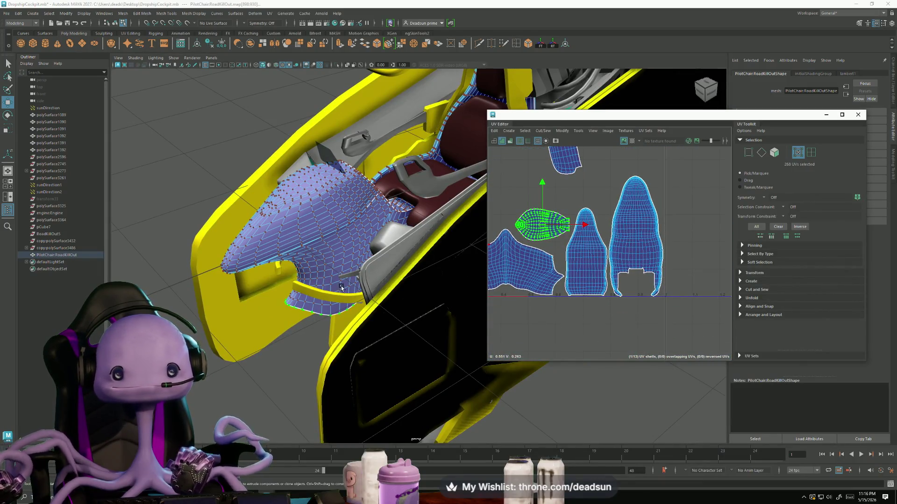
{"action": "left_click_drag", "start_coordinate": [545, 228], "coordinate": [546, 232]}
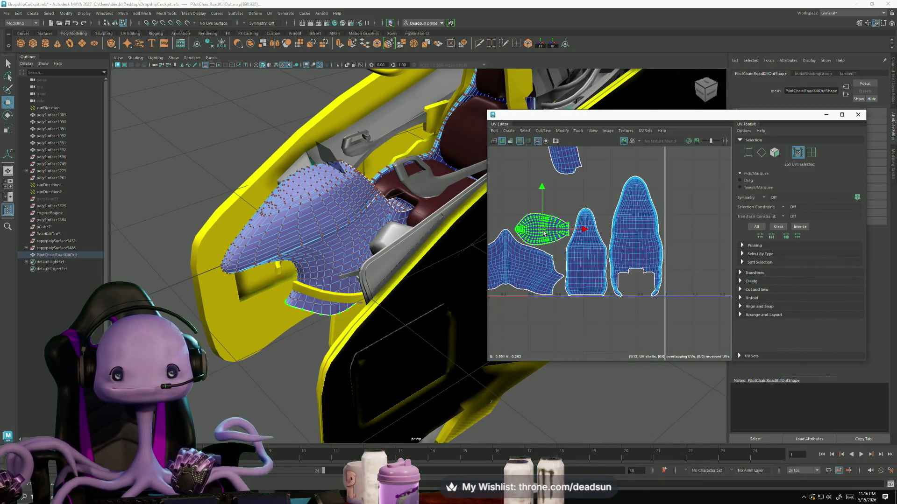
{"action": "scroll", "coordinate": [546, 233], "scroll_direction": "down", "scroll_amount": 3}
{"action": "middle_click_drag", "start_coordinate": [546, 233], "coordinate": [589, 295], "text": "alt"}
{"action": "left_click", "coordinate": [567, 244]}
{"action": "mouse_move", "coordinate": [555, 251]}
{"action": "left_mouse_down"}
{"action": "mouse_move", "coordinate": [615, 254]}
{"action": "mouse_move", "coordinate": [598, 256]}
{"action": "mouse_move", "coordinate": [582, 277]}
{"action": "left_mouse_up"}
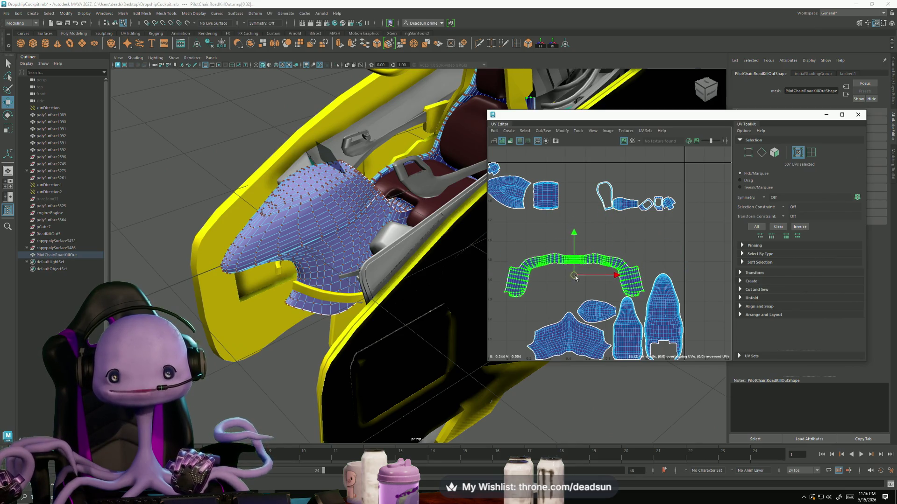
- Move the small cylinder shell down beside the other shells and select the next shell
{"action": "left_click", "coordinate": [547, 204]}
{"action": "left_click_drag", "start_coordinate": [548, 203], "coordinate": [526, 333]}
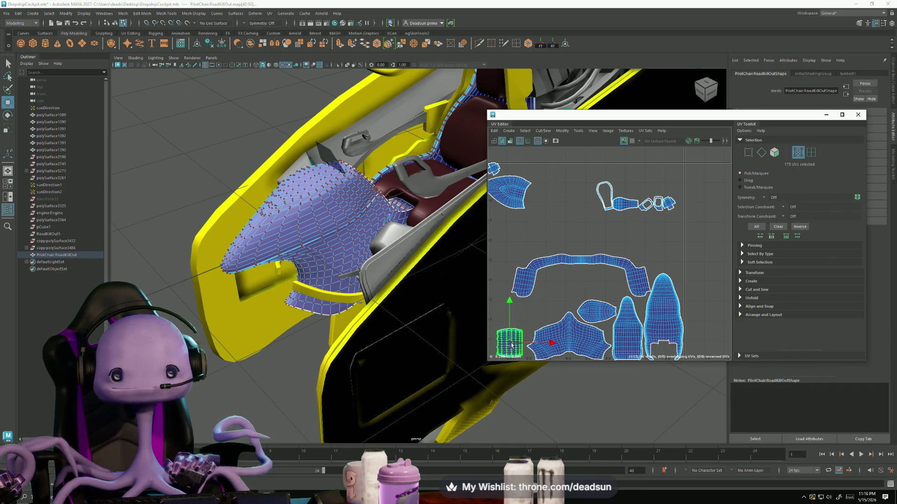
{"action": "mouse_move", "coordinate": [533, 353]}
{"action": "middle_mouse_down", "text": "alt"}
{"action": "mouse_move", "coordinate": [554, 280]}
{"action": "mouse_move", "coordinate": [589, 286]}
{"action": "middle_mouse_up", "text": "alt"}
{"action": "scroll", "coordinate": [554, 280], "scroll_direction": "up", "scroll_amount": 3}
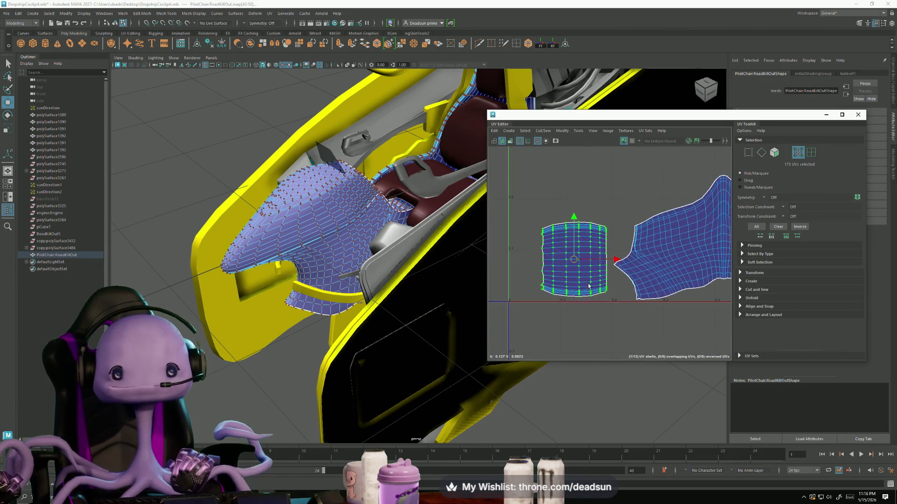
{"action": "left_click_drag", "start_coordinate": [575, 265], "coordinate": [578, 270]}
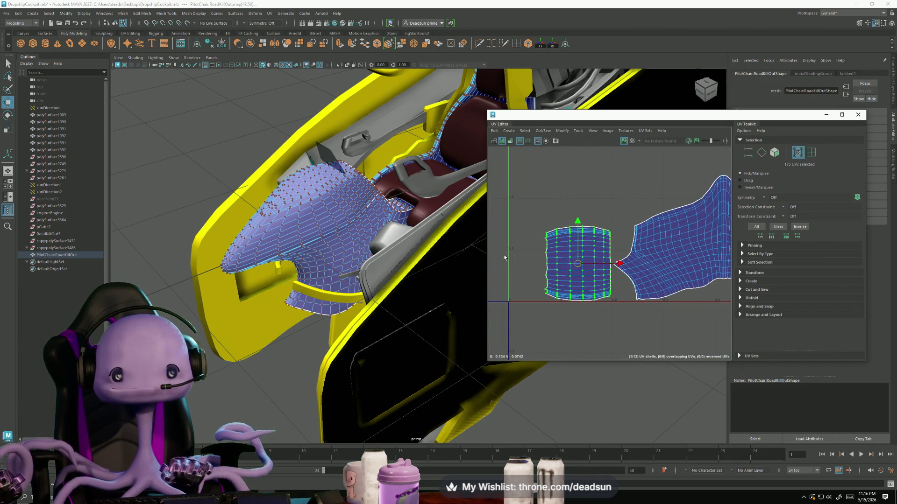
{"action": "scroll", "coordinate": [372, 294], "scroll_direction": "up", "scroll_amount": 5}
{"action": "left_click_drag", "start_coordinate": [371, 304], "coordinate": [331, 246], "text": "alt"}
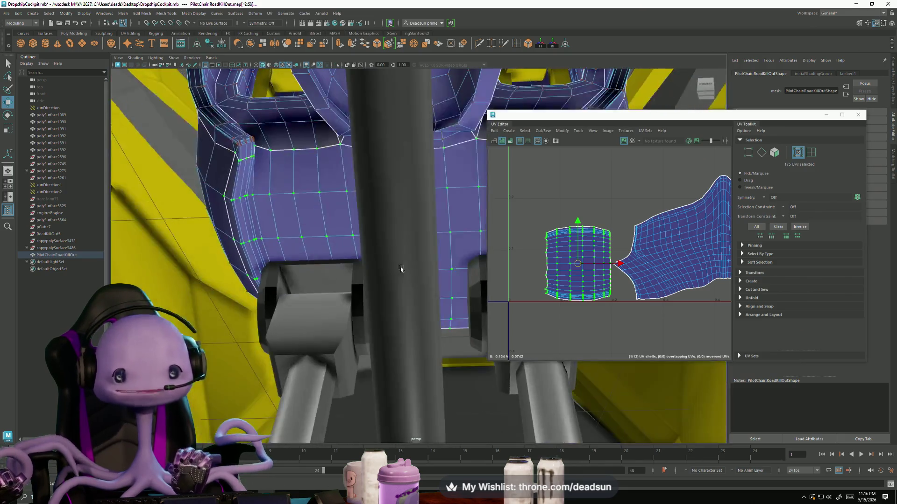
{"action": "scroll", "coordinate": [566, 265], "scroll_direction": "down", "scroll_amount": 3}
{"action": "mouse_move", "coordinate": [561, 266]}
{"action": "middle_mouse_down", "text": "alt"}
{"action": "mouse_move", "coordinate": [538, 267]}
{"action": "mouse_move", "coordinate": [573, 238]}
{"action": "mouse_move", "coordinate": [539, 204]}
{"action": "middle_mouse_up", "text": "alt"}
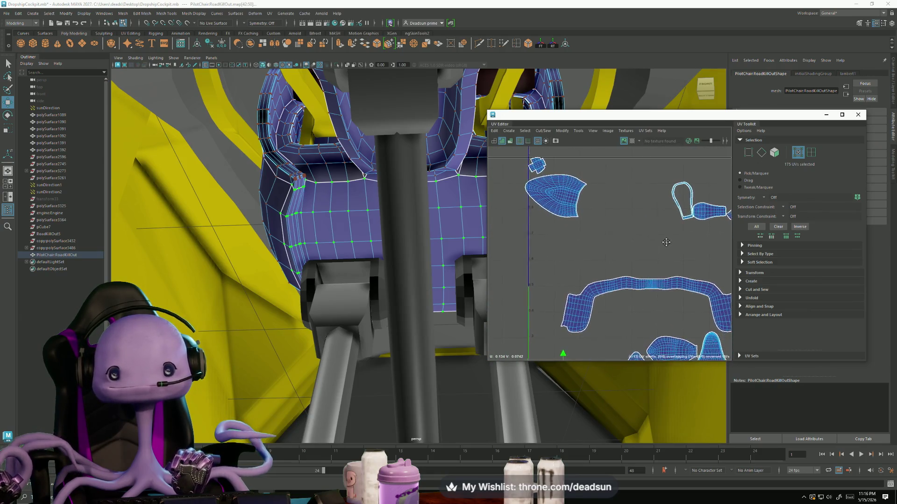
{"action": "left_click", "coordinate": [539, 204]}
- Move and scale the selected shell, then raise the arch shell up and right
{"action": "left_click_drag", "start_coordinate": [538, 205], "coordinate": [540, 319]}
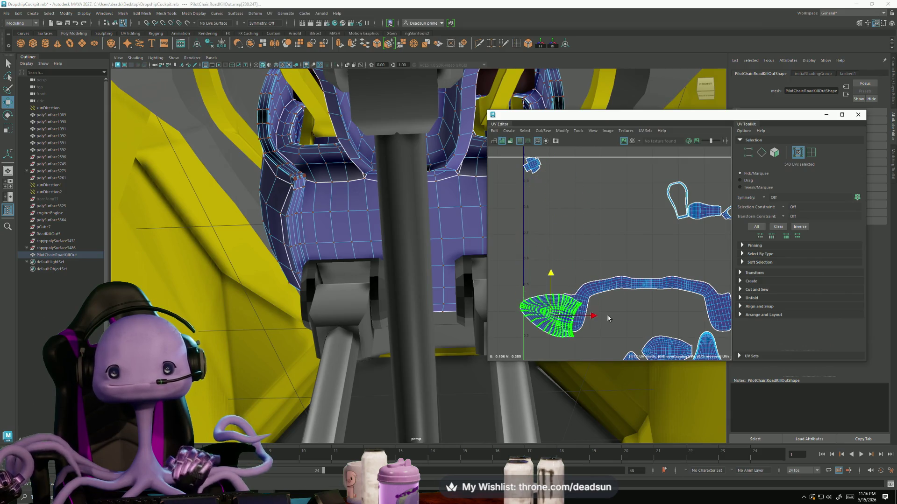
{"action": "scroll", "coordinate": [511, 188], "scroll_direction": "down", "scroll_amount": 3}
{"action": "middle_click_drag", "start_coordinate": [512, 188], "coordinate": [519, 220], "text": "alt"}
{"action": "mouse_move", "coordinate": [529, 230]}
{"action": "left_mouse_down"}
{"action": "mouse_move", "coordinate": [550, 231]}
{"action": "mouse_move", "coordinate": [535, 261]}
{"action": "mouse_move", "coordinate": [527, 250]}
{"action": "left_mouse_up"}
{"action": "key", "text": "e"}
{"action": "key", "text": "w"}
{"action": "left_click", "coordinate": [555, 215]}
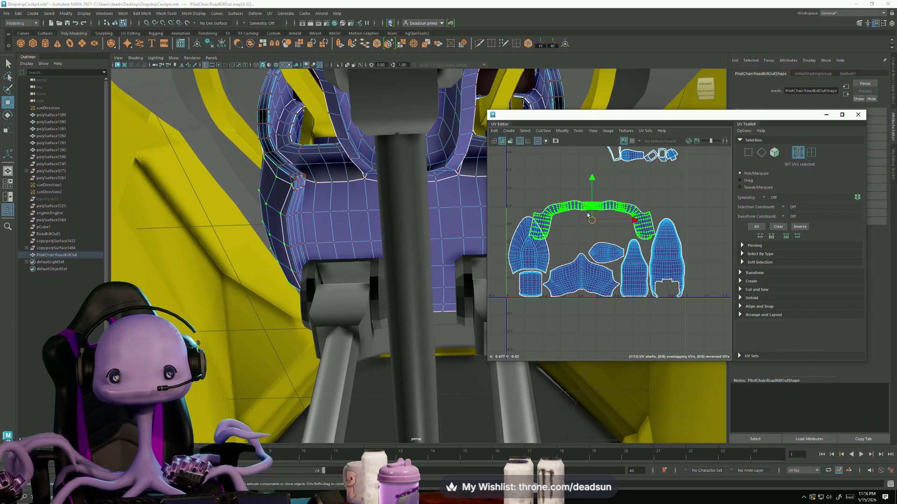
{"action": "left_click_drag", "start_coordinate": [592, 223], "coordinate": [621, 203]}
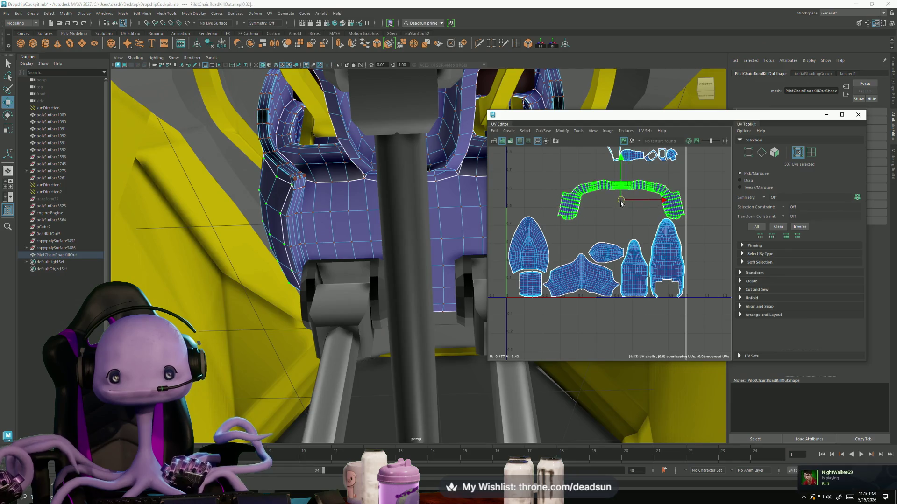
- Fit the small top-left shell between the lower shells, rotating it slightly into place
{"action": "mouse_move", "coordinate": [621, 203]}
{"action": "middle_mouse_down", "text": "alt"}
{"action": "mouse_move", "coordinate": [586, 246]}
{"action": "mouse_move", "coordinate": [576, 178]}
{"action": "middle_mouse_up", "text": "alt"}
{"action": "scroll", "coordinate": [561, 241], "scroll_direction": "up", "scroll_amount": 2}
{"action": "left_click", "coordinate": [556, 238]}
{"action": "scroll", "coordinate": [554, 247], "scroll_direction": "down", "scroll_amount": 2}
{"action": "left_click_drag", "start_coordinate": [592, 164], "coordinate": [538, 253]}
{"action": "key", "text": "e"}
{"action": "left_click_drag", "start_coordinate": [573, 241], "coordinate": [573, 246]}
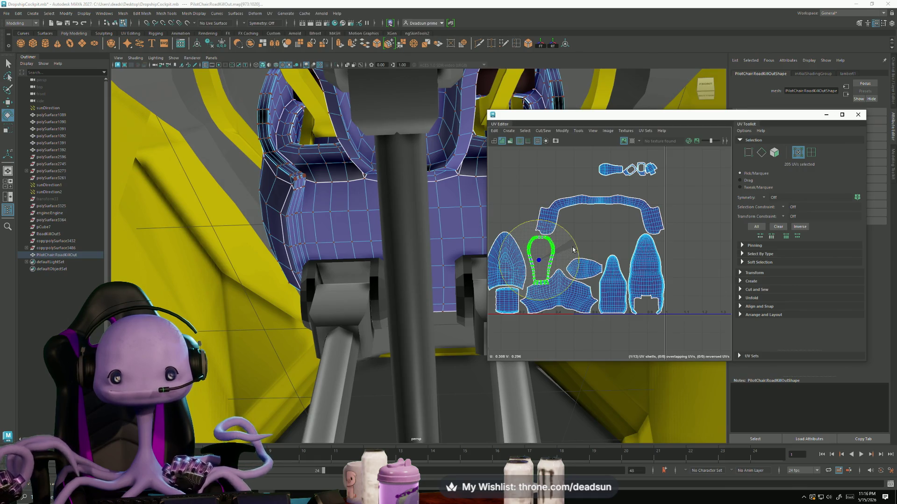
{"action": "key", "text": "w"}
{"action": "left_click_drag", "start_coordinate": [541, 263], "coordinate": [621, 234]}
{"action": "scroll", "coordinate": [622, 233], "scroll_direction": "up", "scroll_amount": 3}
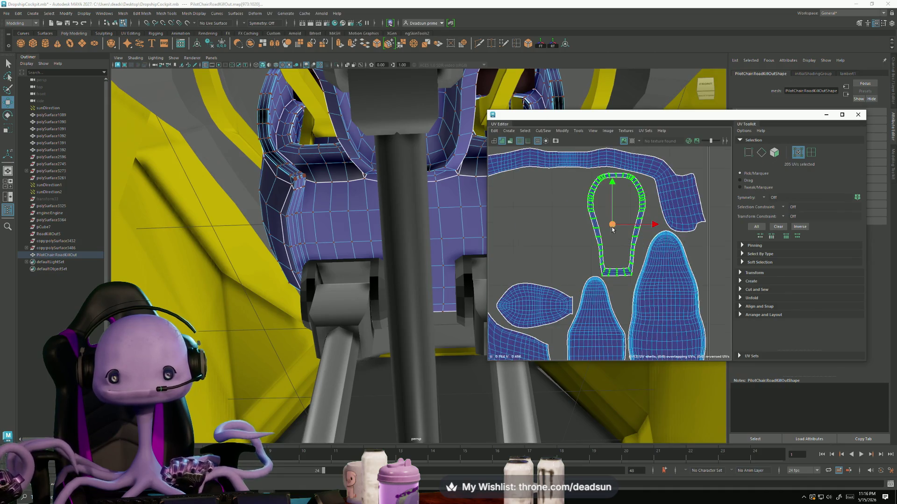
- Shift the loop shell right so it sits centred beneath the arch strip
{"action": "left_click_drag", "start_coordinate": [612, 229], "coordinate": [652, 210]}
{"action": "key", "text": "e"}
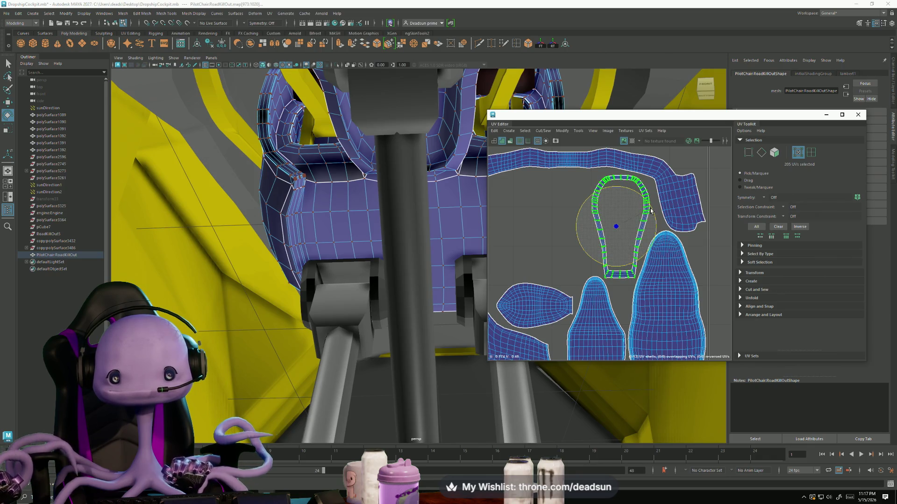
{"action": "scroll", "coordinate": [611, 245], "scroll_direction": "up", "scroll_amount": 3}
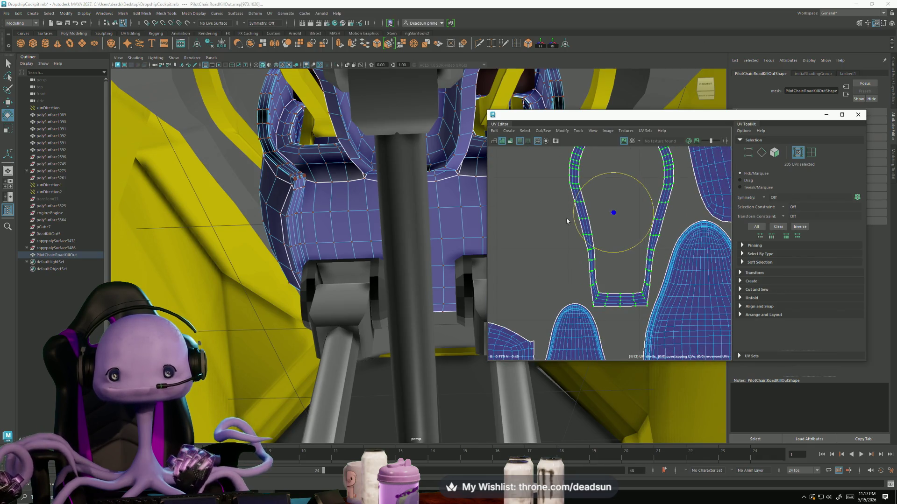
{"action": "scroll", "coordinate": [567, 221], "scroll_direction": "down", "scroll_amount": 3}
{"action": "middle_click_drag", "start_coordinate": [608, 149], "coordinate": [573, 208], "text": "alt"}
{"action": "left_click", "coordinate": [581, 198]}
{"action": "scroll", "coordinate": [611, 202], "scroll_direction": "down", "scroll_amount": 5}
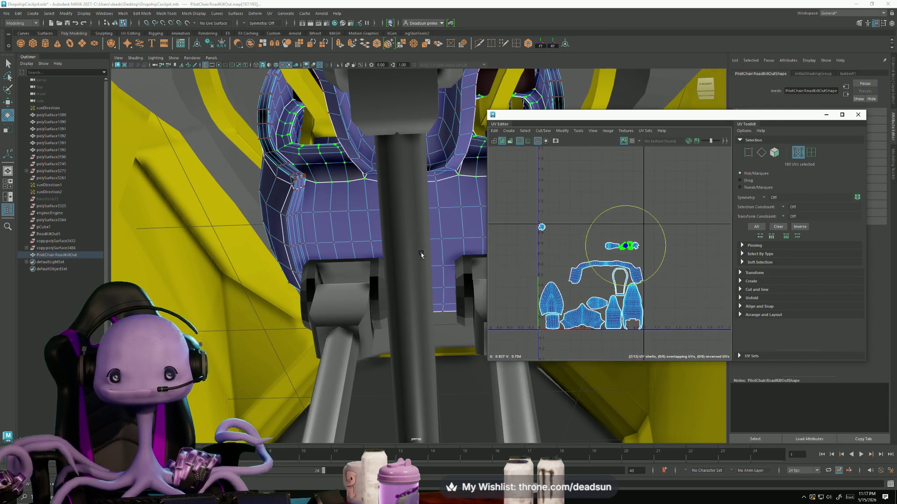
- Move a stray UV point off the origin and rotate the first opening shell upright
{"action": "key", "text": "w"}
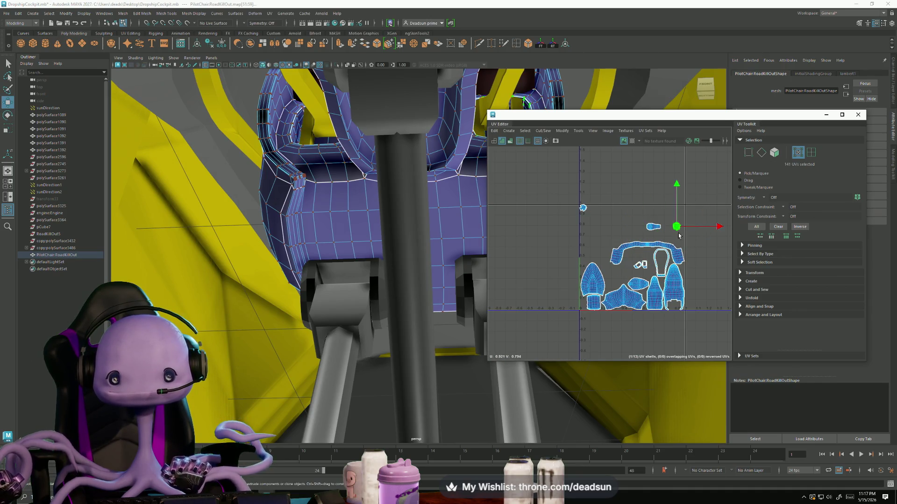
{"action": "left_click", "coordinate": [581, 207]}
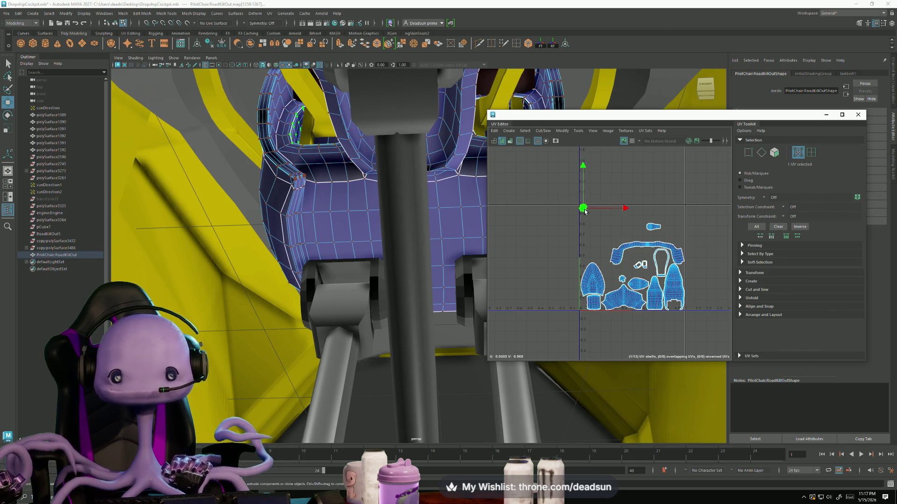
{"action": "left_click_drag", "start_coordinate": [588, 214], "coordinate": [610, 275]}
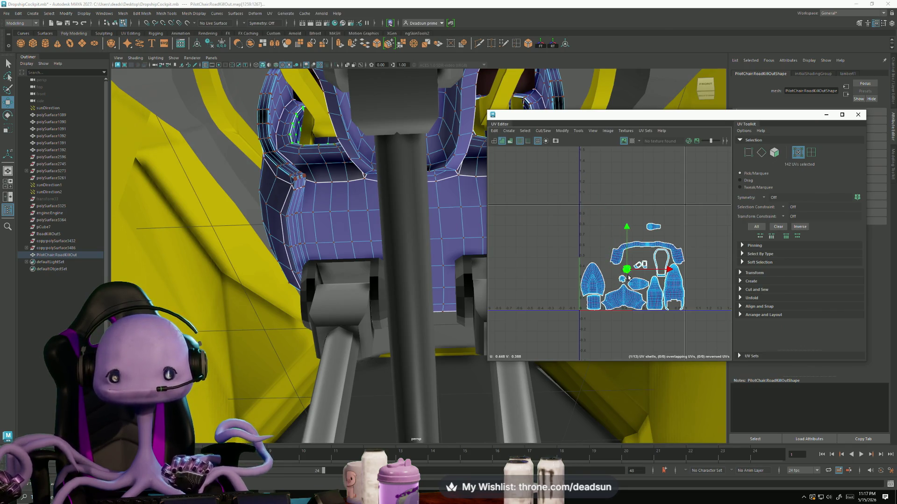
{"action": "scroll", "coordinate": [629, 278], "scroll_direction": "up", "scroll_amount": 5}
{"action": "left_click", "coordinate": [656, 237]}
{"action": "key", "text": "e"}
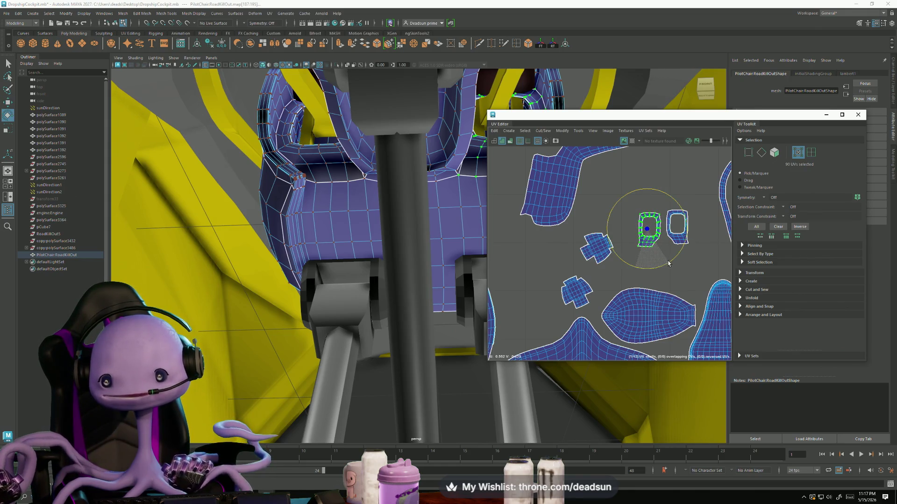
{"action": "left_click_drag", "start_coordinate": [669, 262], "coordinate": [687, 253]}
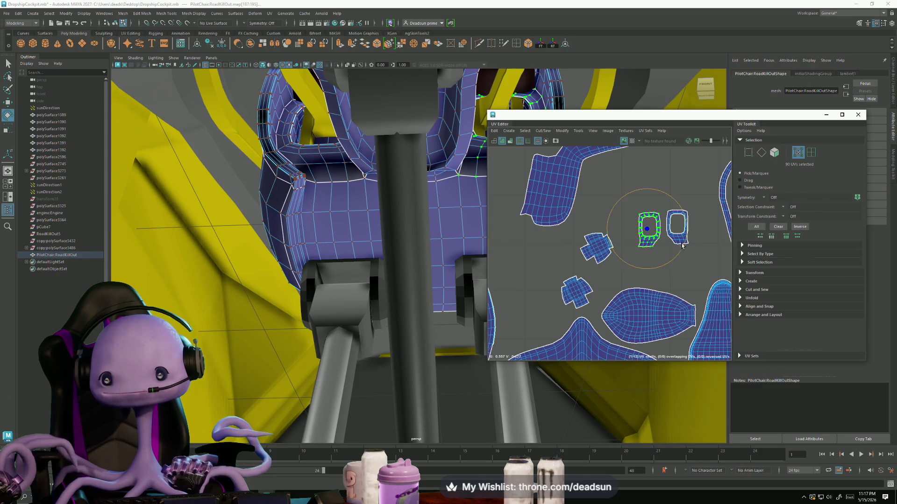
{"action": "scroll", "coordinate": [682, 245], "scroll_direction": "up", "scroll_amount": 2}
- Place the right opening shell beside the left one and scale the pair up
{"action": "left_click", "coordinate": [673, 242]}
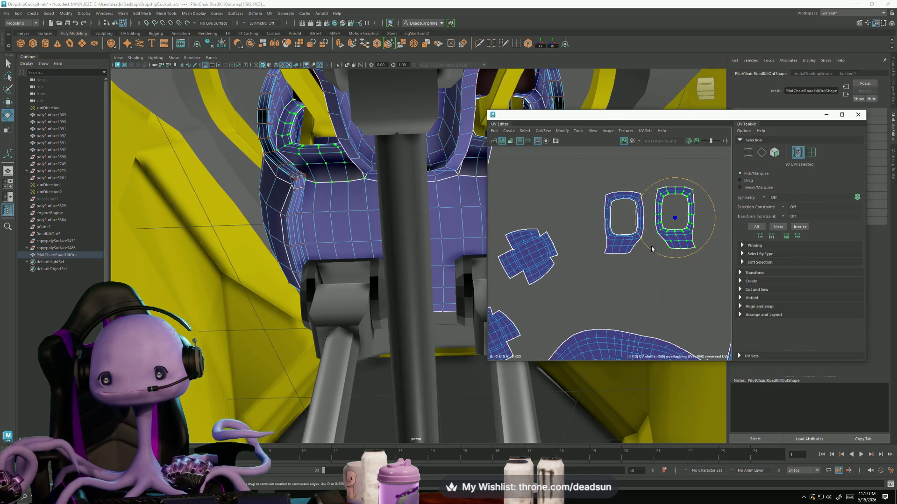
{"action": "key", "text": "w"}
{"action": "left_click_drag", "start_coordinate": [674, 219], "coordinate": [670, 224]}
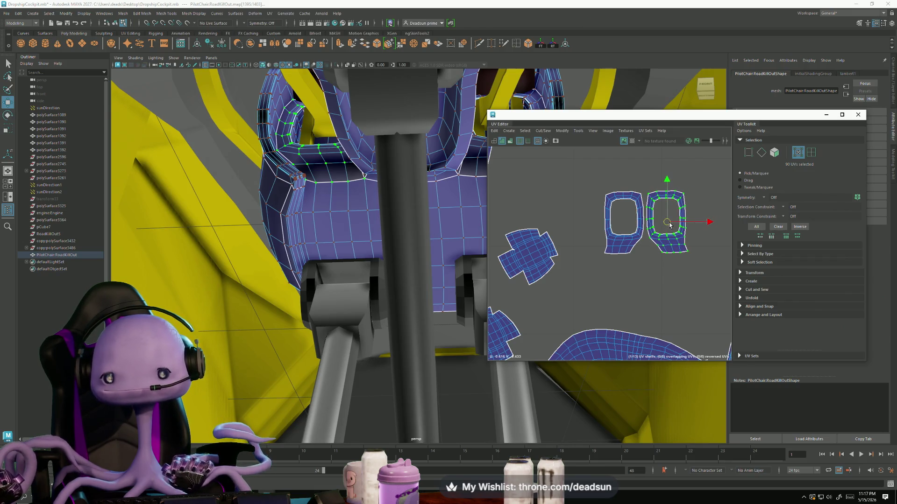
{"action": "scroll", "coordinate": [631, 272], "scroll_direction": "down", "scroll_amount": 3}
{"action": "scroll", "coordinate": [553, 257], "scroll_direction": "down", "scroll_amount": 2}
{"action": "key", "text": "r"}
{"action": "mouse_move", "coordinate": [569, 256]}
{"action": "left_mouse_down"}
{"action": "mouse_move", "coordinate": [586, 254]}
{"action": "mouse_move", "coordinate": [560, 238]}
{"action": "left_mouse_up"}
{"action": "key", "text": "w"}
{"action": "key", "text": "r"}
{"action": "left_click", "coordinate": [526, 266]}
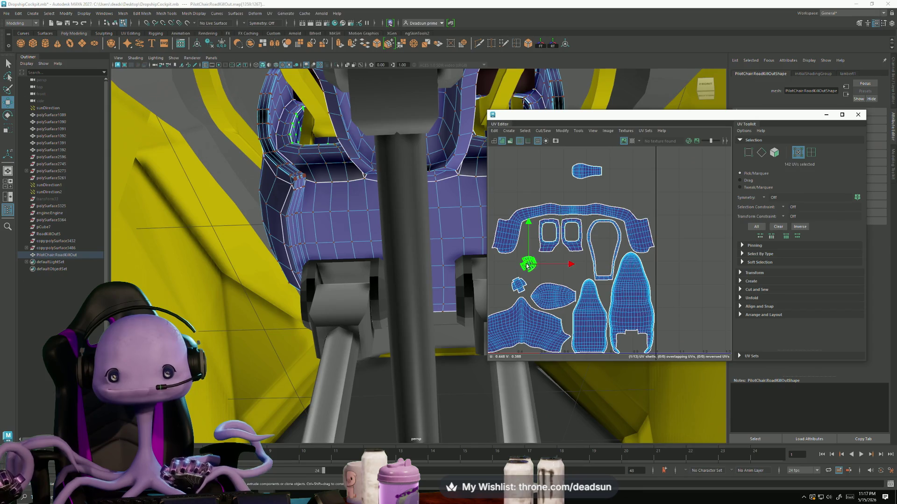
- Rotate the cross-shaped shell upright and slide it across toward the layout
{"action": "key", "text": "e"}
{"action": "left_click_drag", "start_coordinate": [569, 261], "coordinate": [564, 247]}
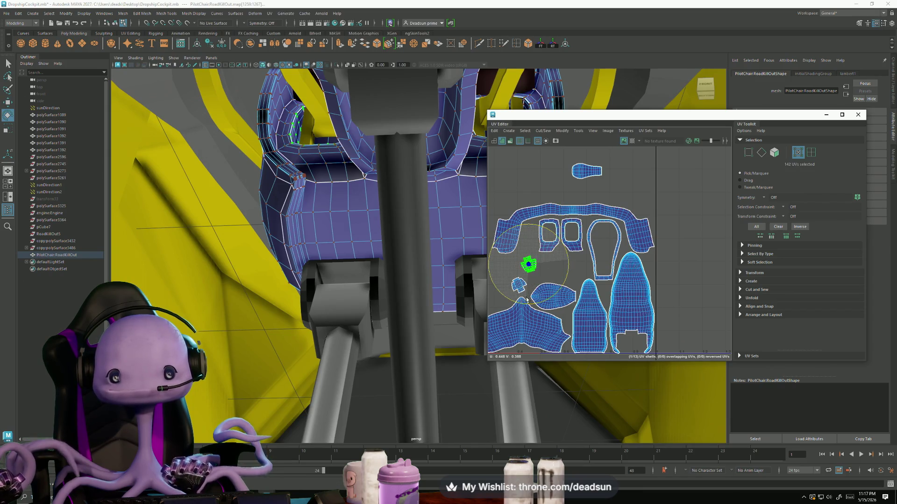
{"action": "scroll", "coordinate": [540, 279], "scroll_direction": "up", "scroll_amount": 3}
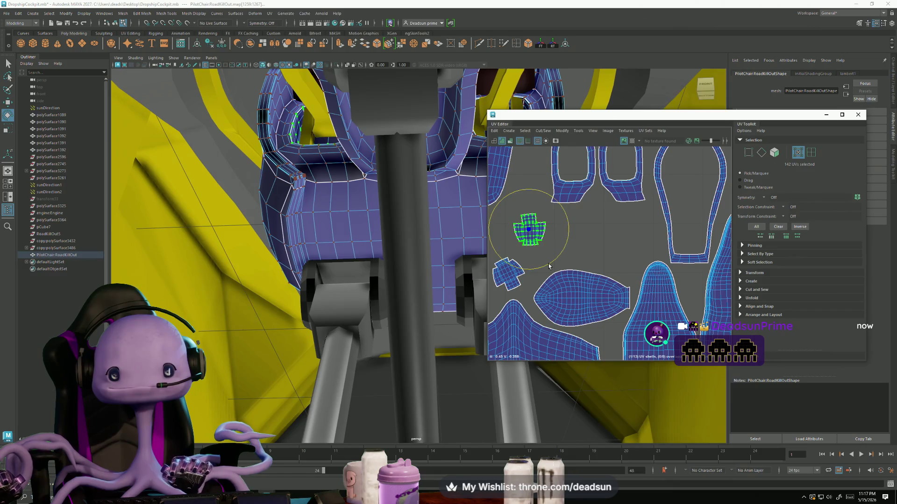
{"action": "key", "text": "w"}
{"action": "left_click_drag", "start_coordinate": [530, 231], "coordinate": [693, 285]}
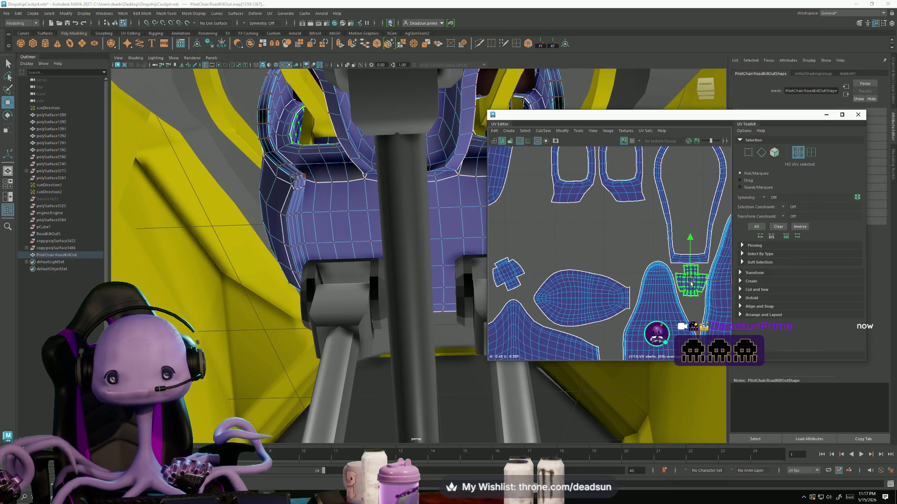
{"action": "scroll", "coordinate": [663, 321], "scroll_direction": "down", "scroll_amount": 3}
{"action": "mouse_move", "coordinate": [663, 321]}
{"action": "left_mouse_down"}
{"action": "mouse_move", "coordinate": [525, 226]}
{"action": "mouse_move", "coordinate": [662, 301]}
{"action": "mouse_move", "coordinate": [690, 285]}
{"action": "mouse_move", "coordinate": [617, 287]}
{"action": "left_mouse_up"}
{"action": "scroll", "coordinate": [687, 283], "scroll_direction": "up", "scroll_amount": 3}
- Move the cross shell down beside the small shells, then select the seat-back shell
{"action": "key", "text": "e"}
{"action": "key", "text": "w"}
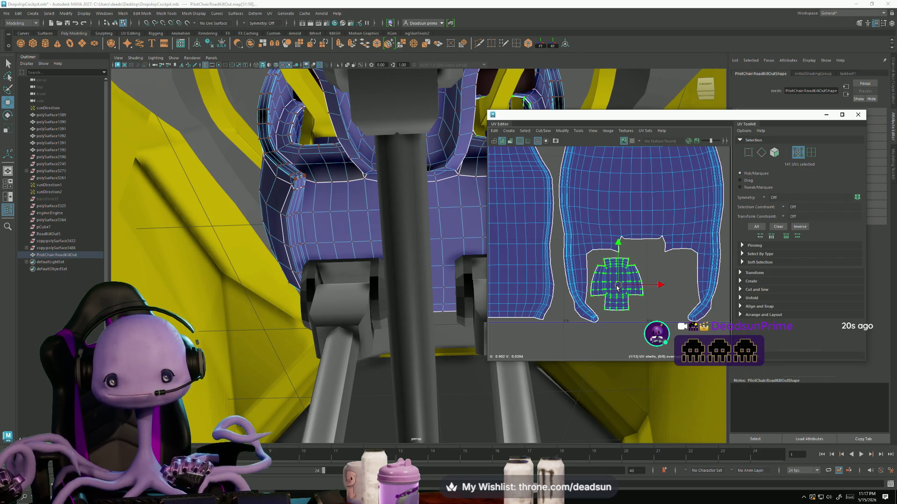
{"action": "scroll", "coordinate": [617, 287], "scroll_direction": "down", "scroll_amount": 3}
{"action": "scroll", "coordinate": [568, 228], "scroll_direction": "up", "scroll_amount": 1}
{"action": "left_click_drag", "start_coordinate": [581, 223], "coordinate": [639, 313]}
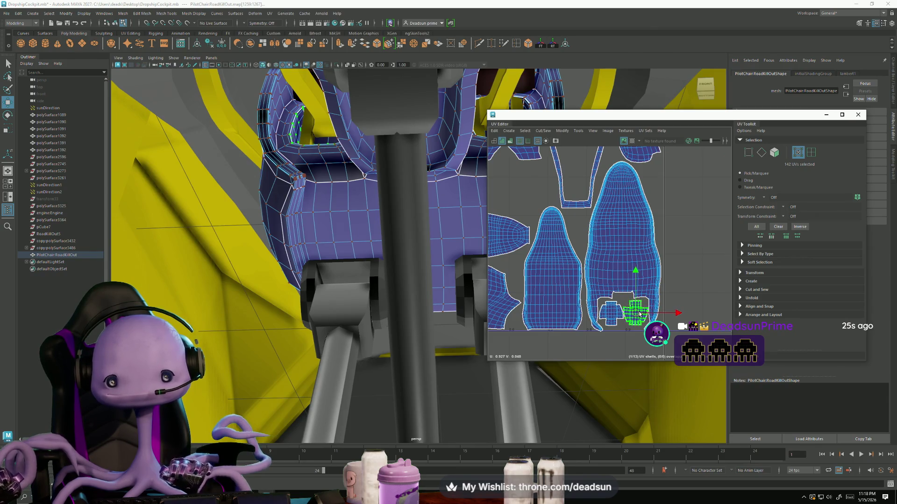
{"action": "scroll", "coordinate": [640, 313], "scroll_direction": "up", "scroll_amount": 2}
{"action": "left_click_drag", "start_coordinate": [630, 315], "coordinate": [630, 312]}
{"action": "scroll", "coordinate": [636, 321], "scroll_direction": "down", "scroll_amount": 3}
{"action": "scroll", "coordinate": [620, 252], "scroll_direction": "down", "scroll_amount": 2}
{"action": "left_click_drag", "start_coordinate": [666, 232], "coordinate": [621, 256]}
{"action": "key", "text": "e"}
{"action": "key", "text": "w"}
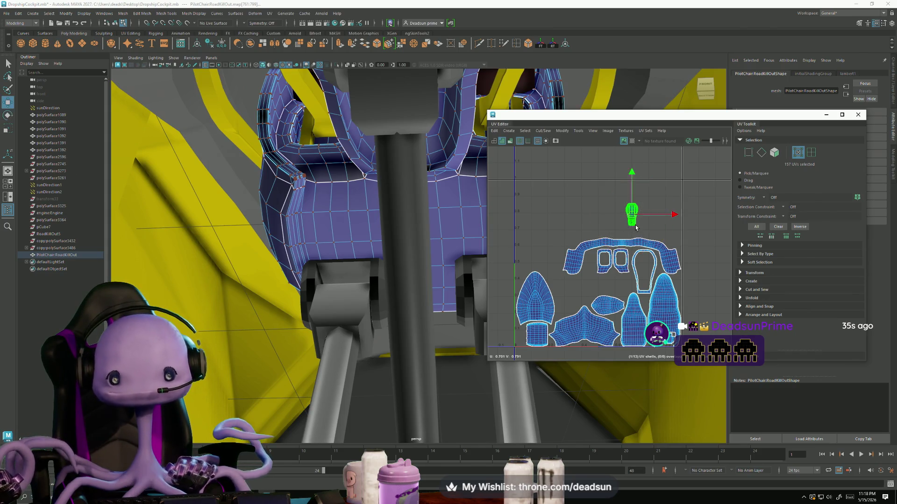
- Enlarge the seat-back shell about fivefold and bring it onto the layout
{"action": "key", "text": "r"}
{"action": "left_click_drag", "start_coordinate": [632, 214], "coordinate": [748, 187]}
{"action": "key", "text": "q"}
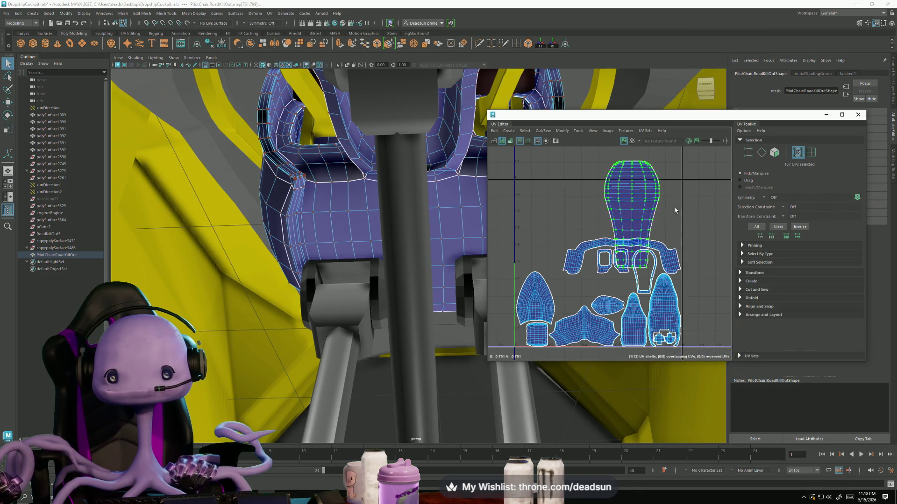
{"action": "mouse_move", "coordinate": [628, 221]}
{"action": "left_mouse_down"}
{"action": "mouse_move", "coordinate": [597, 282]}
{"action": "mouse_move", "coordinate": [612, 289]}
{"action": "left_mouse_up"}
{"action": "key", "text": "e"}
{"action": "key", "text": "ctrl+z"}
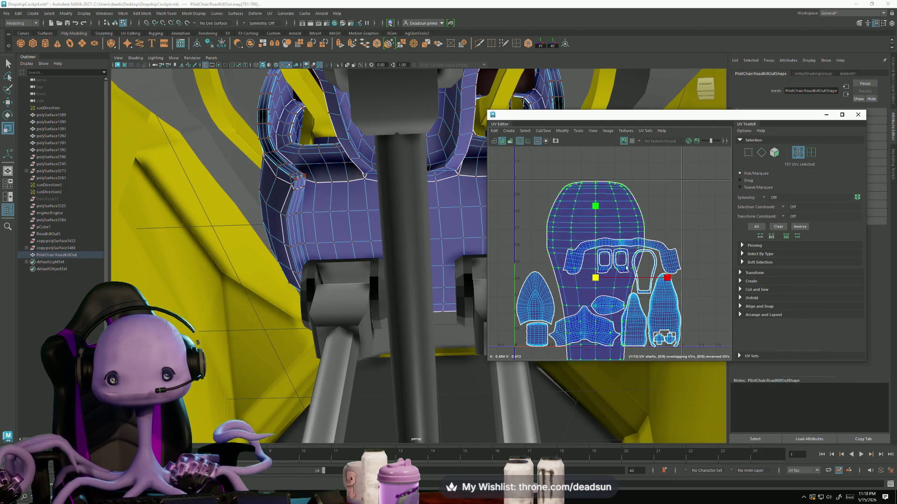
{"action": "middle_click_drag", "start_coordinate": [612, 289], "coordinate": [598, 284], "text": "alt"}
- Raise the seat-back shell above the strip shells and stretch it wider and taller
{"action": "key", "text": "w"}
{"action": "left_click_drag", "start_coordinate": [580, 232], "coordinate": [584, 226]}
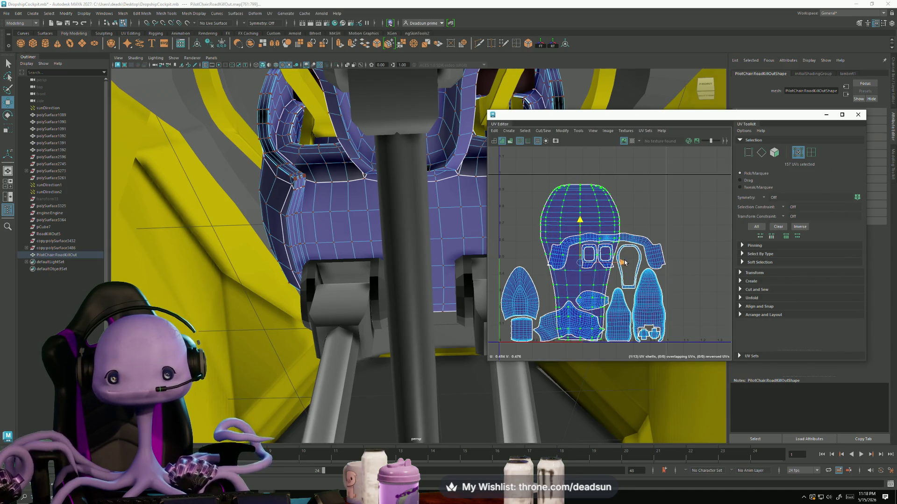
{"action": "middle_click_drag", "start_coordinate": [622, 262], "coordinate": [625, 262]}
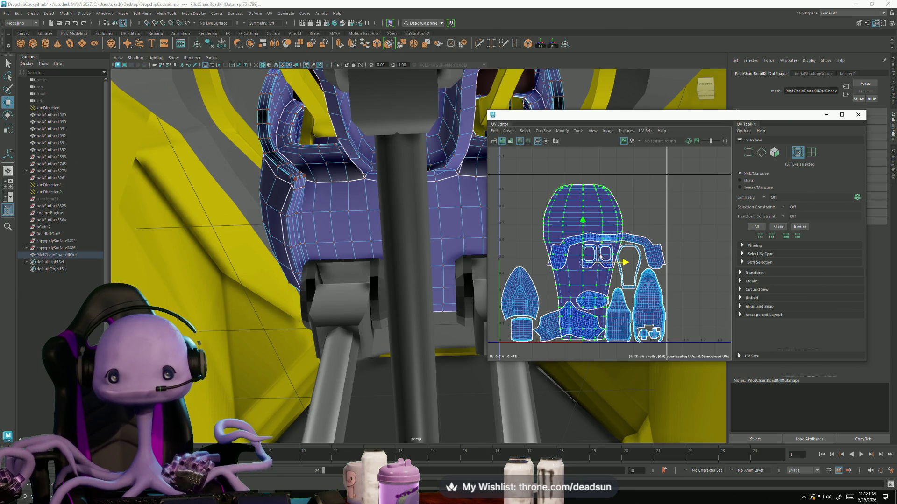
{"action": "key", "text": "r"}
{"action": "left_click_drag", "start_coordinate": [584, 261], "coordinate": [588, 262]}
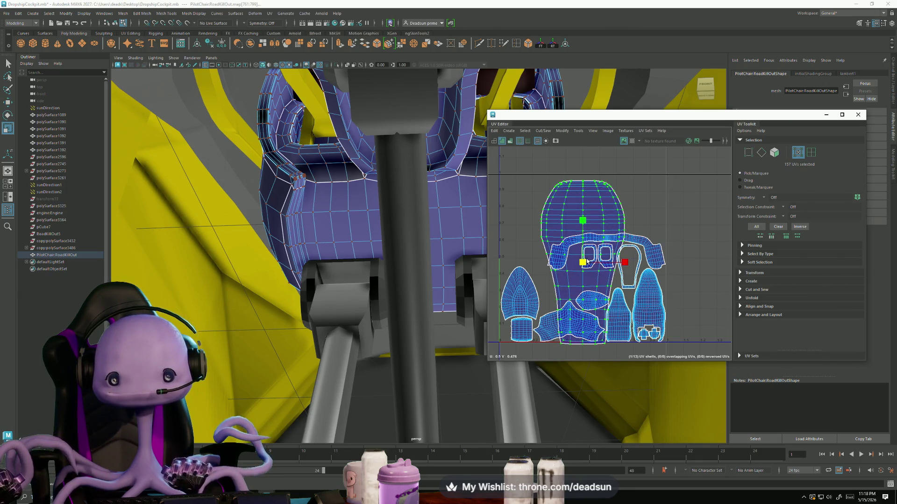
{"action": "left_click_drag", "start_coordinate": [583, 223], "coordinate": [587, 222]}
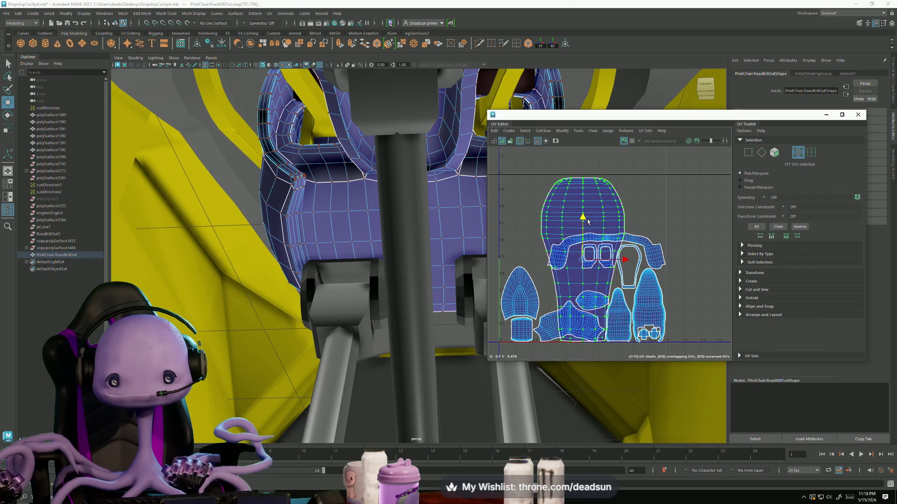
{"action": "scroll", "coordinate": [581, 172], "scroll_direction": "up", "scroll_amount": 5}
{"action": "scroll", "coordinate": [542, 225], "scroll_direction": "up", "scroll_amount": 2}
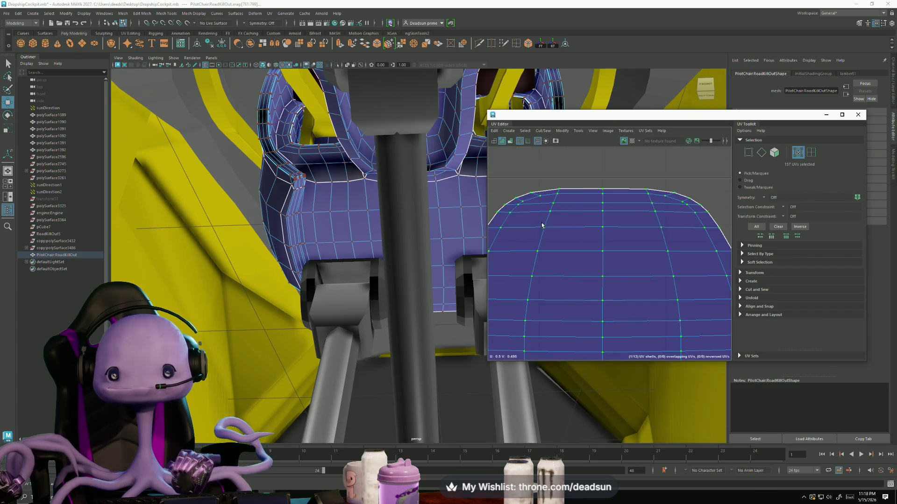
{"action": "scroll", "coordinate": [592, 291], "scroll_direction": "down", "scroll_amount": 3}
{"action": "scroll", "coordinate": [591, 274], "scroll_direction": "down", "scroll_amount": 3}
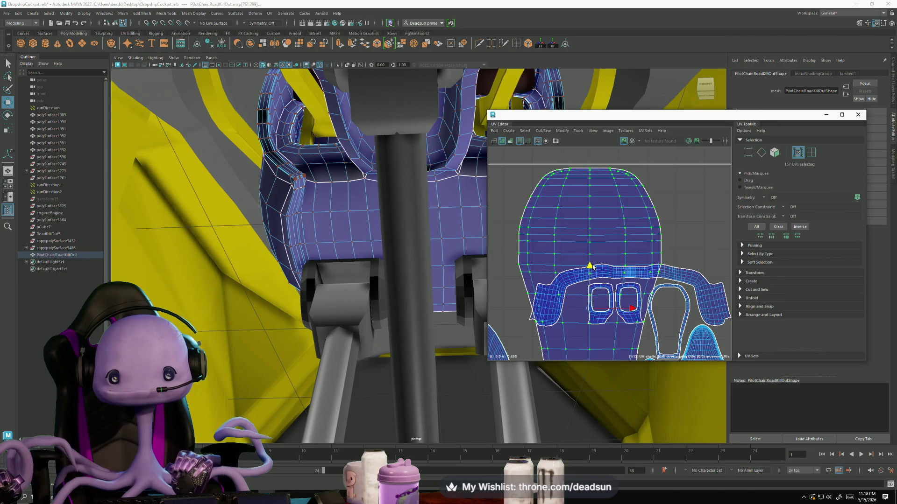
{"action": "left_click", "coordinate": [565, 130]}
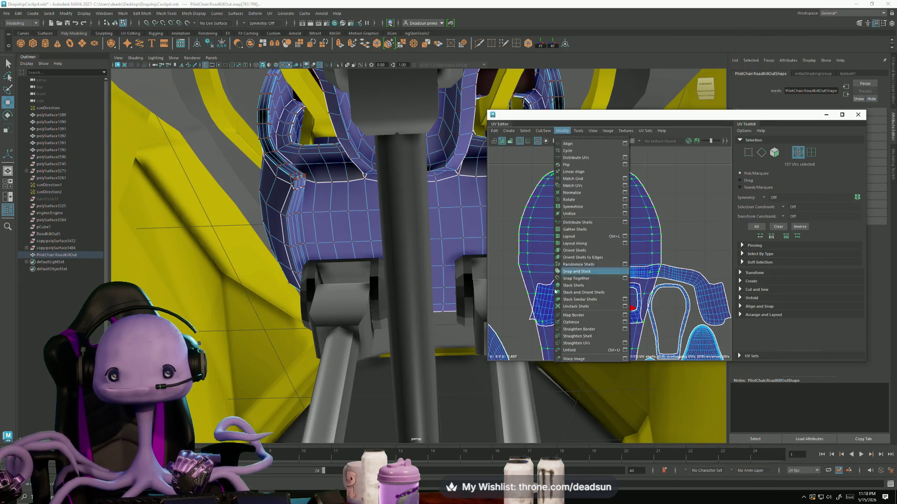
- Unfold the seat-back UVs, reframe the full layout, and select the teal side panel
{"action": "left_click", "coordinate": [567, 349]}
{"action": "mouse_move", "coordinate": [421, 266]}
{"action": "left_mouse_down", "text": "alt"}
{"action": "mouse_move", "coordinate": [313, 235]}
{"action": "mouse_move", "coordinate": [473, 290]}
{"action": "mouse_move", "coordinate": [400, 310]}
{"action": "mouse_move", "coordinate": [448, 280]}
{"action": "left_mouse_up", "text": "alt"}
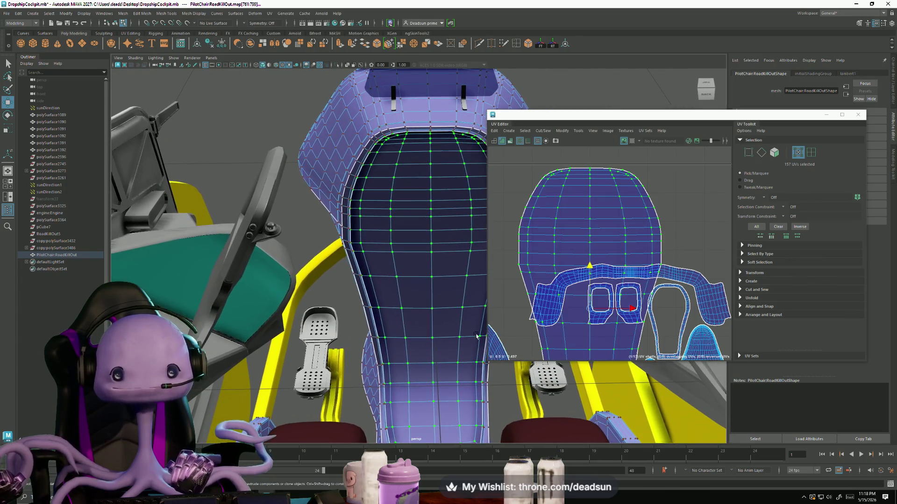
{"action": "scroll", "coordinate": [545, 210], "scroll_direction": "down", "scroll_amount": 2}
{"action": "scroll", "coordinate": [544, 210], "scroll_direction": "down", "scroll_amount": 2}
{"action": "scroll", "coordinate": [545, 211], "scroll_direction": "down", "scroll_amount": 2}
{"action": "middle_click_drag", "start_coordinate": [545, 211], "coordinate": [570, 238], "text": "alt"}
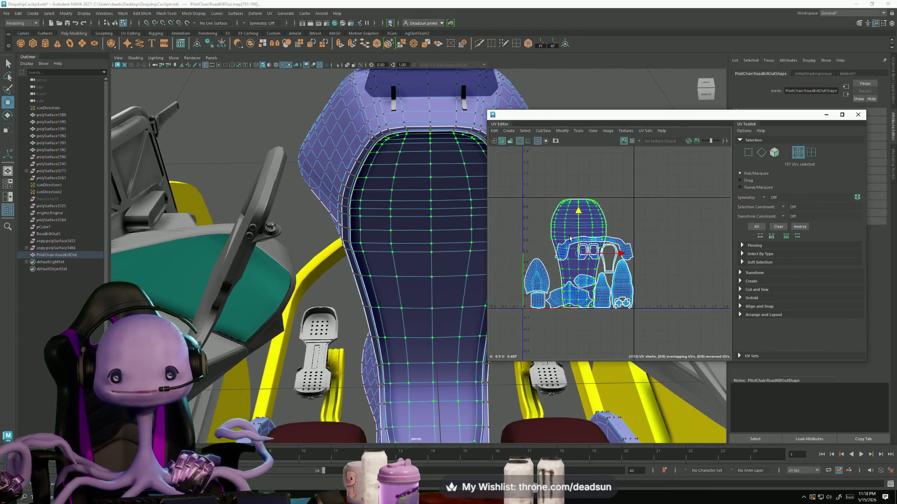
{"action": "left_click", "coordinate": [275, 277]}
- Select the seat in face mode and pick all the inner cushion faces
{"action": "right_click", "coordinate": [274, 277]}
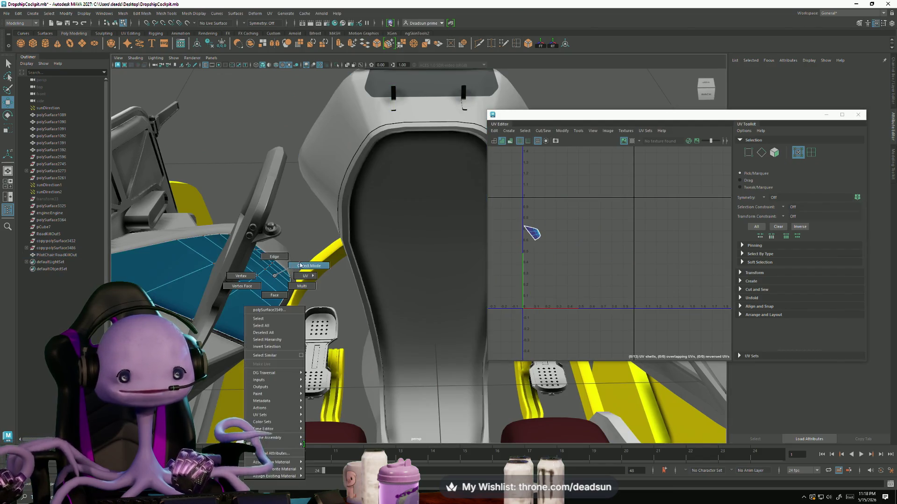
{"action": "mouse_move", "coordinate": [267, 292]}
{"action": "left_mouse_down", "text": "alt"}
{"action": "mouse_move", "coordinate": [233, 299]}
{"action": "mouse_move", "coordinate": [301, 321]}
{"action": "left_mouse_up", "text": "alt"}
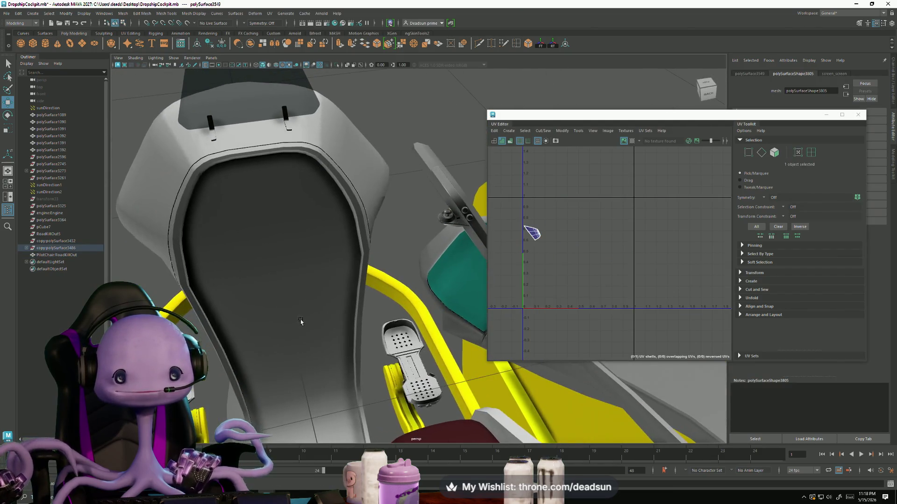
{"action": "left_click", "coordinate": [437, 280]}
{"action": "left_click", "coordinate": [277, 283], "text": "shift"}
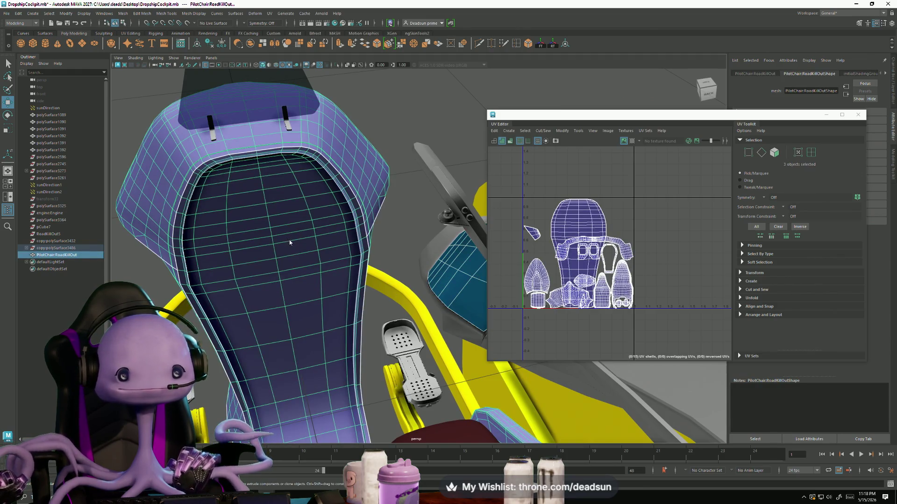
{"action": "right_click_drag", "start_coordinate": [290, 242], "coordinate": [284, 263]}
{"action": "double_click", "coordinate": [561, 212]}
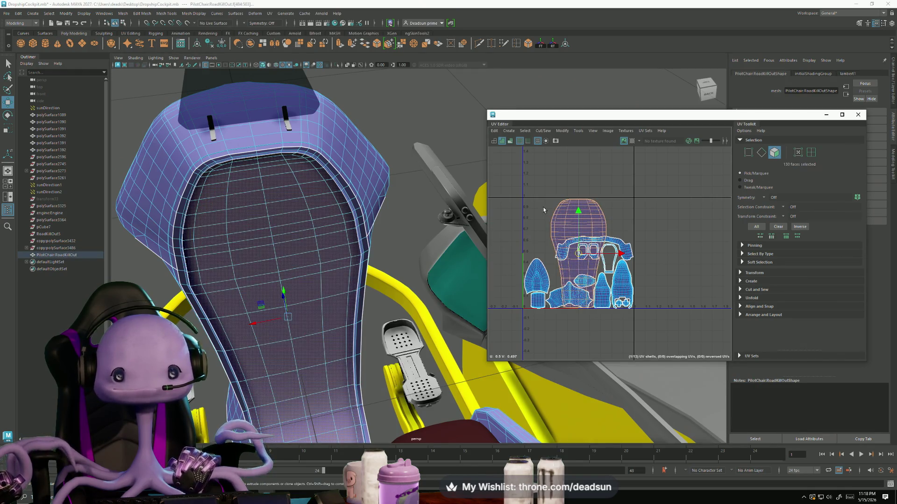
- Extract the cushion faces into a separate mesh with Edit Mesh > Extract
{"action": "left_click", "coordinate": [122, 12]}
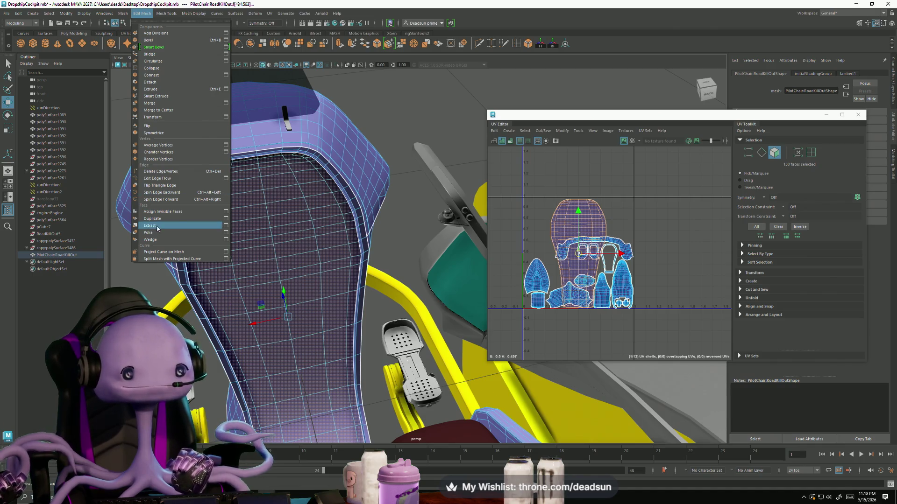
{"action": "key", "text": "Escape"}
{"action": "left_click", "coordinate": [396, 150]}
{"action": "left_click", "coordinate": [334, 252]}
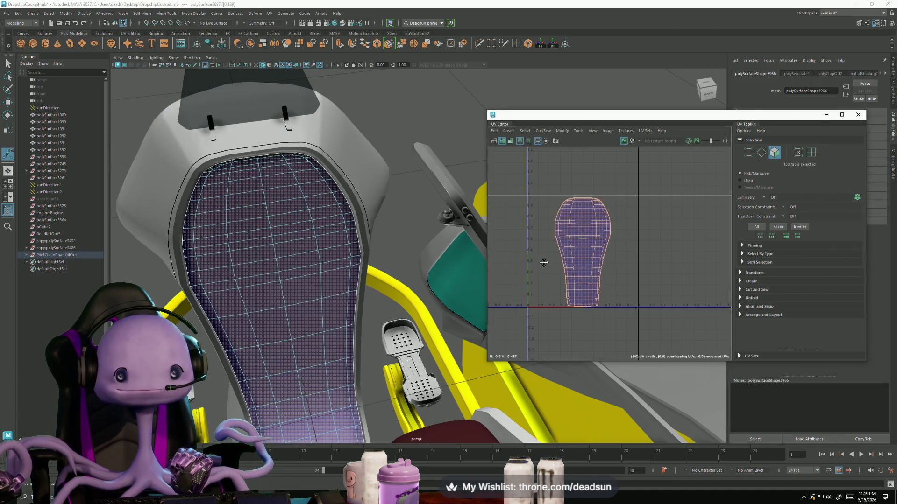
{"action": "left_click_drag", "start_coordinate": [334, 251], "coordinate": [327, 272], "text": "alt"}
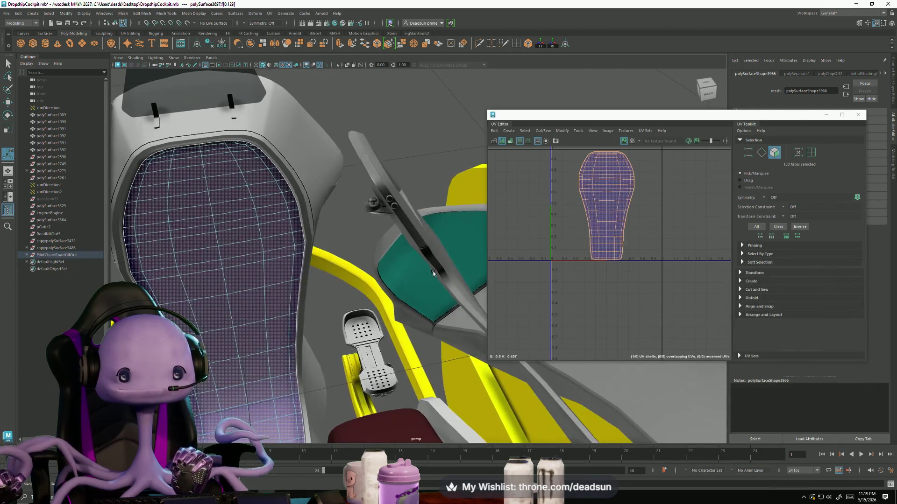
{"action": "left_click", "coordinate": [347, 286]}
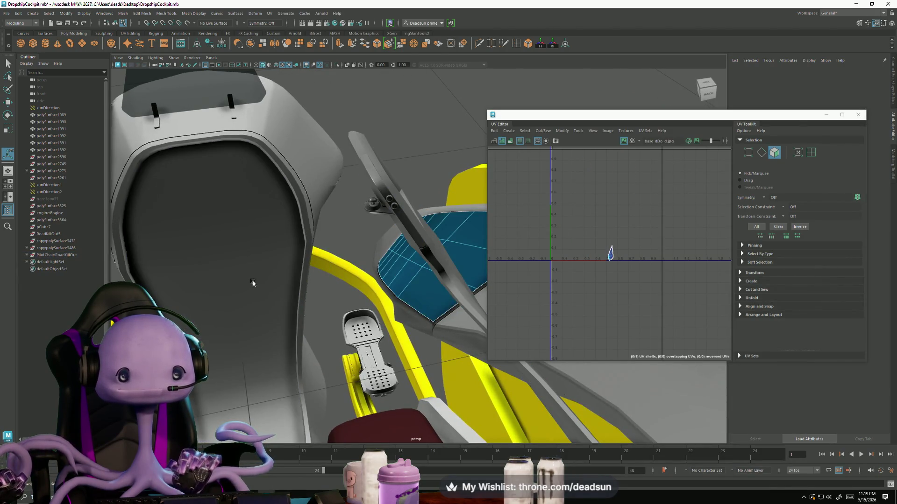
- Select the side panel's small UV shell and frame the panel in the viewport
{"action": "left_click", "coordinate": [253, 283]}
{"action": "left_click_drag", "start_coordinate": [252, 283], "coordinate": [447, 269], "text": "alt"}
{"action": "scroll", "coordinate": [543, 261], "scroll_direction": "up", "scroll_amount": 3}
{"action": "middle_click_drag", "start_coordinate": [543, 262], "coordinate": [536, 291], "text": "alt"}
{"action": "left_click", "coordinate": [599, 286]}
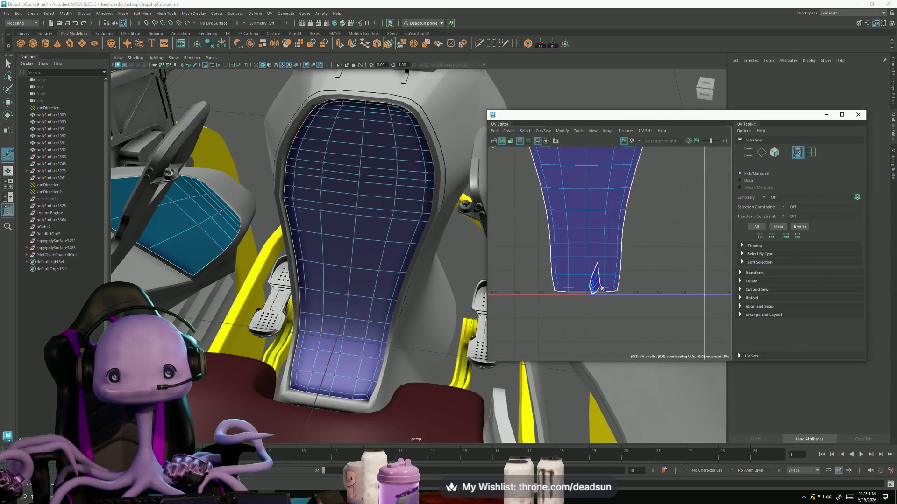
{"action": "scroll", "coordinate": [617, 327], "scroll_direction": "down", "scroll_amount": 2}
{"action": "key", "text": "w"}
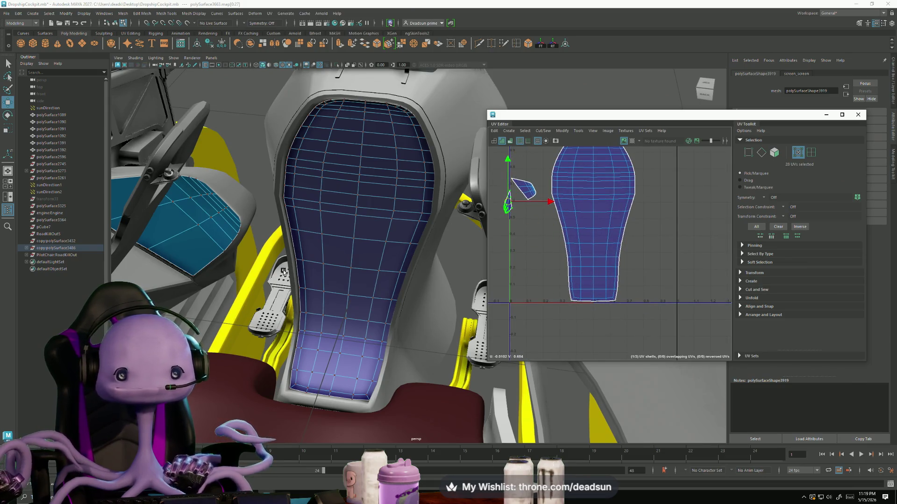
{"action": "left_click_drag", "start_coordinate": [283, 271], "coordinate": [215, 303], "text": "alt"}
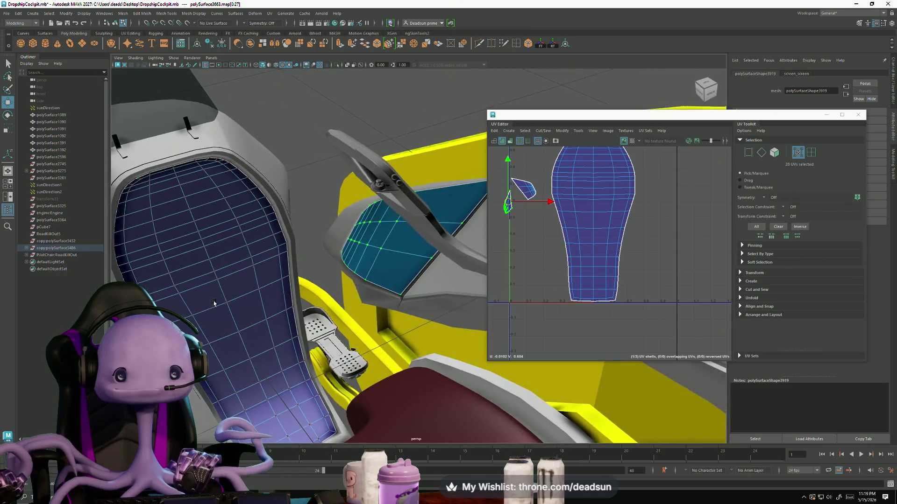
{"action": "key", "text": "f"}
{"action": "scroll", "coordinate": [666, 287], "scroll_direction": "up", "scroll_amount": 3}
{"action": "scroll", "coordinate": [666, 287], "scroll_direction": "up", "scroll_amount": 2}
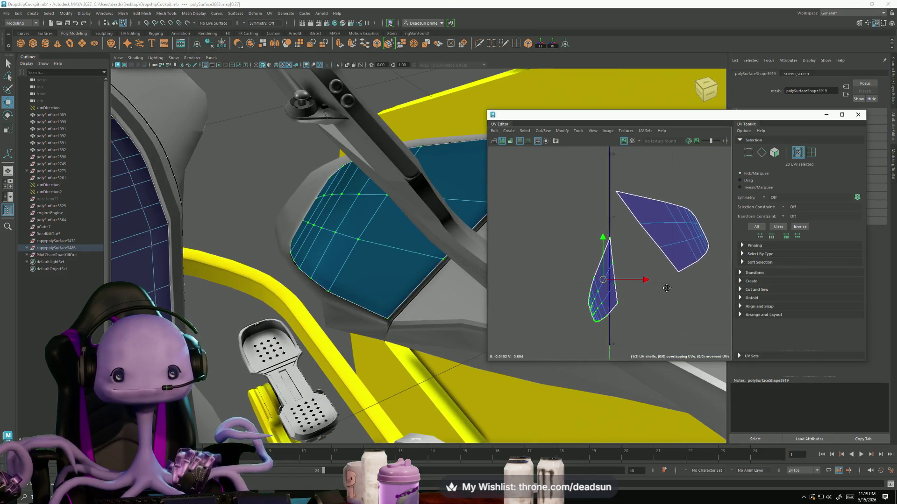
- Rotate the small shell upright and turn the left piece into position
{"action": "key", "text": "e"}
{"action": "mouse_move", "coordinate": [634, 298]}
{"action": "left_mouse_down"}
{"action": "mouse_move", "coordinate": [595, 292]}
{"action": "mouse_move", "coordinate": [635, 256]}
{"action": "mouse_move", "coordinate": [622, 291]}
{"action": "left_mouse_up"}
{"action": "key", "text": "w"}
{"action": "key", "text": "e"}
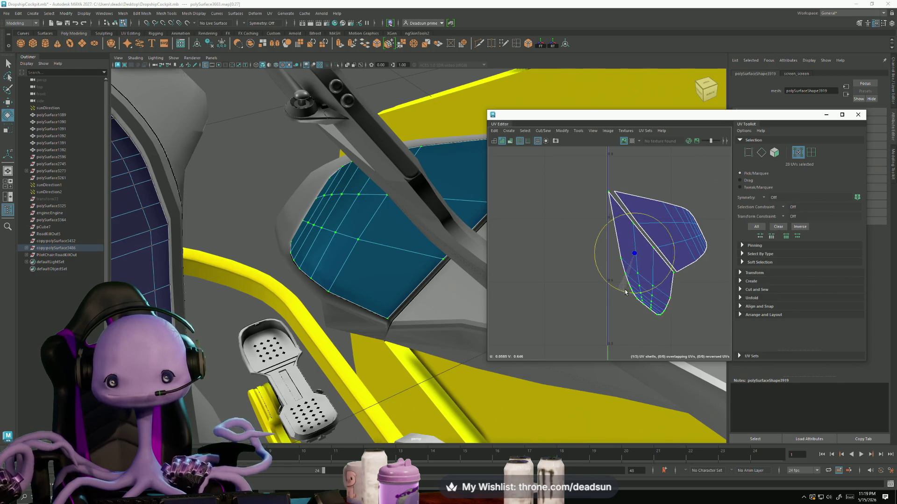
{"action": "left_click_drag", "start_coordinate": [636, 261], "coordinate": [636, 258]}
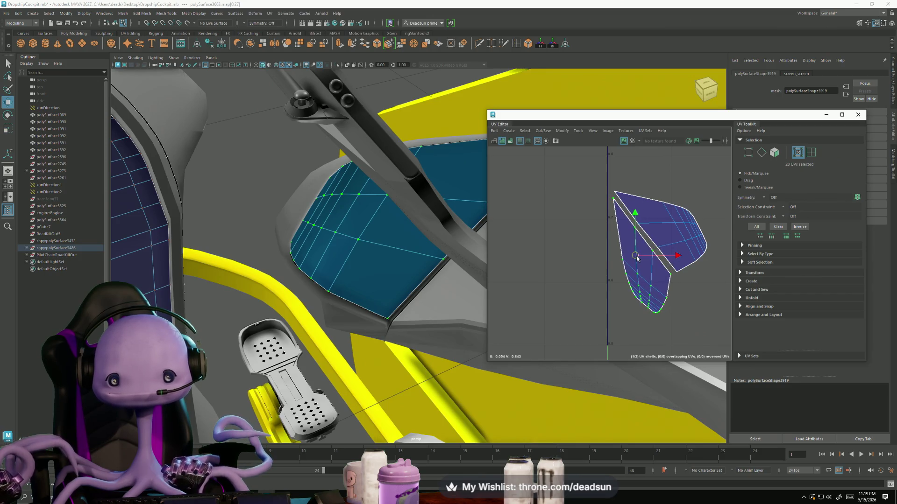
- Cut the left piece from the upper piece, unfold the upper shell and set it beside the other
{"action": "left_click", "coordinate": [551, 131]}
{"action": "left_click", "coordinate": [571, 347]}
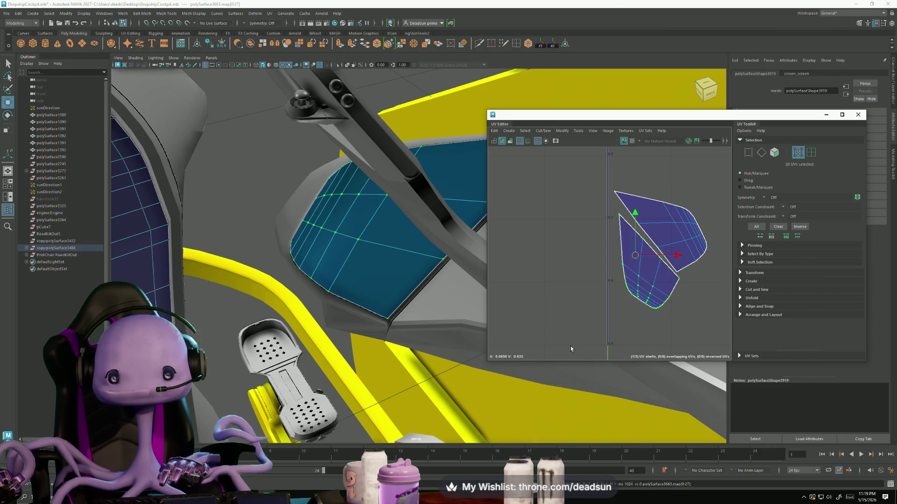
{"action": "right_click_drag", "start_coordinate": [685, 222], "coordinate": [667, 260], "text": "shift"}
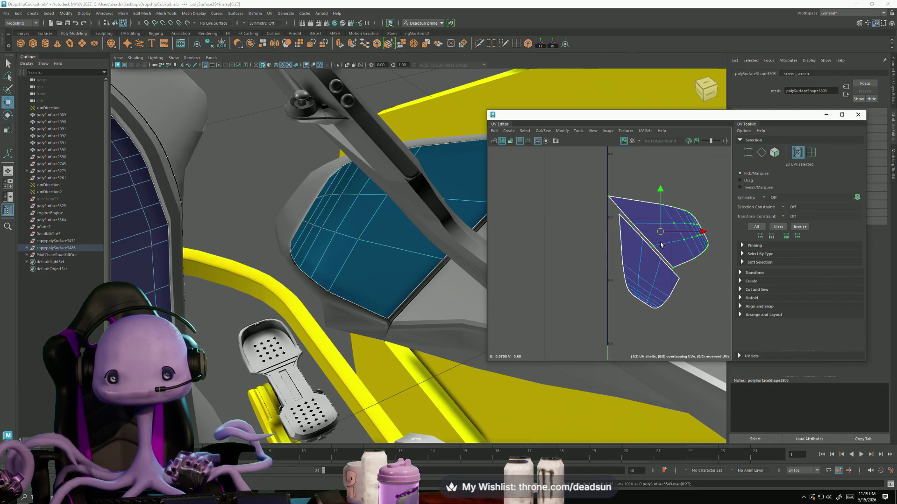
{"action": "left_click_drag", "start_coordinate": [626, 265], "coordinate": [635, 265]}
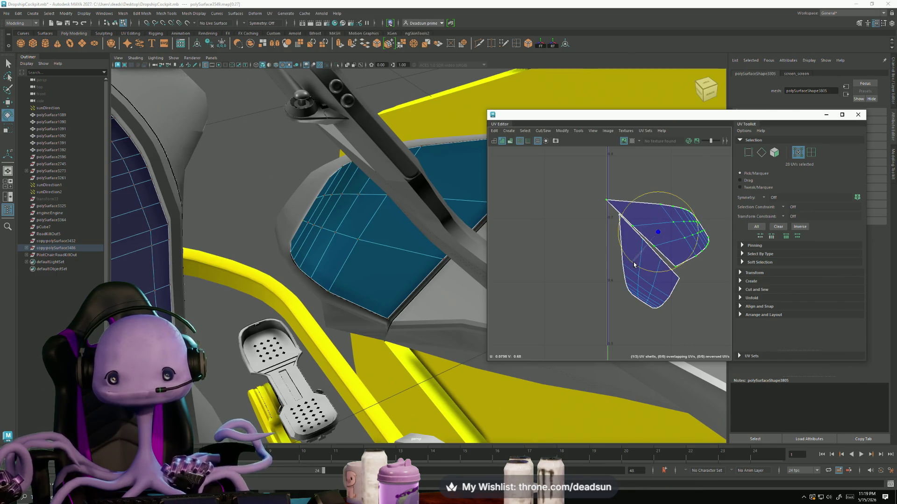
{"action": "left_click_drag", "start_coordinate": [658, 233], "coordinate": [666, 241]}
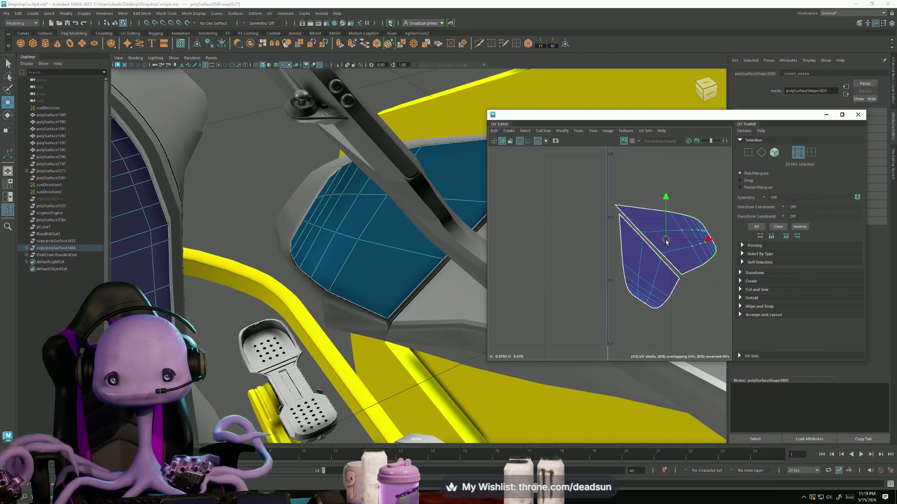
{"action": "mouse_move", "coordinate": [462, 267]}
{"action": "left_mouse_down", "text": "alt"}
{"action": "mouse_move", "coordinate": [311, 288]}
{"action": "mouse_move", "coordinate": [324, 329]}
{"action": "mouse_move", "coordinate": [353, 339]}
{"action": "left_mouse_up", "text": "alt"}
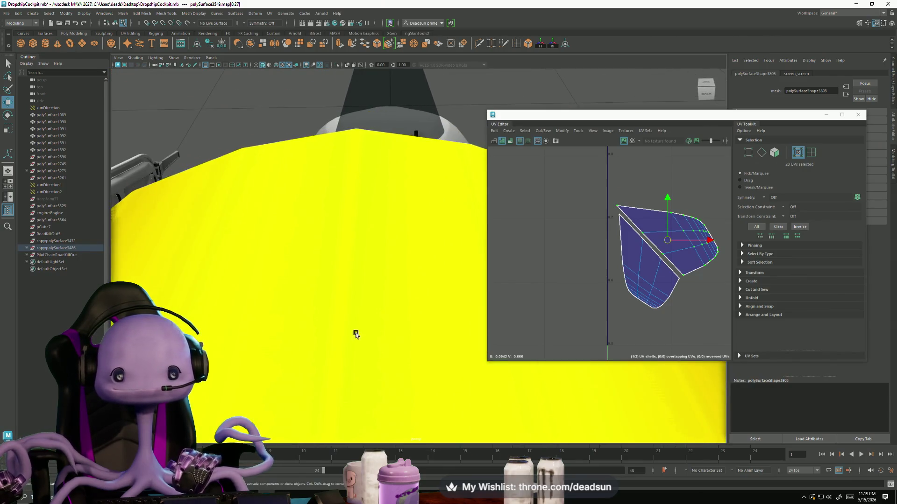
{"action": "scroll", "coordinate": [353, 340], "scroll_direction": "up", "scroll_amount": 2}
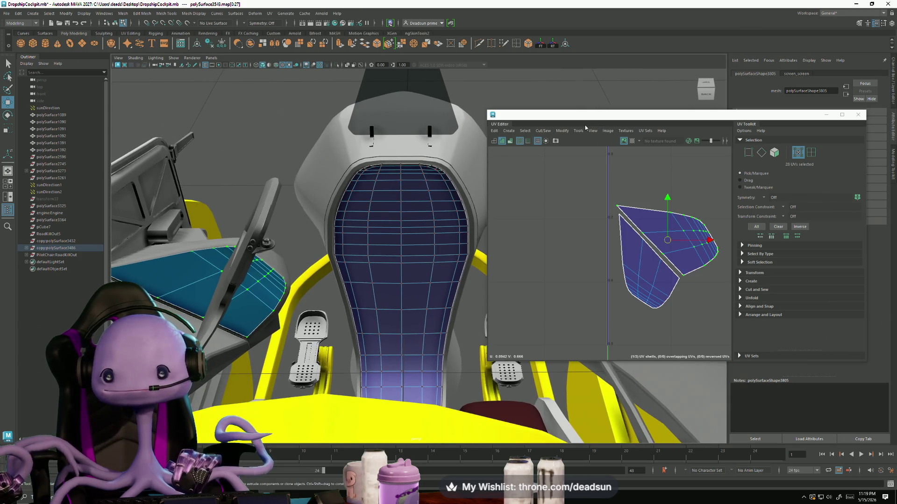
- Select both blue panels' faces and apply a camera-based UV projection
{"action": "left_click_drag", "start_coordinate": [589, 121], "coordinate": [809, 124]}
{"action": "left_click_drag", "start_coordinate": [365, 312], "coordinate": [364, 315], "text": "alt"}
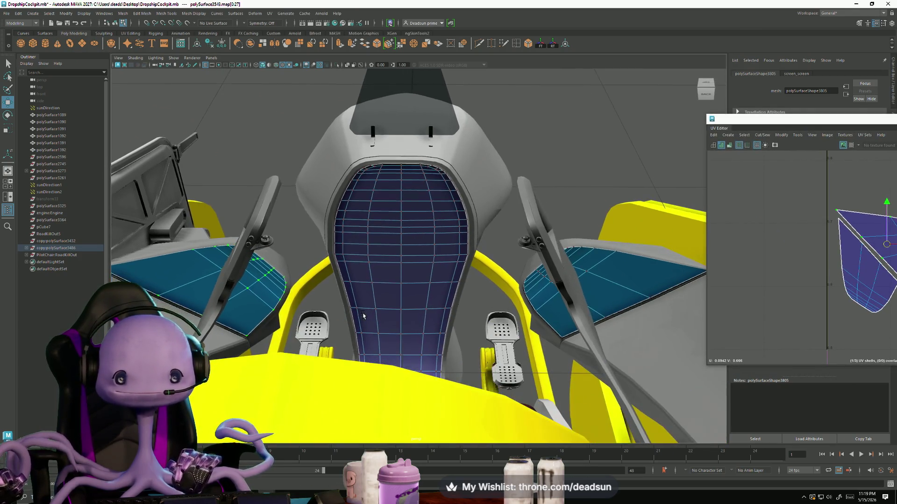
{"action": "right_click_drag", "start_coordinate": [590, 262], "coordinate": [592, 274]}
{"action": "left_click", "coordinate": [597, 267]}
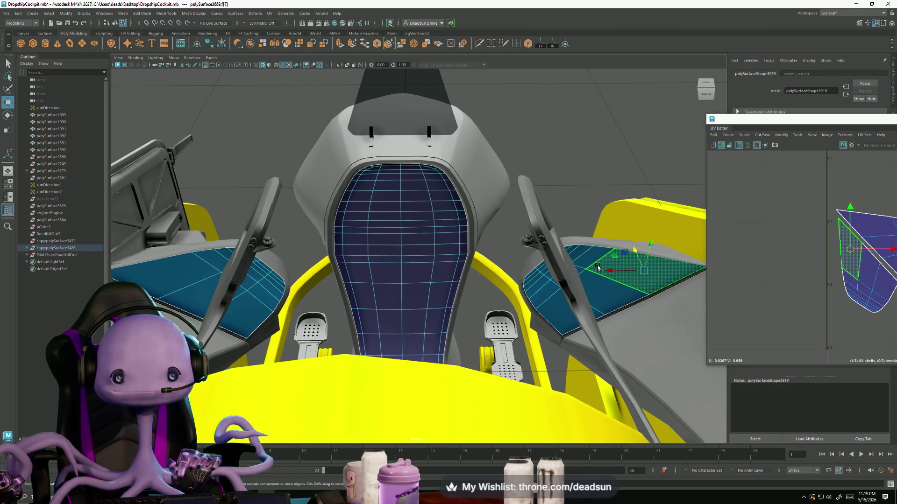
{"action": "left_click", "coordinate": [264, 291], "text": "shift"}
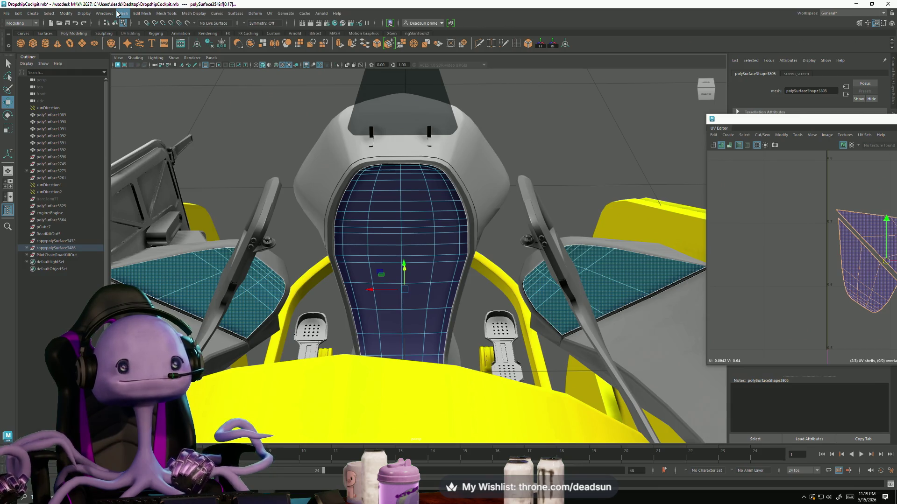
{"action": "left_click", "coordinate": [251, 17]}
{"action": "mouse_move", "coordinate": [269, 13]}
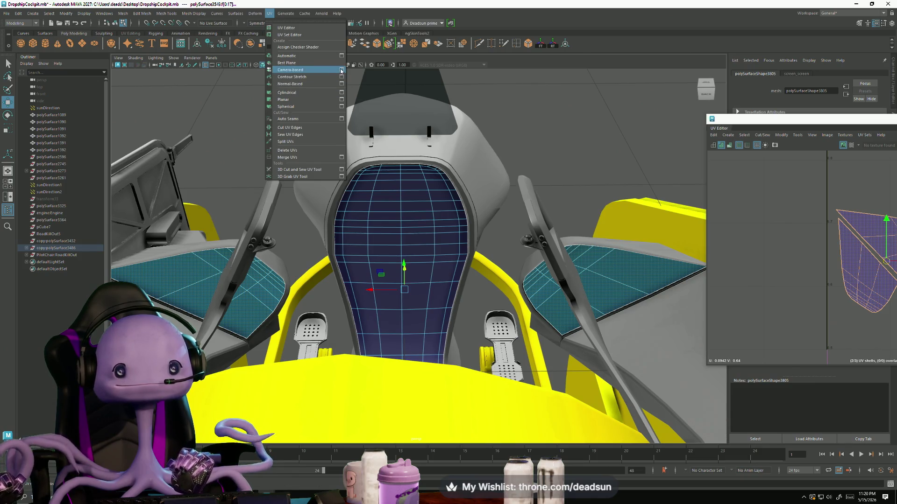
{"action": "left_click", "coordinate": [306, 70]}
{"action": "scroll", "coordinate": [744, 243], "scroll_direction": "down", "scroll_amount": 2}
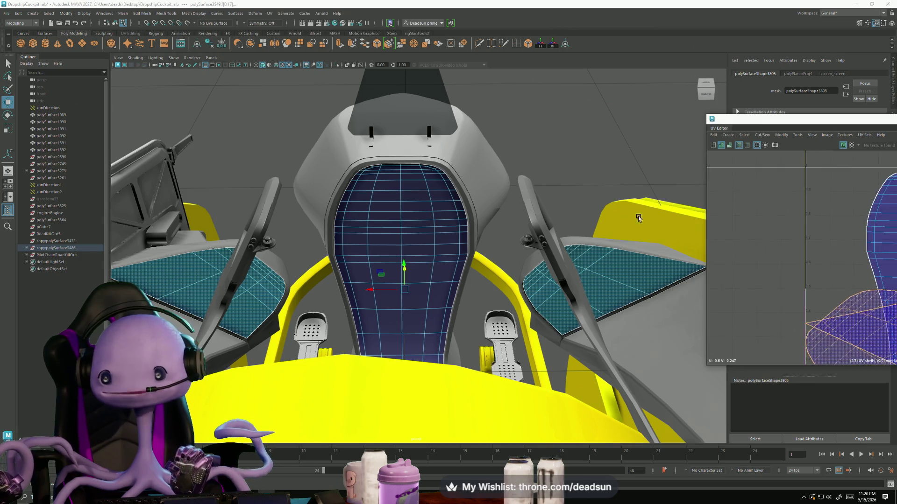
{"action": "scroll", "coordinate": [757, 246], "scroll_direction": "down", "scroll_amount": 2}
{"action": "scroll", "coordinate": [770, 252], "scroll_direction": "down", "scroll_amount": 2}
{"action": "scroll", "coordinate": [790, 260], "scroll_direction": "down", "scroll_amount": 1}
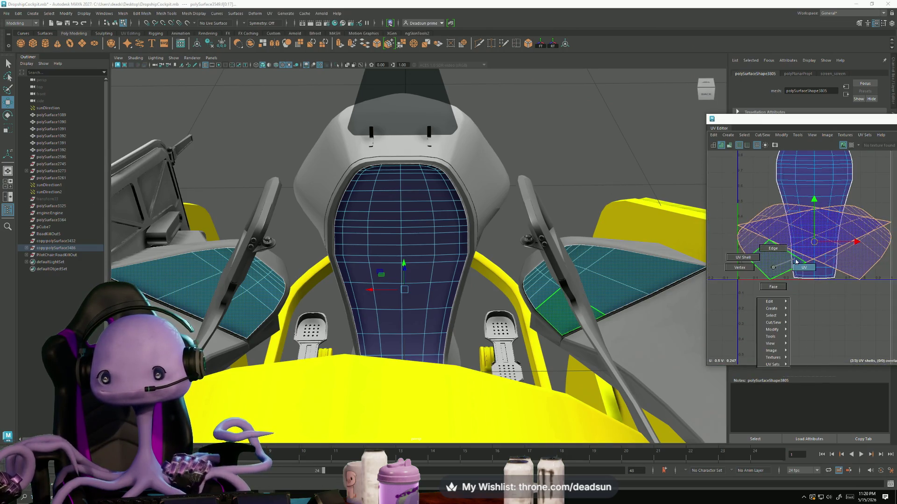
- Move one panel shell aside and shrink the other panel shell down to size
{"action": "left_click", "coordinate": [770, 271]}
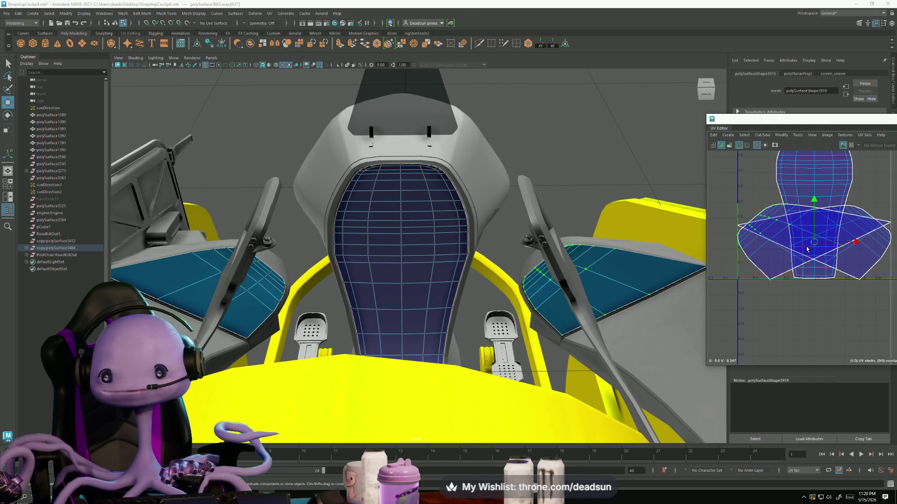
{"action": "left_click_drag", "start_coordinate": [811, 243], "coordinate": [744, 240]}
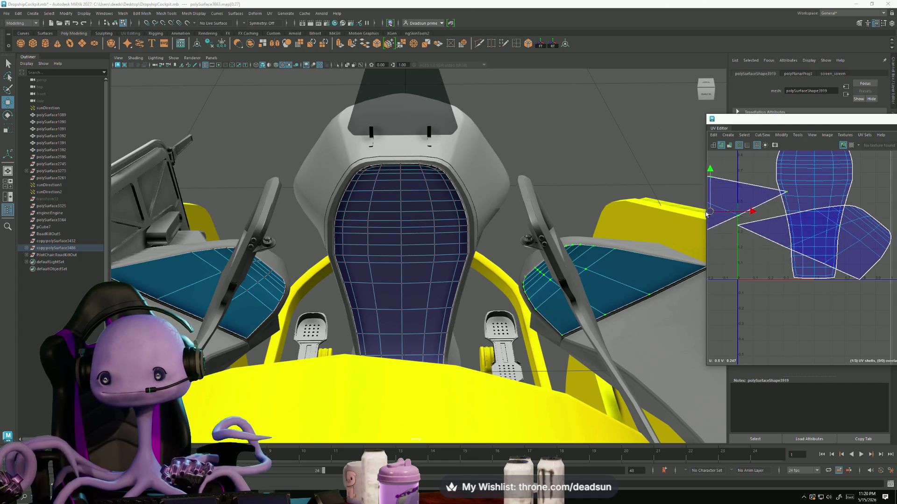
{"action": "scroll", "coordinate": [763, 238], "scroll_direction": "down", "scroll_amount": 2}
{"action": "left_click", "coordinate": [821, 267]}
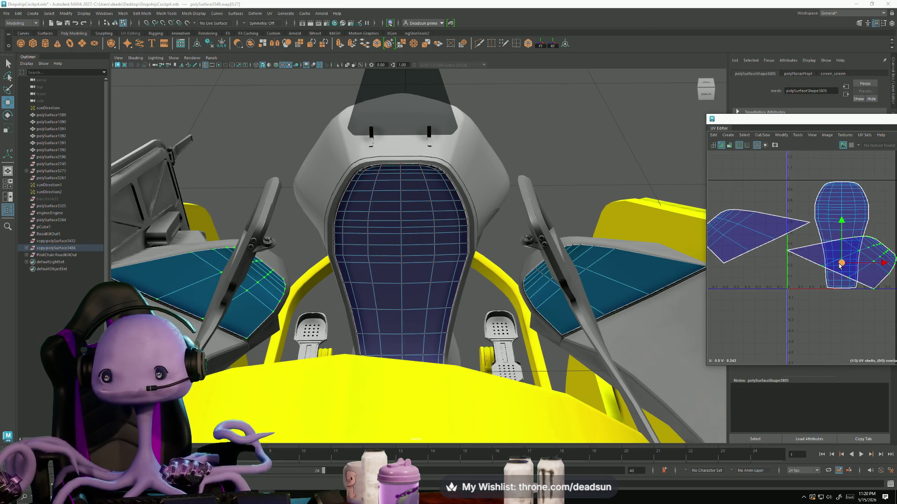
{"action": "left_click_drag", "start_coordinate": [840, 264], "coordinate": [818, 267]}
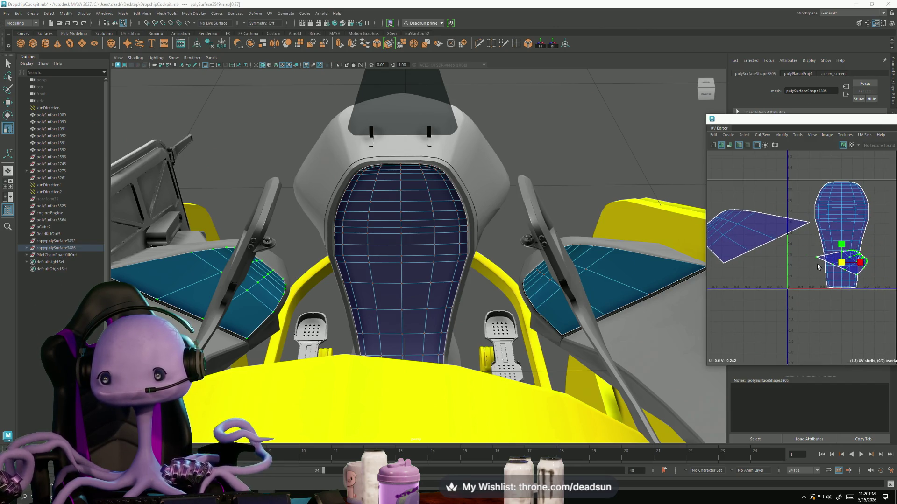
{"action": "mouse_move", "coordinate": [824, 265]}
{"action": "left_mouse_down"}
{"action": "mouse_move", "coordinate": [832, 265]}
{"action": "mouse_move", "coordinate": [821, 267]}
{"action": "left_mouse_up"}
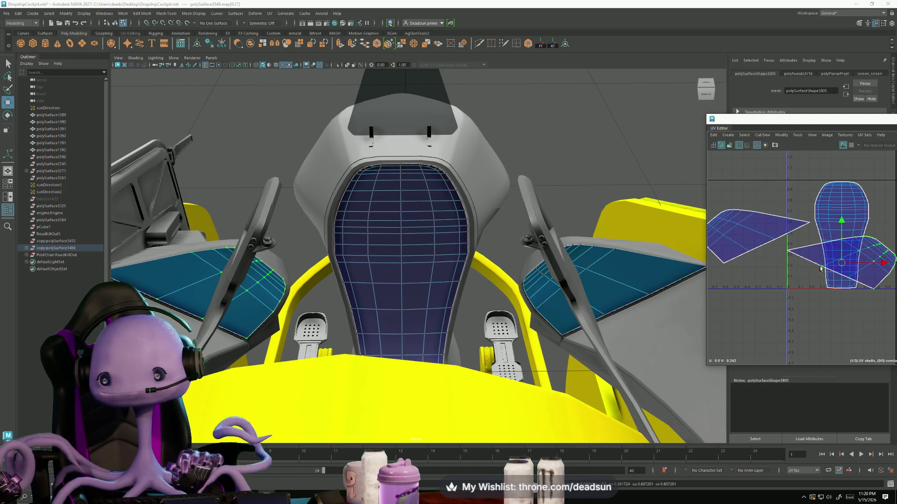
{"action": "key", "text": "e"}
{"action": "left_click", "coordinate": [761, 239]}
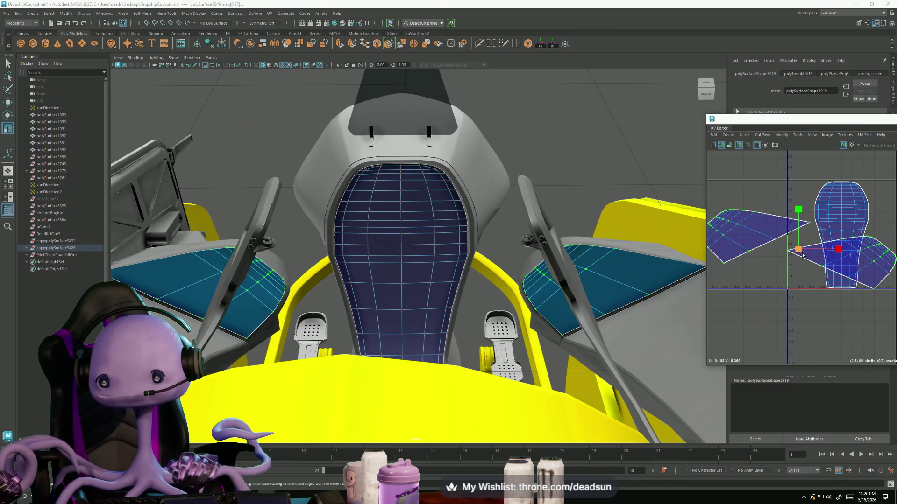
{"action": "left_click_drag", "start_coordinate": [803, 256], "coordinate": [788, 253]}
- Nudge the cushion shell left and stack the two panel shells beside it
{"action": "middle_click_drag", "start_coordinate": [787, 249], "coordinate": [708, 249], "text": "alt"}
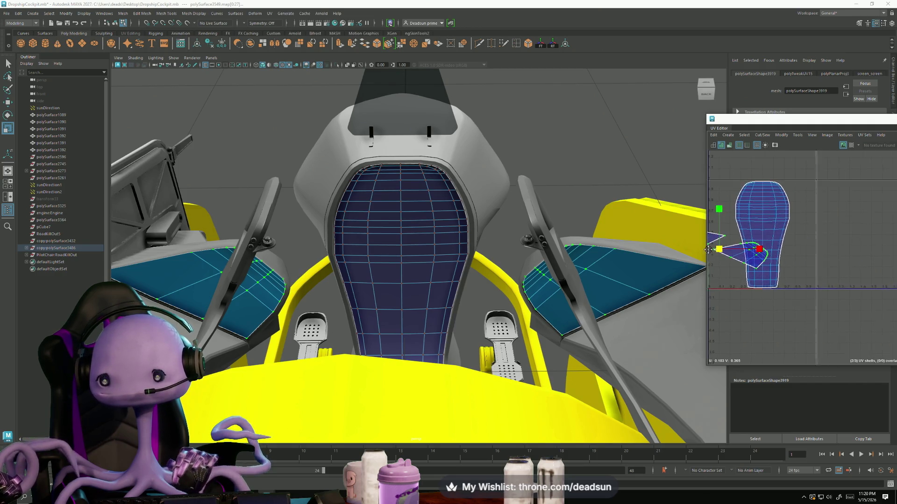
{"action": "left_click", "coordinate": [763, 239]}
{"action": "middle_click_drag", "start_coordinate": [782, 246], "coordinate": [806, 245], "text": "alt"}
{"action": "left_click_drag", "start_coordinate": [827, 244], "coordinate": [801, 245]}
{"action": "left_click", "coordinate": [723, 261]}
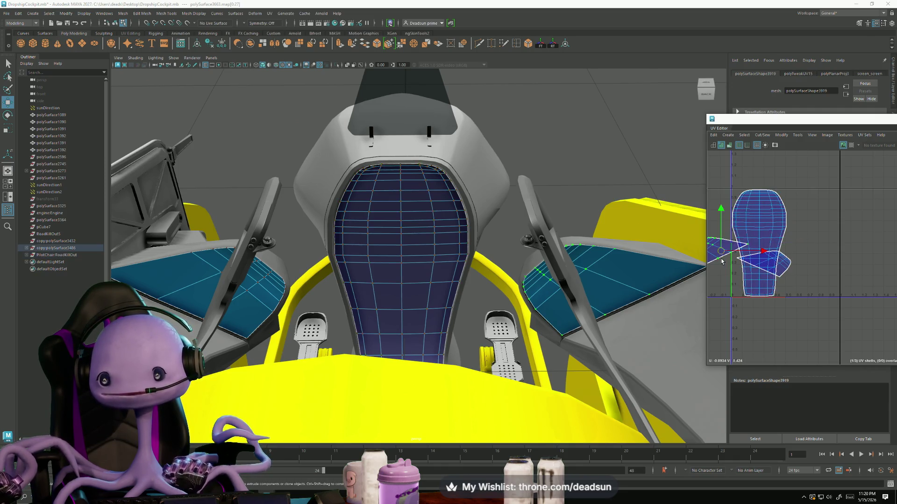
{"action": "left_click_drag", "start_coordinate": [722, 251], "coordinate": [814, 242]}
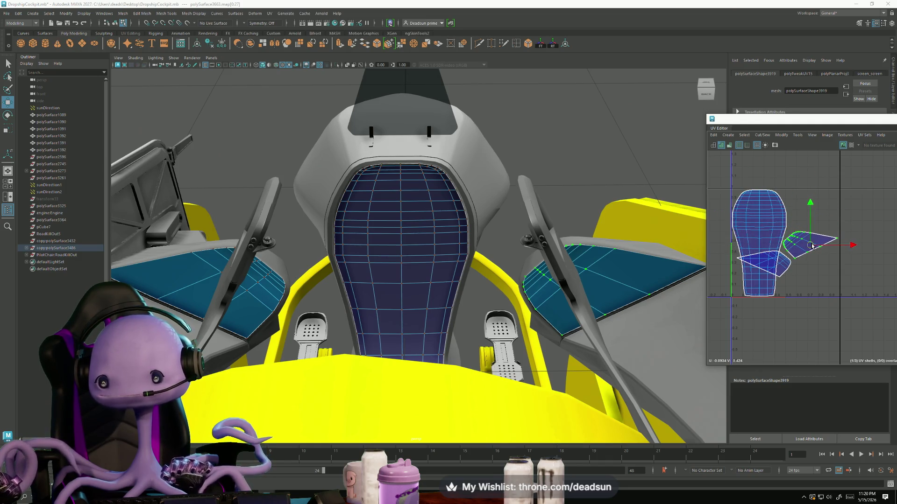
{"action": "mouse_move", "coordinate": [763, 267]}
{"action": "left_mouse_down"}
{"action": "mouse_move", "coordinate": [811, 271]}
{"action": "mouse_move", "coordinate": [811, 280]}
{"action": "left_mouse_up"}
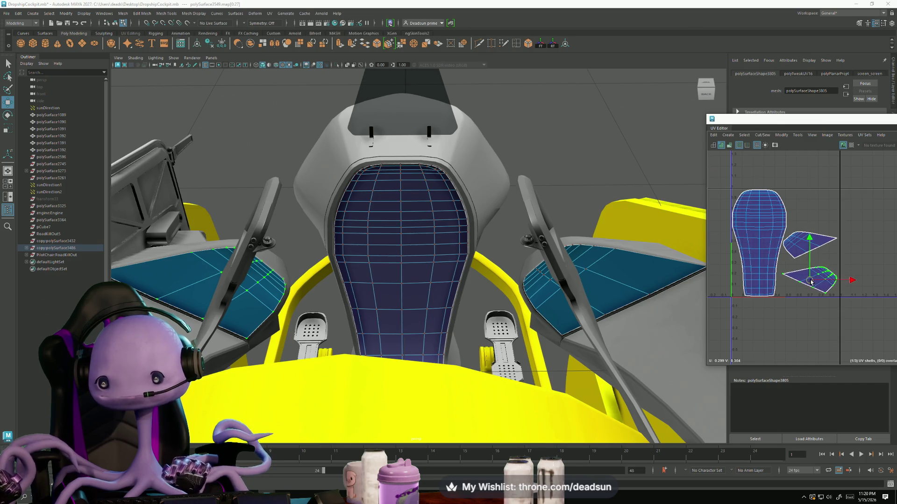
{"action": "scroll", "coordinate": [490, 322], "scroll_direction": "up", "scroll_amount": 2}
{"action": "scroll", "coordinate": [491, 322], "scroll_direction": "up", "scroll_amount": 2}
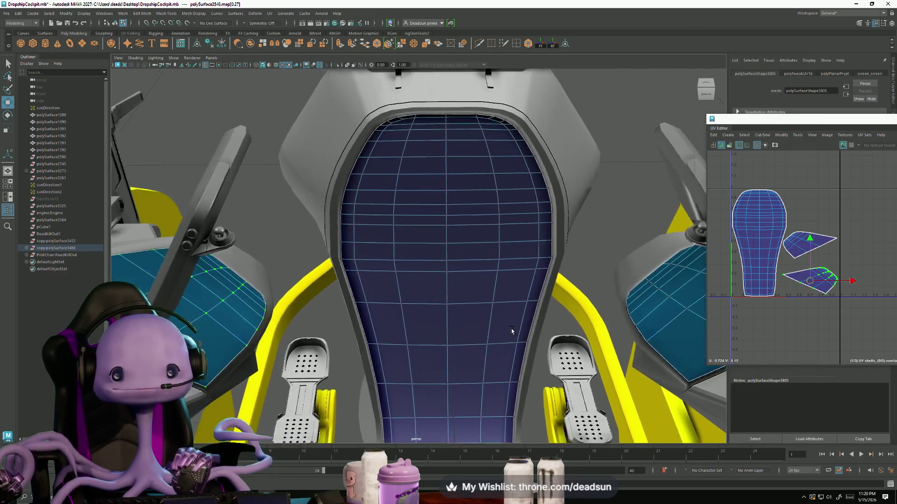
{"action": "scroll", "coordinate": [452, 317], "scroll_direction": "up", "scroll_amount": 2}
- Rotate the wedge-shaped UV shells and move them up beside the seat cushion shell
{"action": "mouse_move", "coordinate": [453, 317]}
{"action": "left_mouse_down", "text": "alt"}
{"action": "mouse_move", "coordinate": [502, 305]}
{"action": "mouse_move", "coordinate": [549, 315]}
{"action": "mouse_move", "coordinate": [447, 324]}
{"action": "mouse_move", "coordinate": [417, 312]}
{"action": "mouse_move", "coordinate": [425, 265]}
{"action": "mouse_move", "coordinate": [392, 309]}
{"action": "mouse_move", "coordinate": [397, 297]}
{"action": "mouse_move", "coordinate": [379, 300]}
{"action": "left_mouse_up", "text": "alt"}
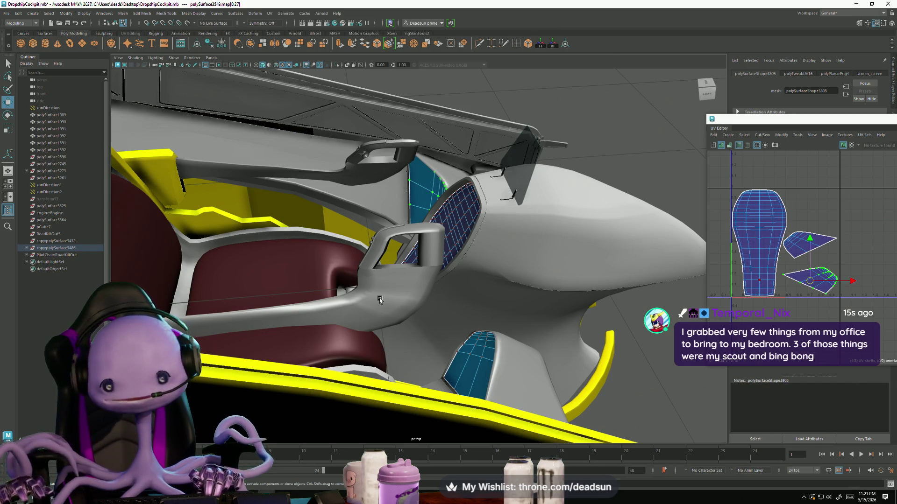
{"action": "left_click", "coordinate": [796, 251]}
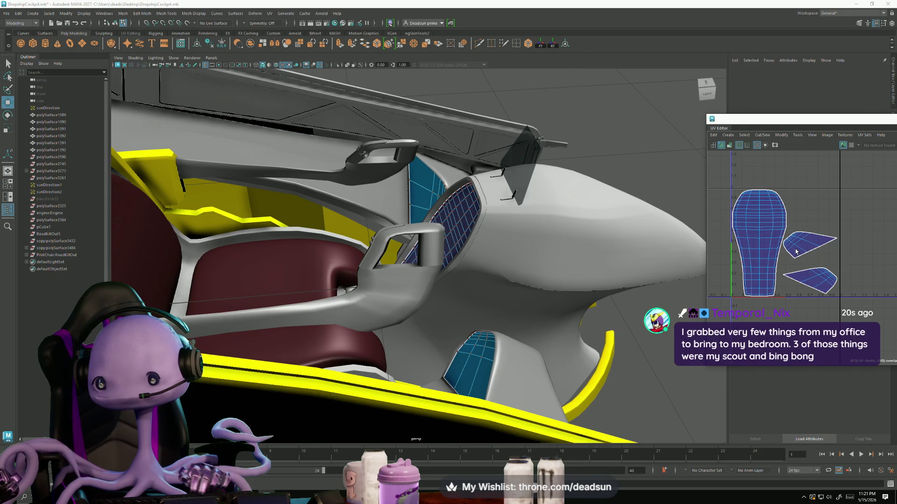
{"action": "left_click", "coordinate": [799, 254]}
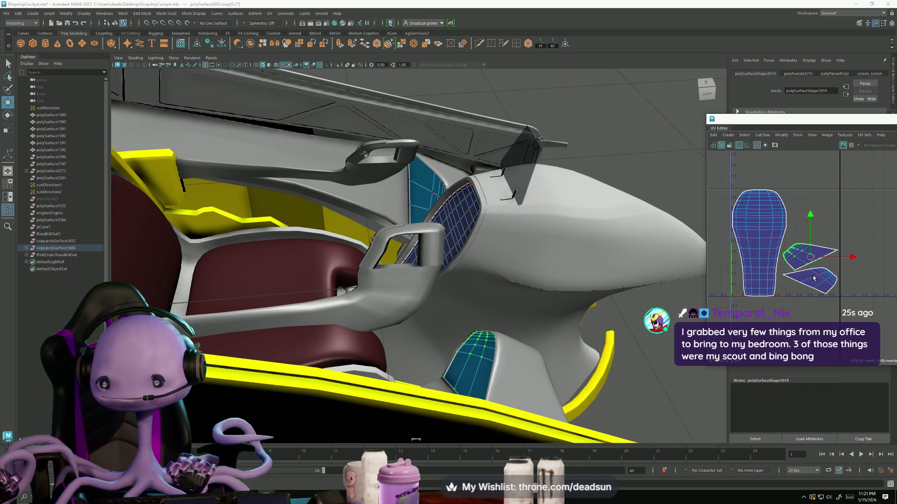
{"action": "key", "text": "e"}
{"action": "mouse_move", "coordinate": [849, 266]}
{"action": "left_mouse_down"}
{"action": "mouse_move", "coordinate": [806, 307]}
{"action": "mouse_move", "coordinate": [864, 275]}
{"action": "mouse_move", "coordinate": [847, 271]}
{"action": "mouse_move", "coordinate": [808, 311]}
{"action": "left_mouse_up"}
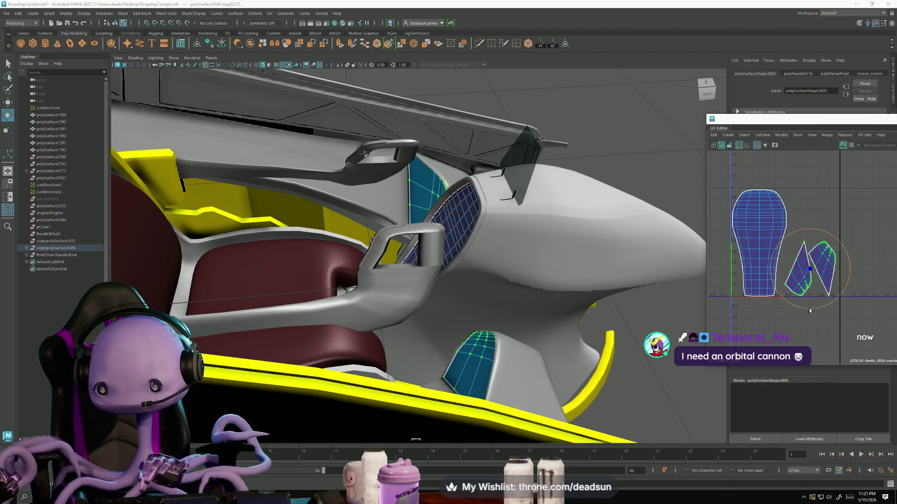
{"action": "key", "text": "w"}
{"action": "mouse_move", "coordinate": [809, 273]}
{"action": "left_mouse_down"}
{"action": "mouse_move", "coordinate": [807, 261]}
{"action": "mouse_move", "coordinate": [814, 261]}
{"action": "mouse_move", "coordinate": [809, 265]}
{"action": "left_mouse_up"}
- Nudge both wedge shells up and left, then orbit to a frontal view of the cockpit
{"action": "left_click_drag", "start_coordinate": [420, 280], "coordinate": [515, 303], "text": "alt"}
{"action": "scroll", "coordinate": [821, 260], "scroll_direction": "up", "scroll_amount": 3}
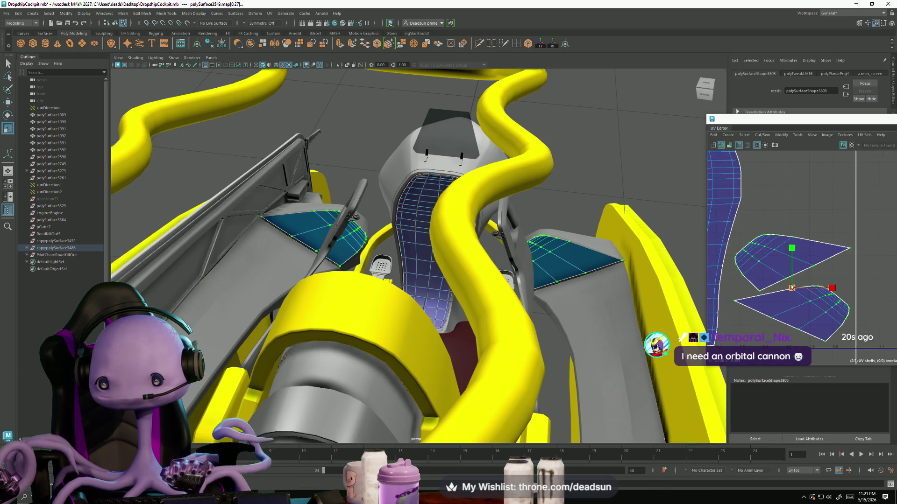
{"action": "scroll", "coordinate": [822, 260], "scroll_direction": "up", "scroll_amount": 2}
{"action": "scroll", "coordinate": [821, 261], "scroll_direction": "up", "scroll_amount": 1}
{"action": "left_click_drag", "start_coordinate": [789, 288], "coordinate": [789, 288]}
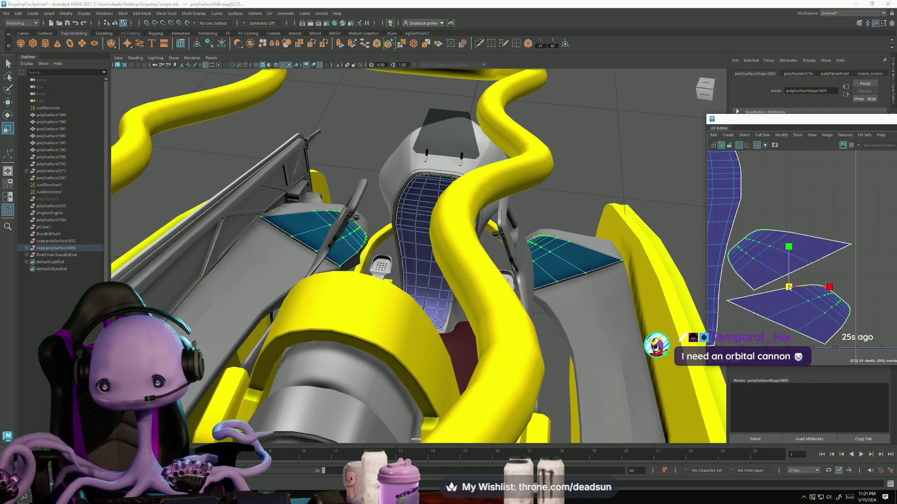
{"action": "right_click_drag", "start_coordinate": [660, 312], "coordinate": [461, 303], "text": "alt"}
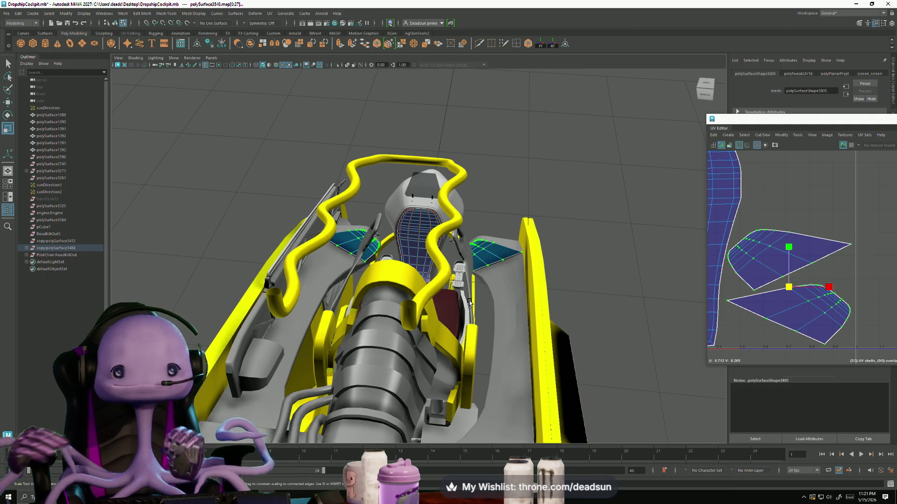
{"action": "mouse_move", "coordinate": [469, 302]}
{"action": "left_mouse_down", "text": "alt"}
{"action": "mouse_move", "coordinate": [353, 281]}
{"action": "mouse_move", "coordinate": [390, 304]}
{"action": "mouse_move", "coordinate": [319, 311]}
{"action": "left_mouse_up", "text": "alt"}
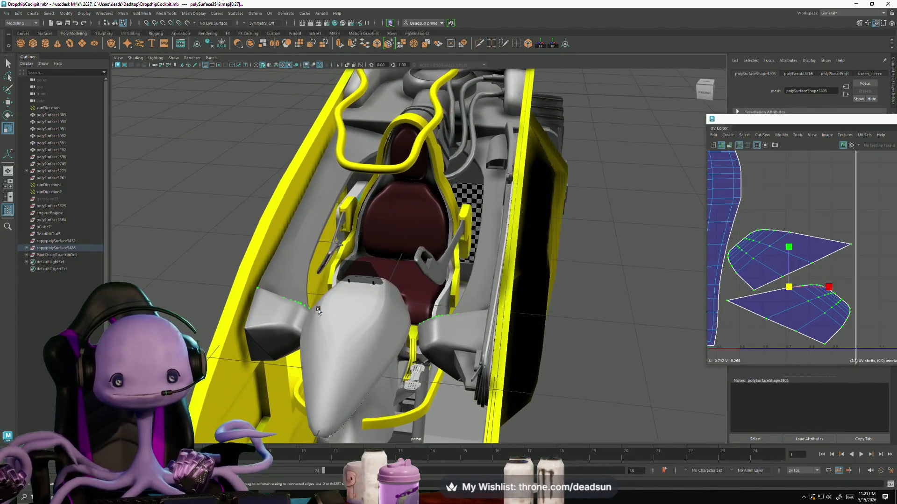
{"action": "scroll", "coordinate": [301, 292], "scroll_direction": "up", "scroll_amount": 2}
- Select the long side panel mesh and browse the Cut/Sew and Create UV menus
{"action": "left_click", "coordinate": [209, 278]}
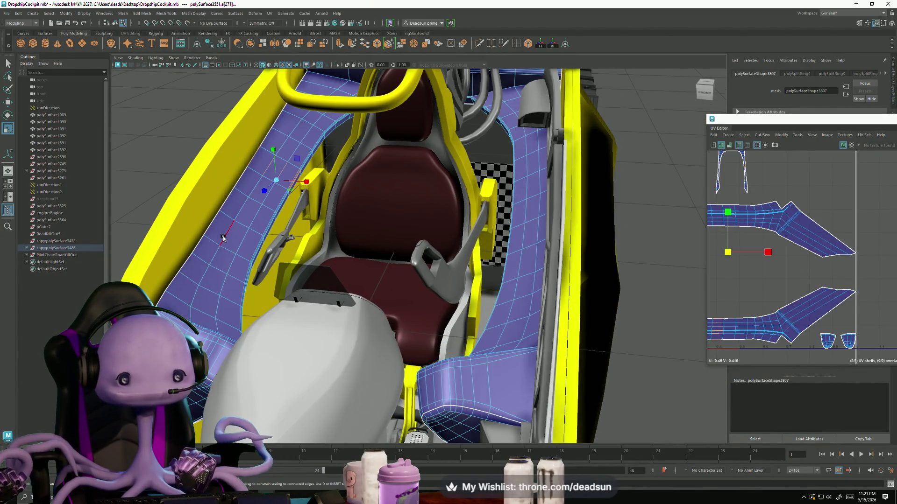
{"action": "left_click_drag", "start_coordinate": [297, 277], "coordinate": [549, 237], "text": "alt"}
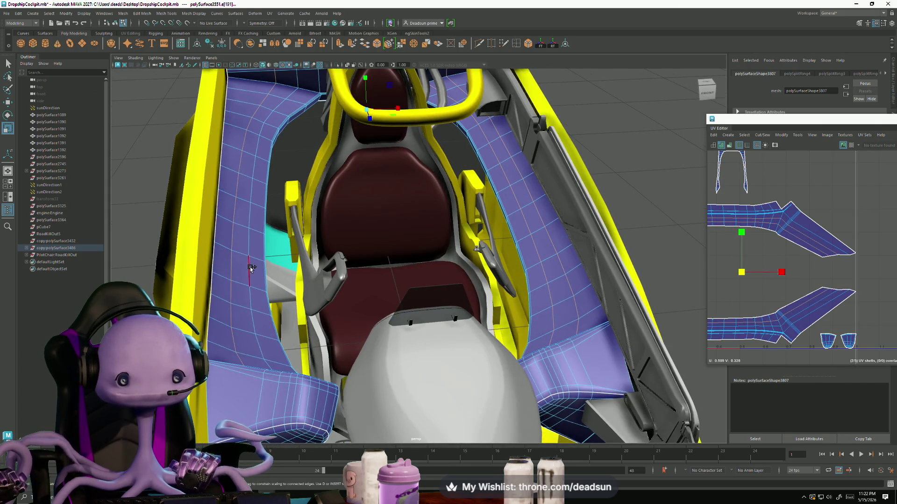
{"action": "left_click_drag", "start_coordinate": [251, 269], "coordinate": [316, 276], "text": "alt"}
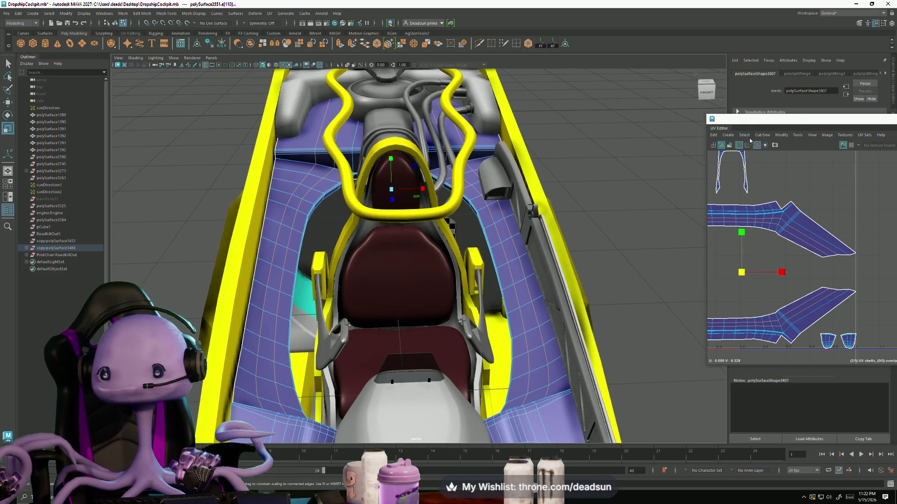
{"action": "left_click", "coordinate": [761, 137]}
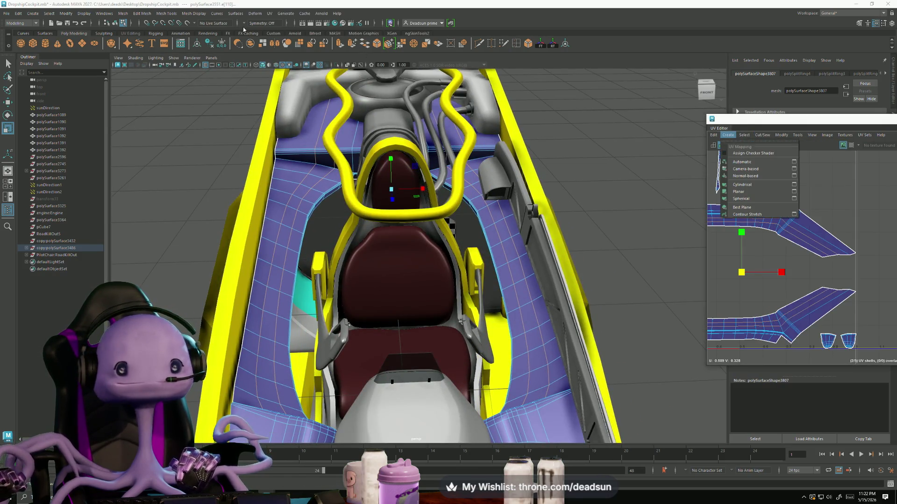
{"action": "left_click", "coordinate": [254, 14]}
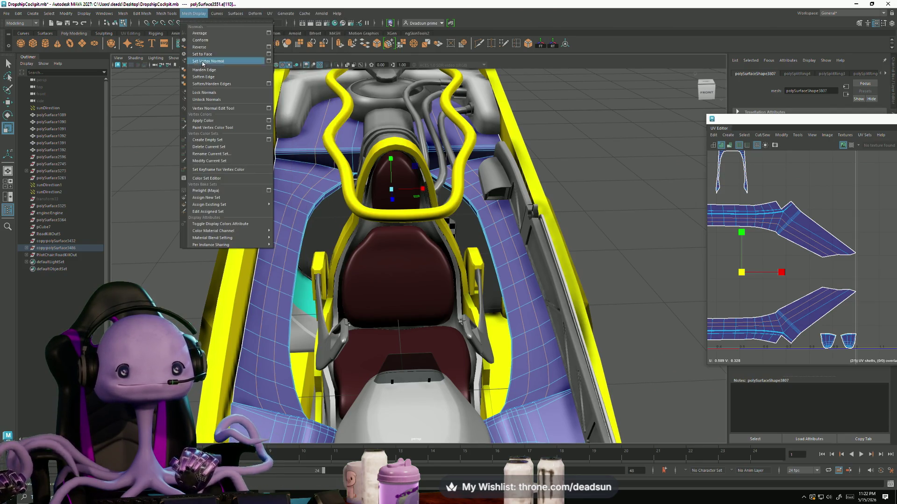
- Pan the UV Editor to the side-panel shell with a hole and orbit closer to the seat
{"action": "left_click_drag", "start_coordinate": [420, 281], "coordinate": [786, 253], "text": "alt"}
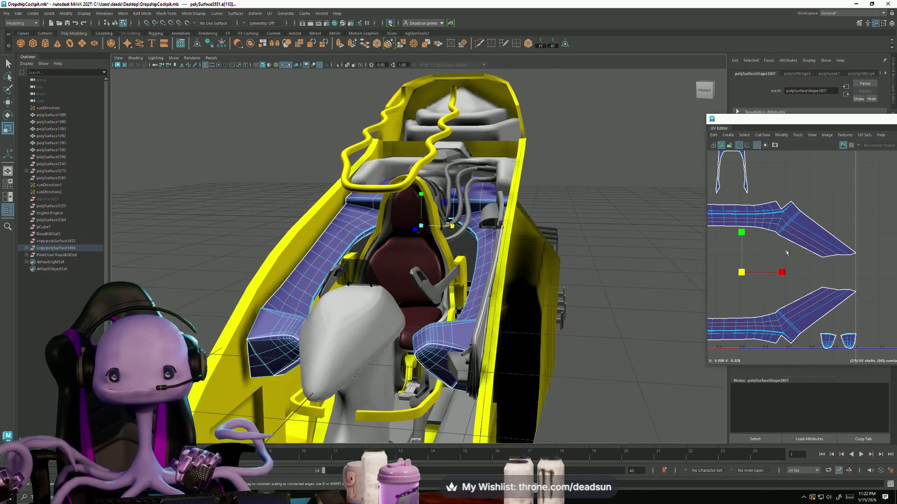
{"action": "scroll", "coordinate": [747, 228], "scroll_direction": "up", "scroll_amount": 3}
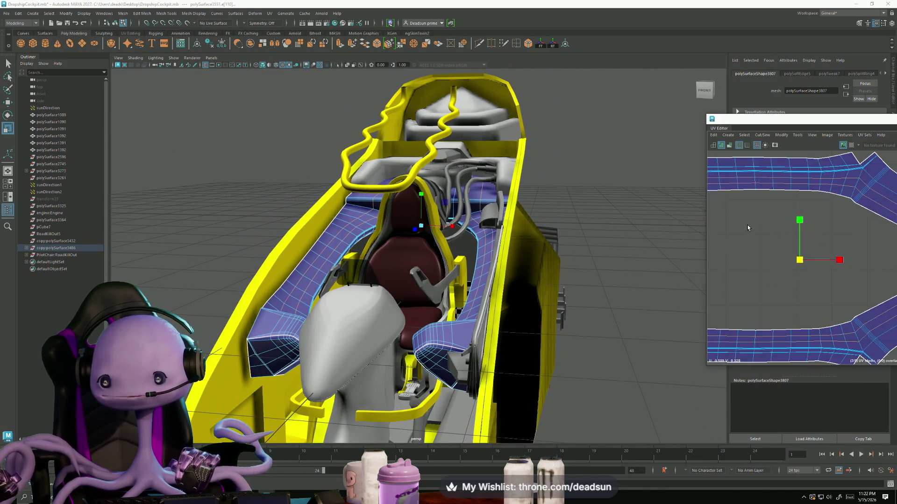
{"action": "scroll", "coordinate": [747, 228], "scroll_direction": "up", "scroll_amount": 5}
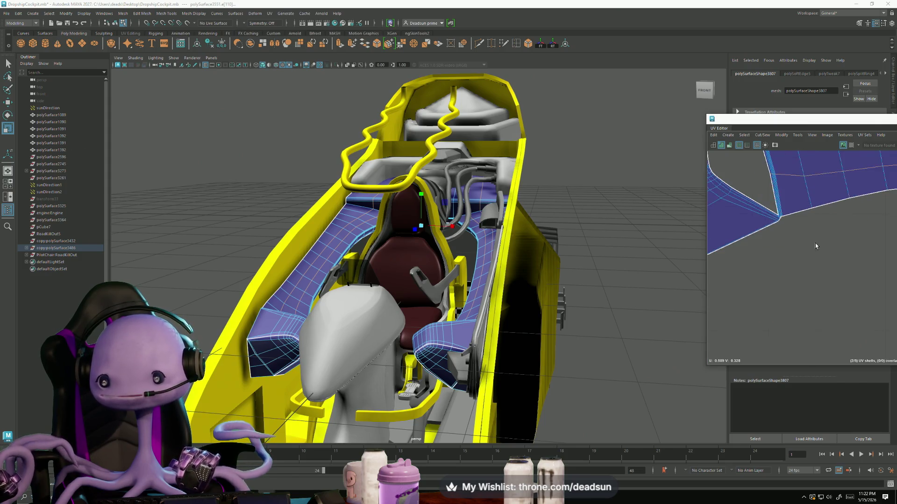
{"action": "scroll", "coordinate": [815, 246], "scroll_direction": "up", "scroll_amount": 5}
{"action": "right_click_drag", "start_coordinate": [834, 270], "coordinate": [839, 252]}
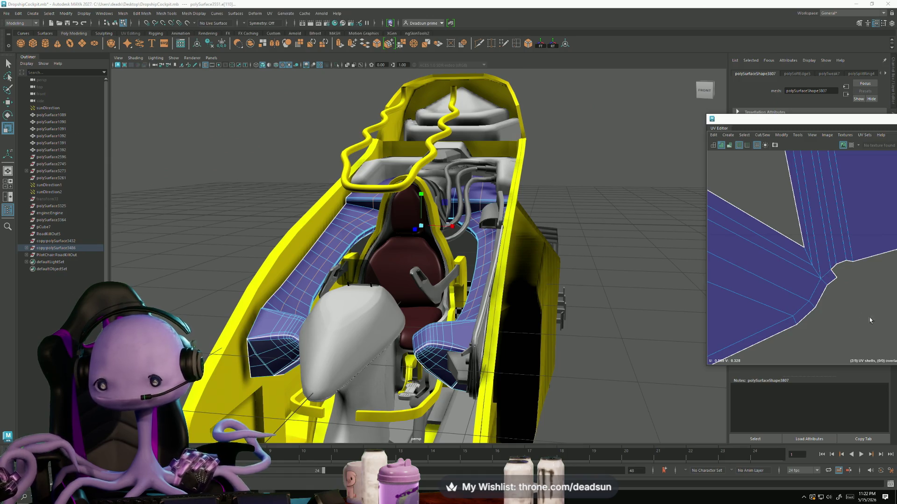
{"action": "middle_click_drag", "start_coordinate": [870, 320], "coordinate": [756, 260], "text": "alt"}
{"action": "mouse_move", "coordinate": [449, 266]}
{"action": "left_mouse_down", "text": "alt"}
{"action": "mouse_move", "coordinate": [374, 295]}
{"action": "mouse_move", "coordinate": [318, 289]}
{"action": "mouse_move", "coordinate": [448, 275]}
{"action": "left_mouse_up", "text": "alt"}
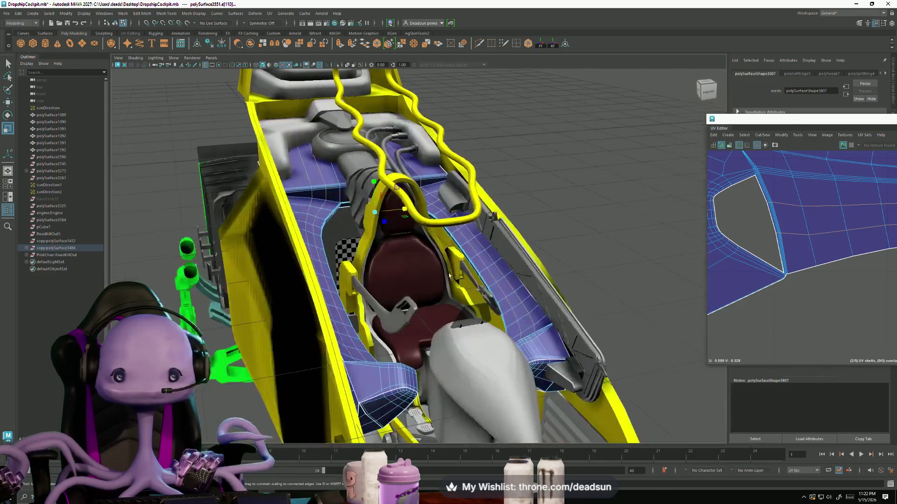
{"action": "scroll", "coordinate": [449, 275], "scroll_direction": "down", "scroll_amount": 5}
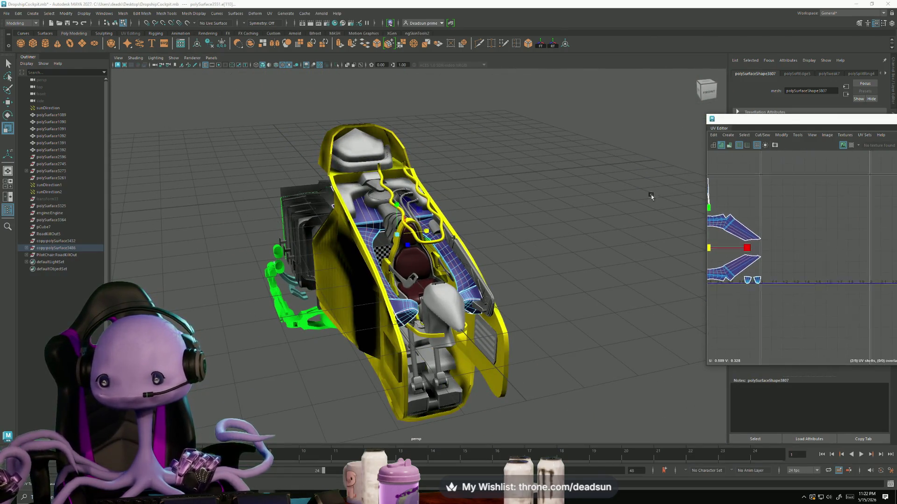
{"action": "scroll", "coordinate": [731, 237], "scroll_direction": "up", "scroll_amount": 2}
{"action": "scroll", "coordinate": [732, 237], "scroll_direction": "up", "scroll_amount": 2}
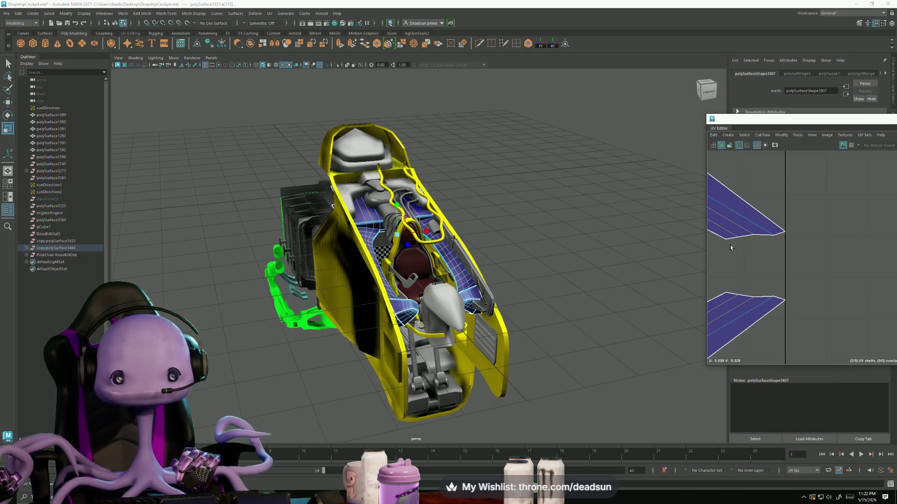
{"action": "left_click_drag", "start_coordinate": [779, 261], "coordinate": [778, 261]}
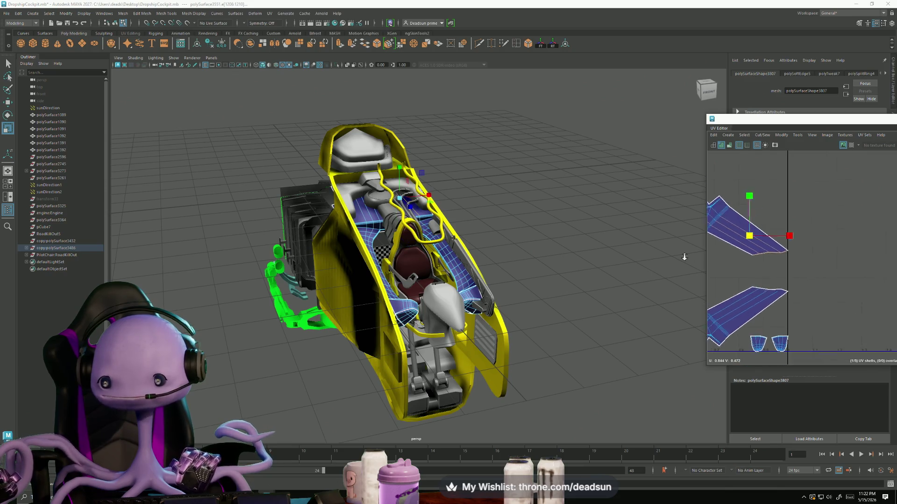
{"action": "key", "text": "f"}
{"action": "scroll", "coordinate": [739, 264], "scroll_direction": "down", "scroll_amount": 2}
{"action": "scroll", "coordinate": [797, 211], "scroll_direction": "up", "scroll_amount": 2}
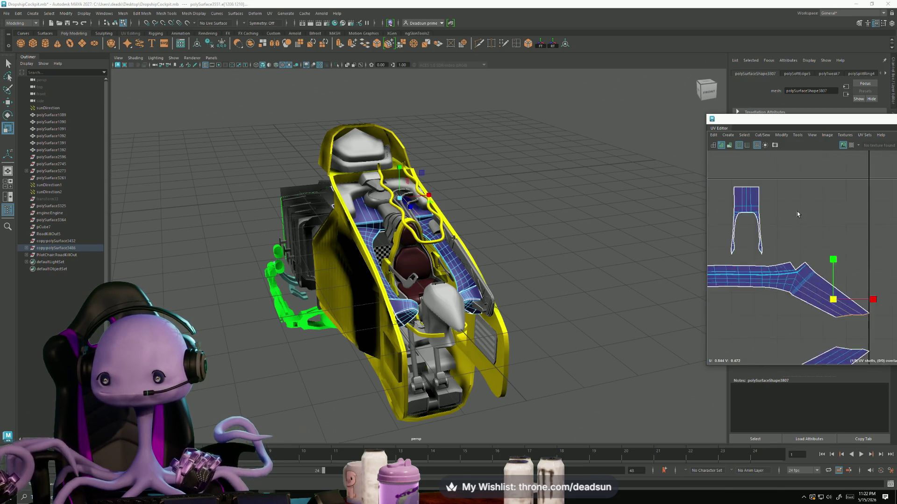
{"action": "scroll", "coordinate": [780, 221], "scroll_direction": "up", "scroll_amount": 2}
{"action": "scroll", "coordinate": [780, 220], "scroll_direction": "up", "scroll_amount": 2}
{"action": "scroll", "coordinate": [855, 244], "scroll_direction": "up", "scroll_amount": 2}
{"action": "scroll", "coordinate": [855, 247], "scroll_direction": "down", "scroll_amount": 3}
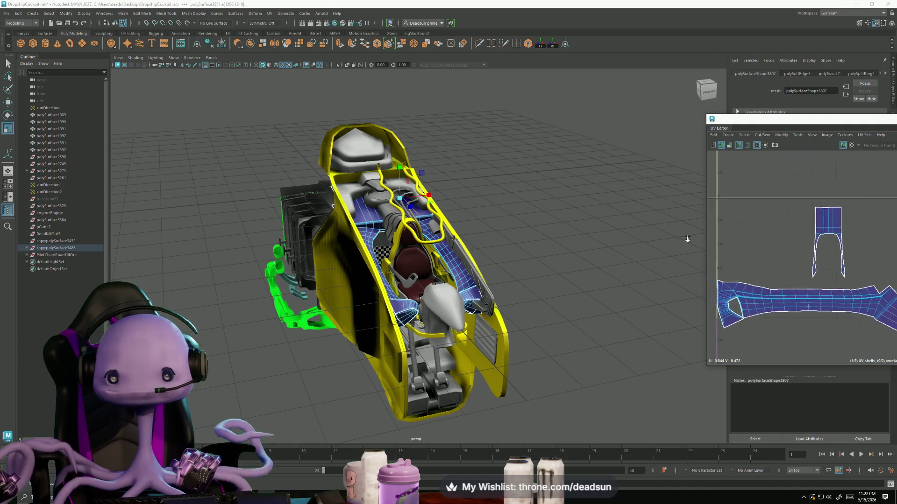
{"action": "mouse_move", "coordinate": [684, 240]}
{"action": "left_mouse_down", "text": "alt"}
{"action": "mouse_move", "coordinate": [570, 240]}
{"action": "mouse_move", "coordinate": [573, 229]}
{"action": "mouse_move", "coordinate": [586, 271]}
{"action": "left_mouse_up", "text": "alt"}
{"action": "mouse_move", "coordinate": [495, 294]}
{"action": "left_mouse_down", "text": "alt"}
{"action": "mouse_move", "coordinate": [516, 305]}
{"action": "mouse_move", "coordinate": [491, 266]}
{"action": "left_mouse_up", "text": "alt"}
{"action": "scroll", "coordinate": [476, 246], "scroll_direction": "up", "scroll_amount": 3}
{"action": "scroll", "coordinate": [460, 222], "scroll_direction": "down", "scroll_amount": 3}
{"action": "scroll", "coordinate": [806, 245], "scroll_direction": "down", "scroll_amount": 2}
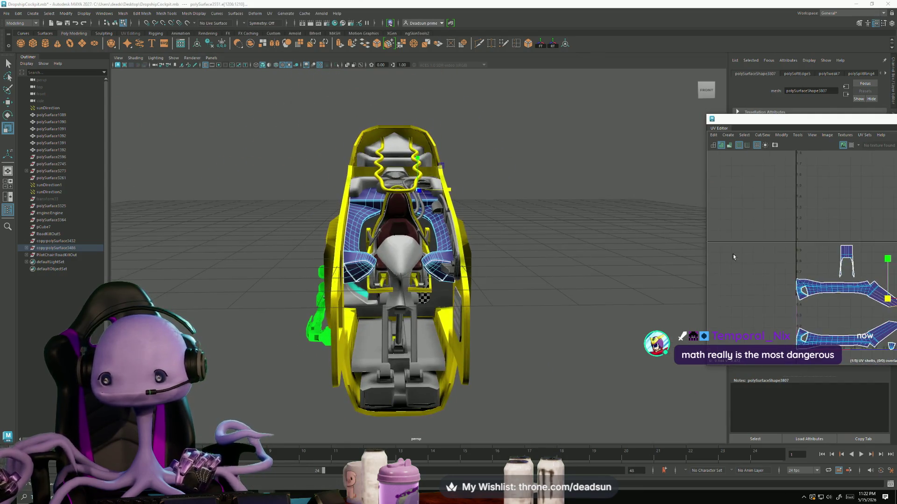
{"action": "scroll", "coordinate": [780, 254], "scroll_direction": "up", "scroll_amount": 1}
{"action": "left_click", "coordinate": [772, 256]}
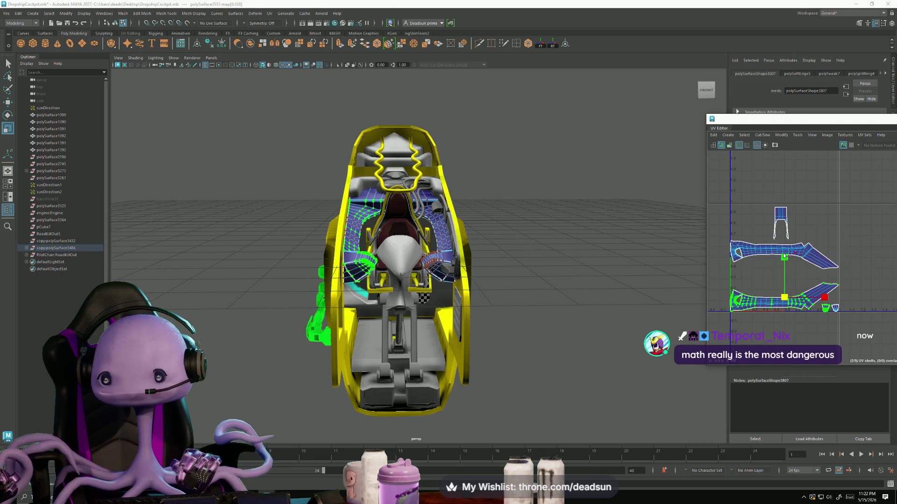
{"action": "left_click_drag", "start_coordinate": [535, 302], "coordinate": [536, 294], "text": "alt"}
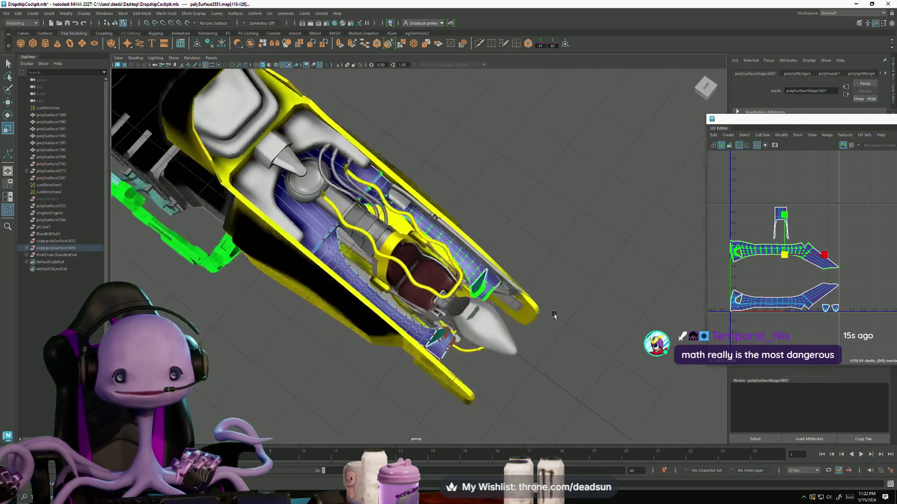
{"action": "scroll", "coordinate": [758, 303], "scroll_direction": "up", "scroll_amount": 2}
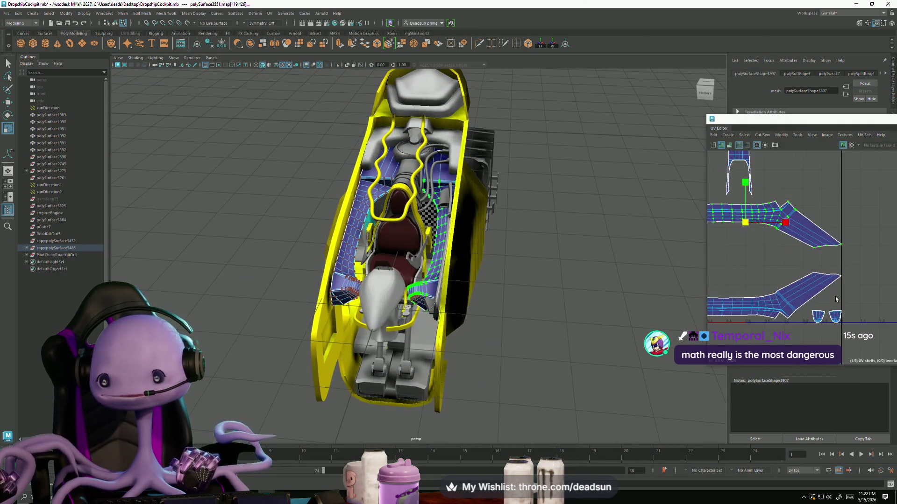
{"action": "scroll", "coordinate": [775, 280], "scroll_direction": "up", "scroll_amount": 2}
{"action": "scroll", "coordinate": [770, 267], "scroll_direction": "up", "scroll_amount": 1}
{"action": "left_click", "coordinate": [779, 279]}
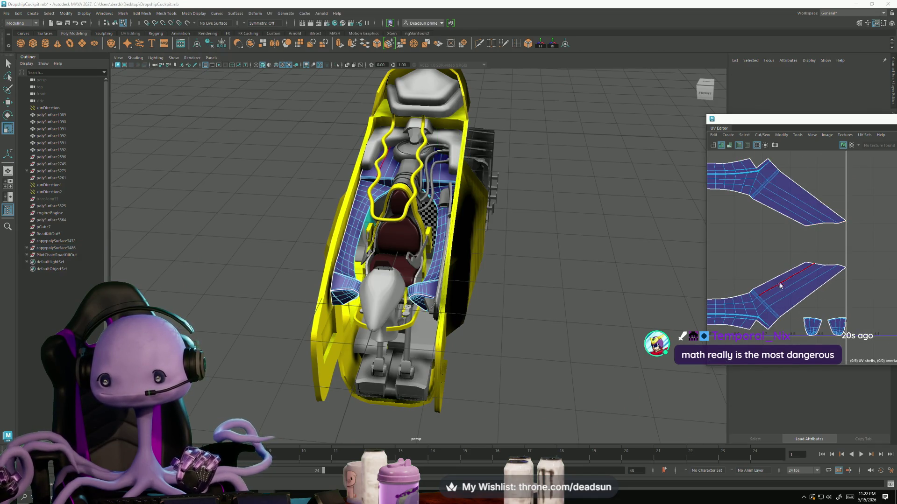
{"action": "left_click_drag", "start_coordinate": [592, 262], "coordinate": [491, 326], "text": "alt"}
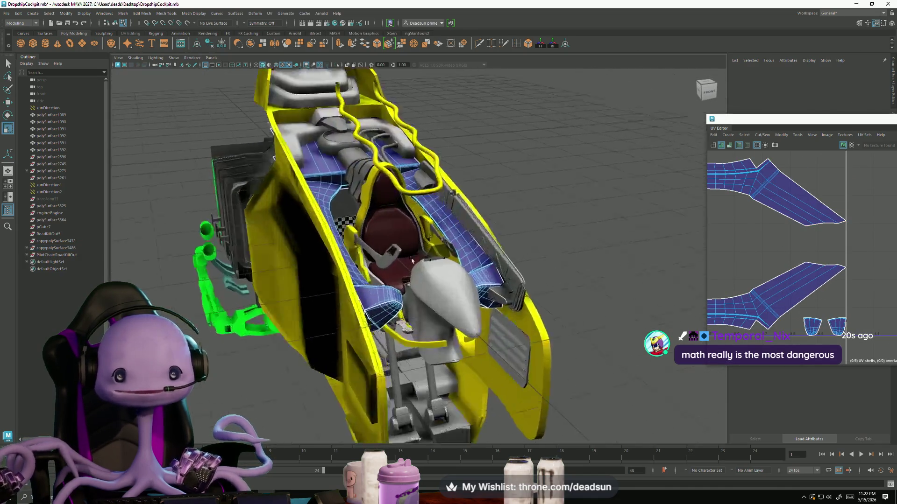
{"action": "scroll", "coordinate": [490, 325], "scroll_direction": "up", "scroll_amount": 5}
{"action": "scroll", "coordinate": [490, 325], "scroll_direction": "up", "scroll_amount": 3}
{"action": "scroll", "coordinate": [411, 269], "scroll_direction": "up", "scroll_amount": 3}
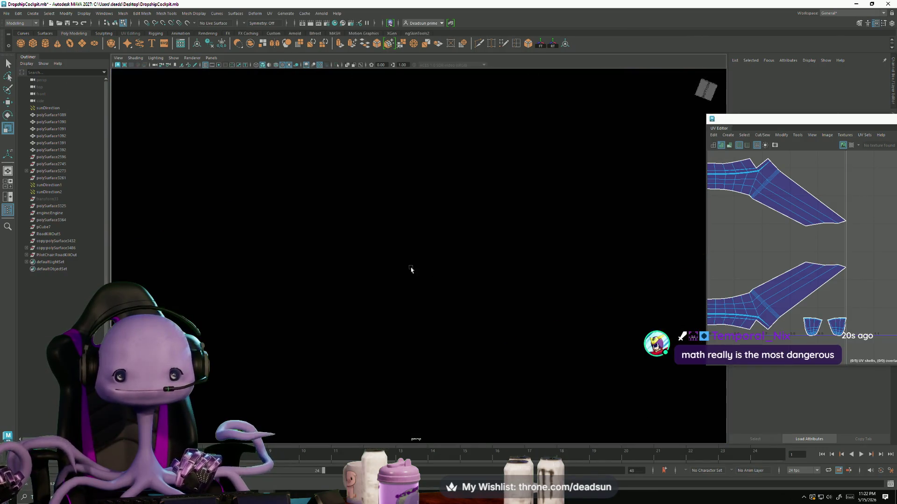
{"action": "scroll", "coordinate": [366, 286], "scroll_direction": "down", "scroll_amount": 2}
{"action": "scroll", "coordinate": [341, 286], "scroll_direction": "up", "scroll_amount": 2}
{"action": "scroll", "coordinate": [425, 341], "scroll_direction": "down", "scroll_amount": 2}
{"action": "scroll", "coordinate": [360, 266], "scroll_direction": "down", "scroll_amount": 2}
{"action": "scroll", "coordinate": [361, 266], "scroll_direction": "down", "scroll_amount": 2}
{"action": "scroll", "coordinate": [360, 267], "scroll_direction": "down", "scroll_amount": 3}
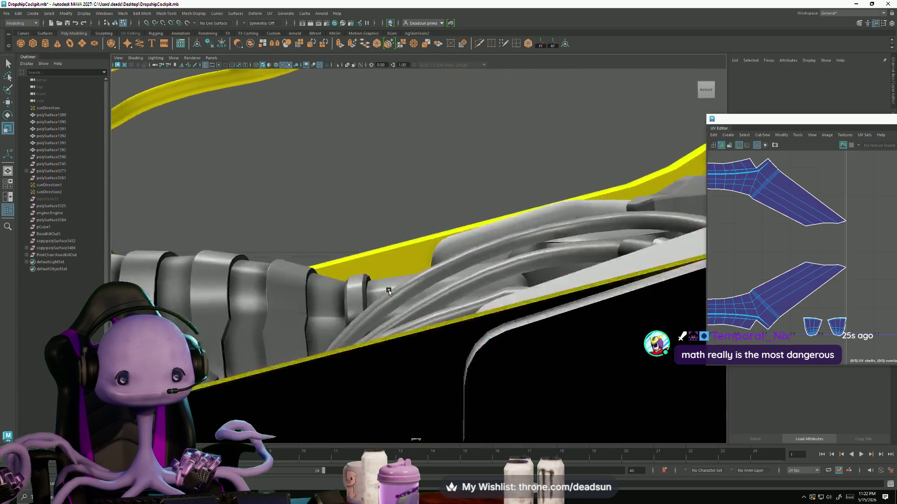
{"action": "scroll", "coordinate": [440, 315], "scroll_direction": "down", "scroll_amount": 3}
{"action": "scroll", "coordinate": [440, 315], "scroll_direction": "up", "scroll_amount": 3}
{"action": "scroll", "coordinate": [553, 350], "scroll_direction": "up", "scroll_amount": 3}
{"action": "scroll", "coordinate": [598, 301], "scroll_direction": "up", "scroll_amount": 3}
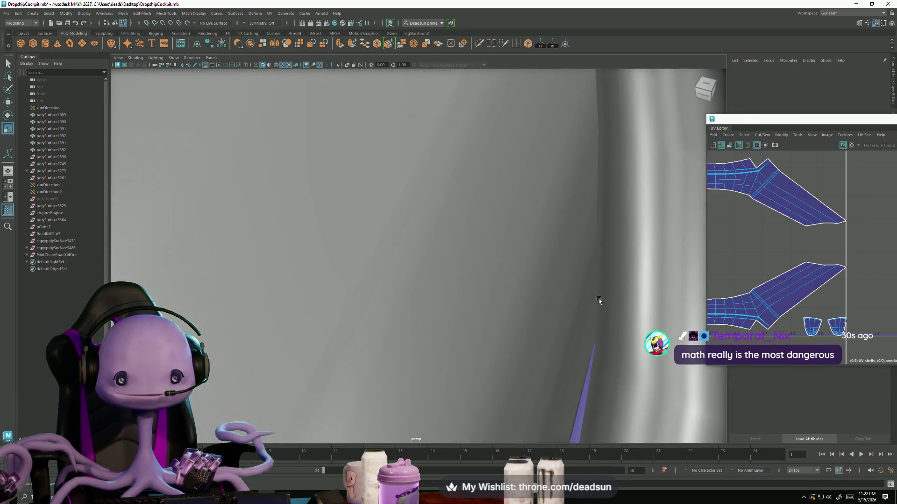
{"action": "scroll", "coordinate": [372, 275], "scroll_direction": "up", "scroll_amount": 2}
{"action": "scroll", "coordinate": [372, 275], "scroll_direction": "down", "scroll_amount": 3}
{"action": "scroll", "coordinate": [376, 266], "scroll_direction": "down", "scroll_amount": 2}
- Pull back to the blue floor panel and pick one of its horizontal edges
{"action": "right_click_drag", "start_coordinate": [433, 270], "coordinate": [430, 242]}
{"action": "left_click", "coordinate": [819, 323]}
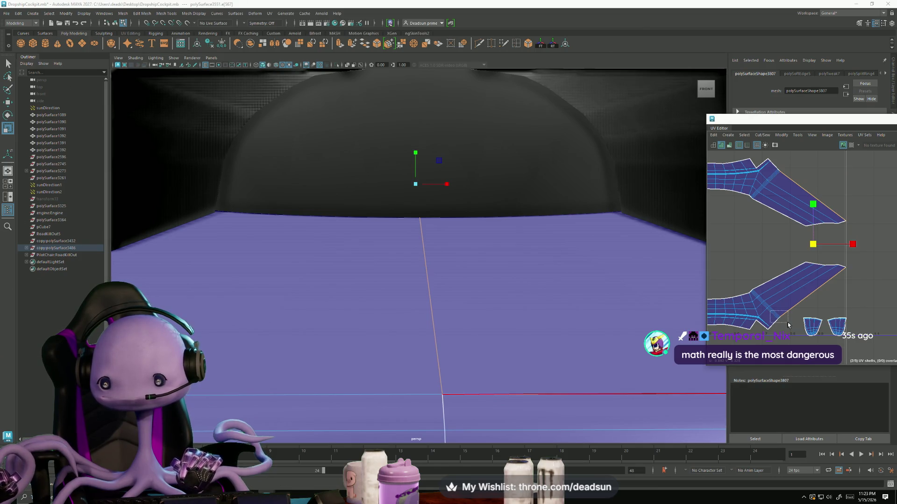
- Try Move and Sew on a panel edge, then undo the trial sew
{"action": "left_click", "coordinate": [771, 313]}
{"action": "scroll", "coordinate": [785, 328], "scroll_direction": "up", "scroll_amount": 2}
{"action": "scroll", "coordinate": [793, 334], "scroll_direction": "up", "scroll_amount": 2}
{"action": "scroll", "coordinate": [793, 334], "scroll_direction": "up", "scroll_amount": 2}
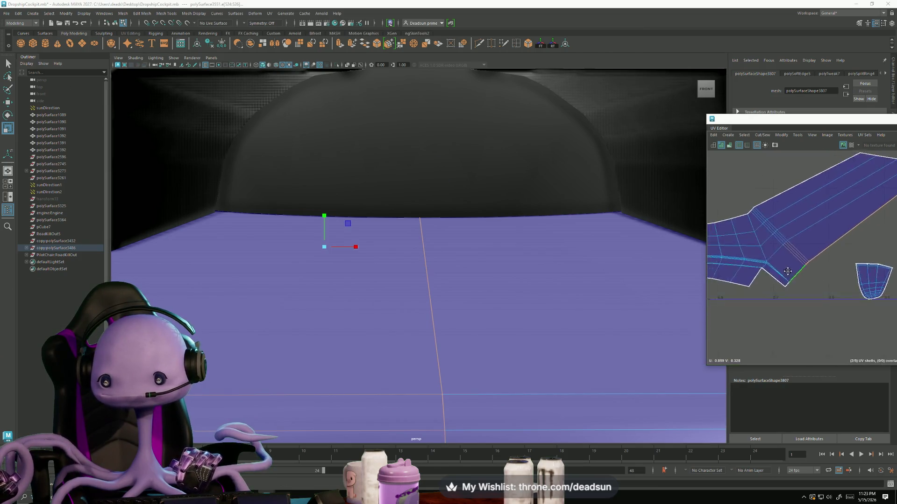
{"action": "scroll", "coordinate": [815, 310], "scroll_direction": "up", "scroll_amount": 2}
{"action": "middle_click_drag", "start_coordinate": [815, 311], "coordinate": [797, 253], "text": "alt"}
{"action": "scroll", "coordinate": [789, 273], "scroll_direction": "up", "scroll_amount": 1}
{"action": "scroll", "coordinate": [789, 273], "scroll_direction": "down", "scroll_amount": 5}
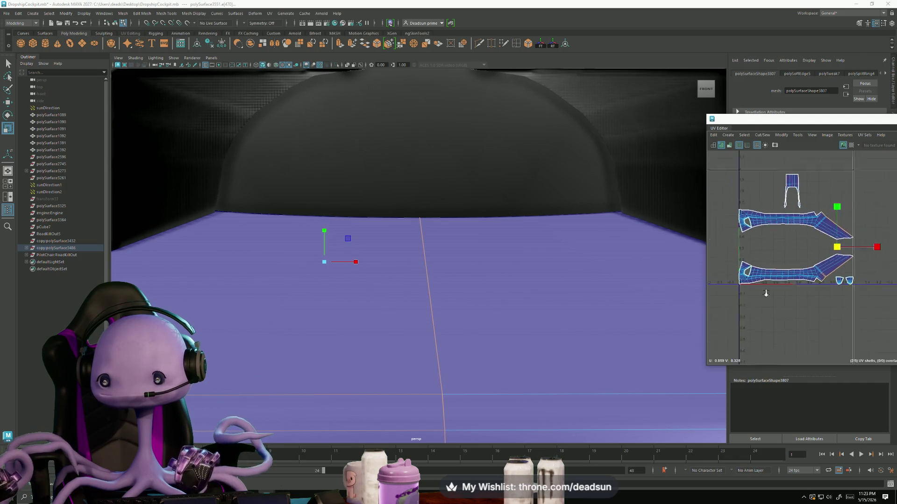
{"action": "scroll", "coordinate": [743, 230], "scroll_direction": "down", "scroll_amount": 2}
{"action": "left_click", "coordinate": [763, 138]}
{"action": "left_click", "coordinate": [790, 203]}
{"action": "scroll", "coordinate": [813, 241], "scroll_direction": "up", "scroll_amount": 2}
{"action": "scroll", "coordinate": [811, 248], "scroll_direction": "up", "scroll_amount": 2}
{"action": "scroll", "coordinate": [787, 272], "scroll_direction": "up", "scroll_amount": 2}
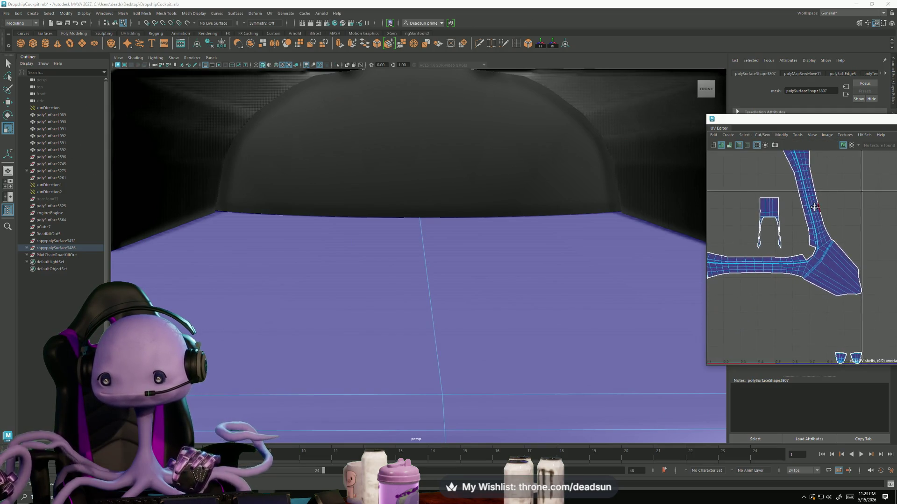
{"action": "scroll", "coordinate": [811, 253], "scroll_direction": "up", "scroll_amount": 2}
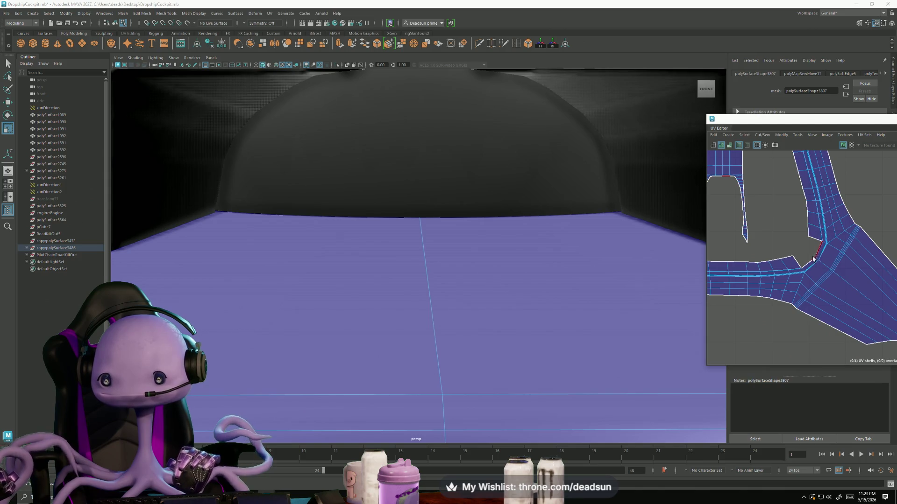
{"action": "scroll", "coordinate": [811, 263], "scroll_direction": "down", "scroll_amount": 5}
{"action": "key", "text": "ctrl+z"}
{"action": "key", "text": "ctrl+z"}
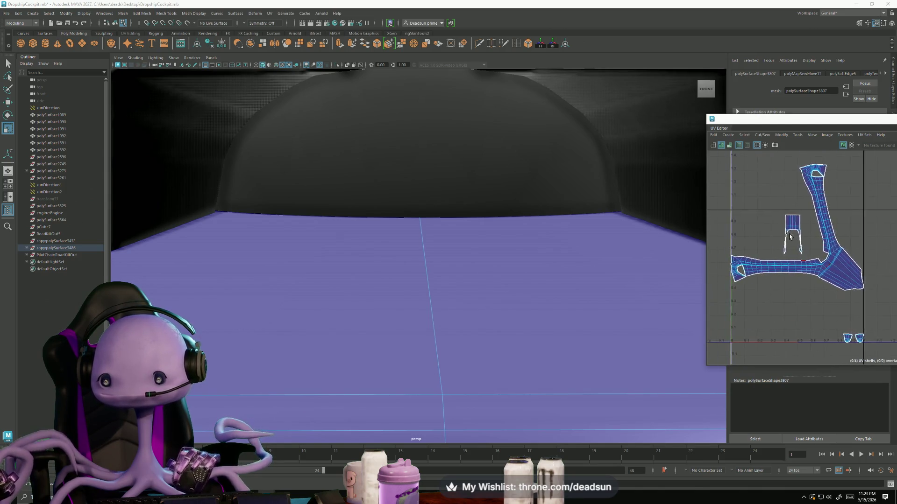
{"action": "key", "text": "ctrl+z"}
- Move the upper long UV strip down just above the lower strip
{"action": "right_click_drag", "start_coordinate": [781, 270], "coordinate": [787, 271], "text": "ctrl"}
{"action": "left_click_drag", "start_coordinate": [796, 234], "coordinate": [797, 239]}
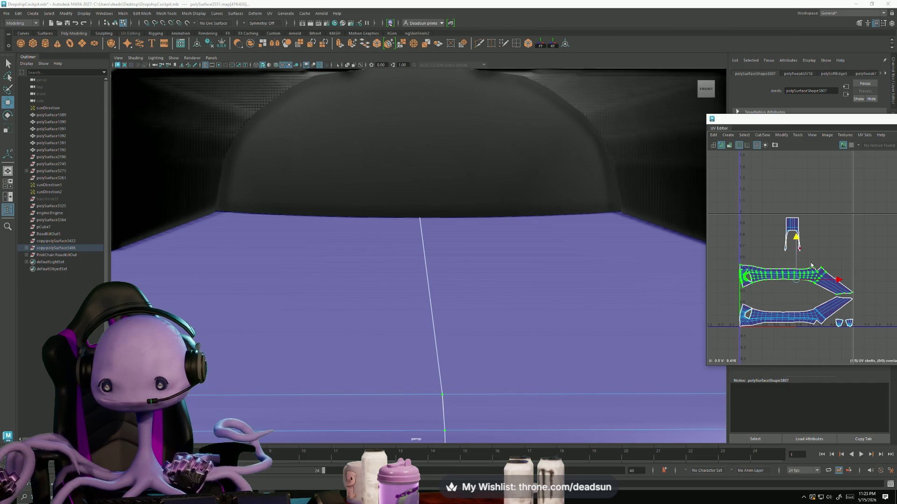
{"action": "key", "text": "f"}
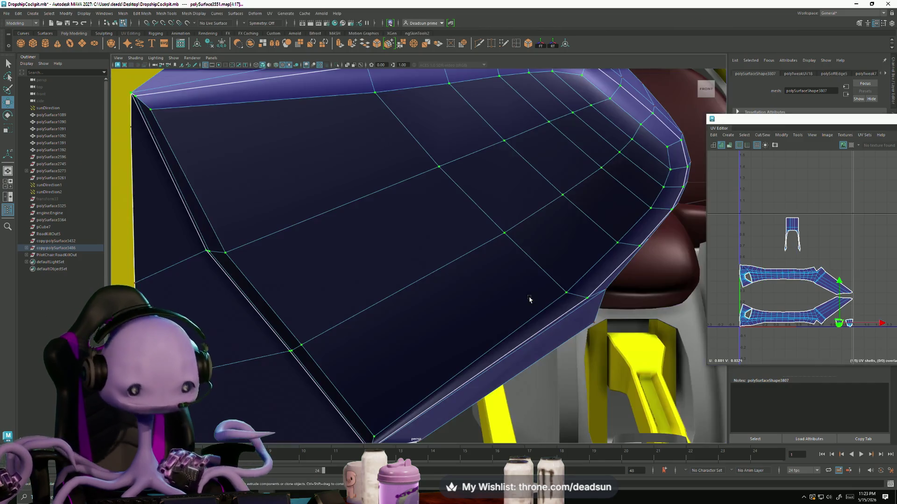
{"action": "scroll", "coordinate": [568, 292], "scroll_direction": "down", "scroll_amount": 3}
- Pick the edge along the blue side panel's inner curve as the next seam to sew
{"action": "left_click_drag", "start_coordinate": [541, 281], "coordinate": [581, 277], "text": "alt"}
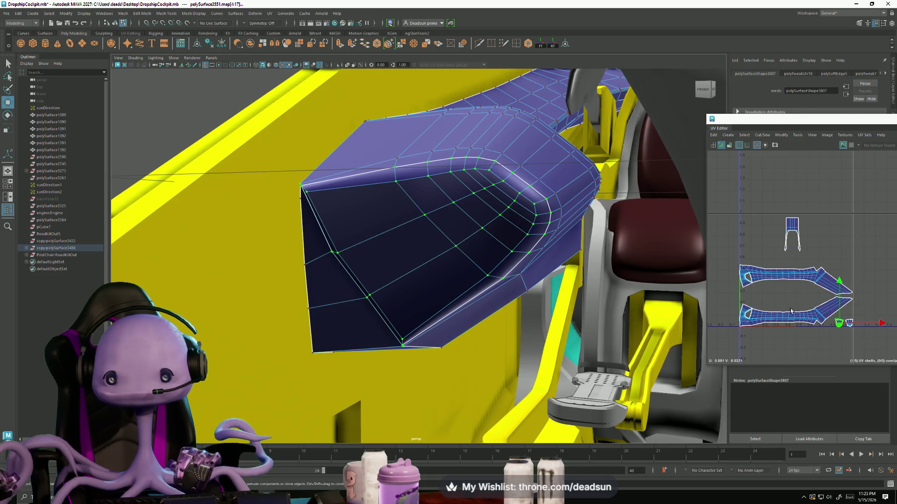
{"action": "scroll", "coordinate": [827, 317], "scroll_direction": "up", "scroll_amount": 2}
{"action": "scroll", "coordinate": [833, 335], "scroll_direction": "up", "scroll_amount": 4}
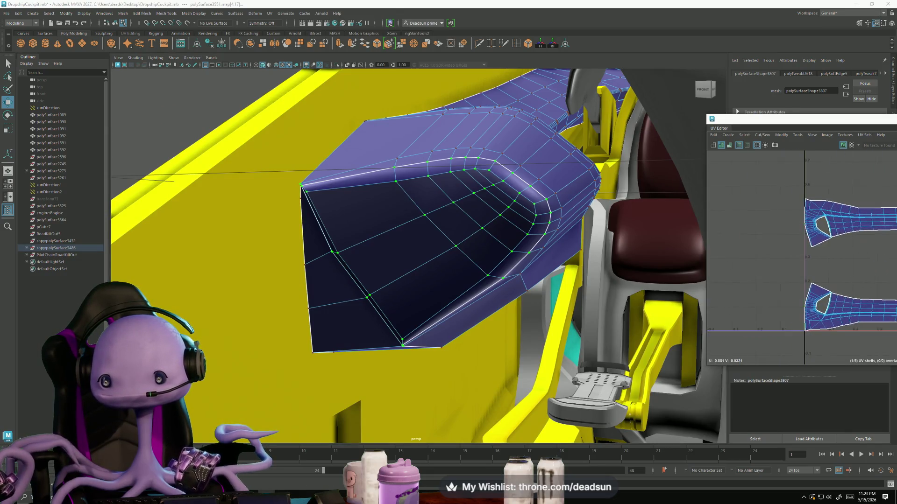
{"action": "scroll", "coordinate": [782, 304], "scroll_direction": "up", "scroll_amount": 2}
{"action": "right_click", "coordinate": [779, 281]}
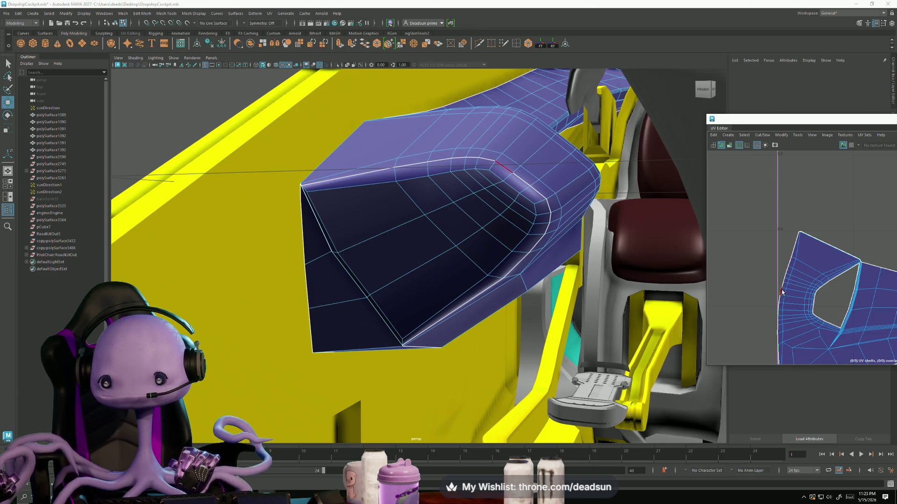
{"action": "right_click", "coordinate": [506, 172]}
{"action": "left_click", "coordinate": [525, 184]}
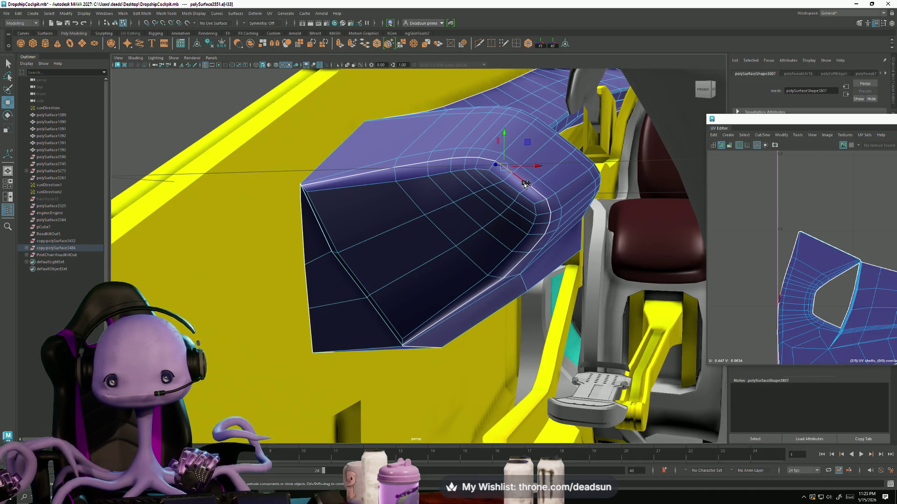
{"action": "mouse_move", "coordinate": [538, 194]}
{"action": "left_mouse_down", "text": "alt"}
{"action": "mouse_move", "coordinate": [364, 238]}
{"action": "mouse_move", "coordinate": [462, 235]}
{"action": "left_mouse_up", "text": "alt"}
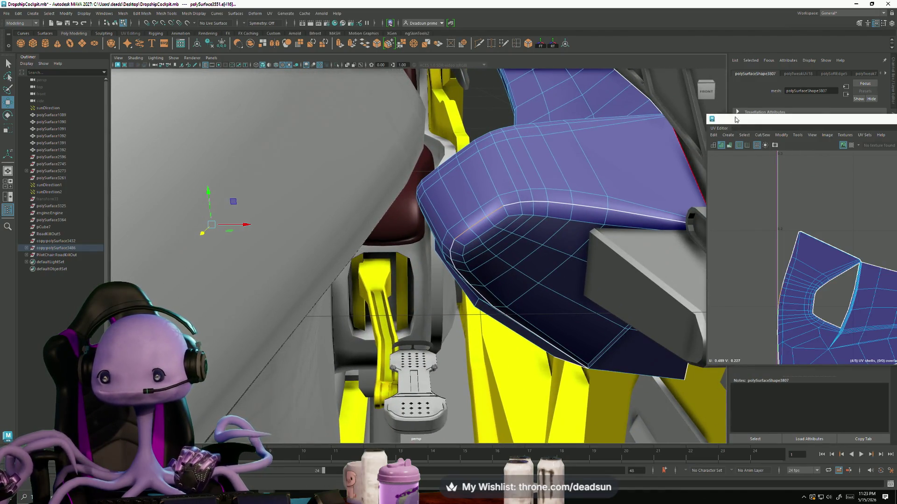
{"action": "left_click", "coordinate": [747, 136]}
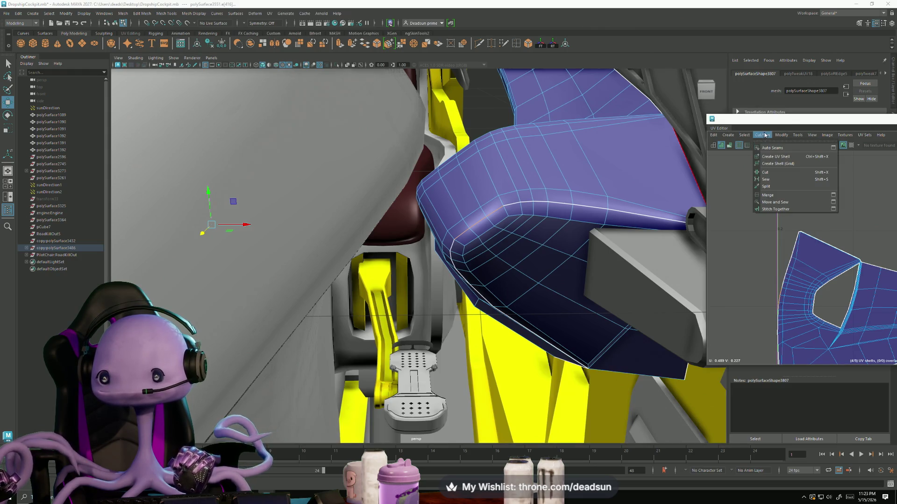
- Move and Sew the long side-trim shells along the selected edge and switch to UV mode
{"action": "left_click", "coordinate": [780, 203]}
{"action": "scroll", "coordinate": [791, 202], "scroll_direction": "down", "scroll_amount": 3}
{"action": "scroll", "coordinate": [793, 200], "scroll_direction": "down", "scroll_amount": 3}
{"action": "middle_click_drag", "start_coordinate": [793, 200], "coordinate": [700, 203], "text": "alt"}
{"action": "scroll", "coordinate": [771, 210], "scroll_direction": "up", "scroll_amount": 2}
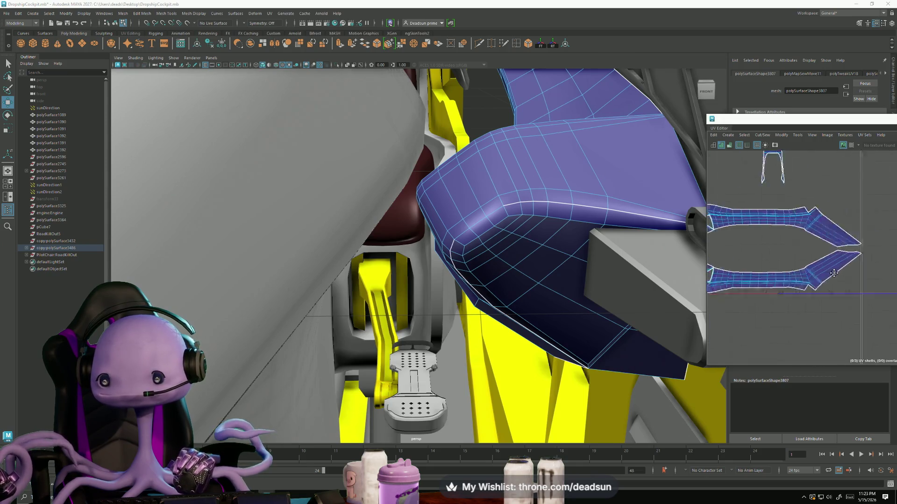
{"action": "scroll", "coordinate": [806, 210], "scroll_direction": "up", "scroll_amount": 2}
{"action": "right_click", "coordinate": [858, 212]}
{"action": "left_click", "coordinate": [838, 216]}
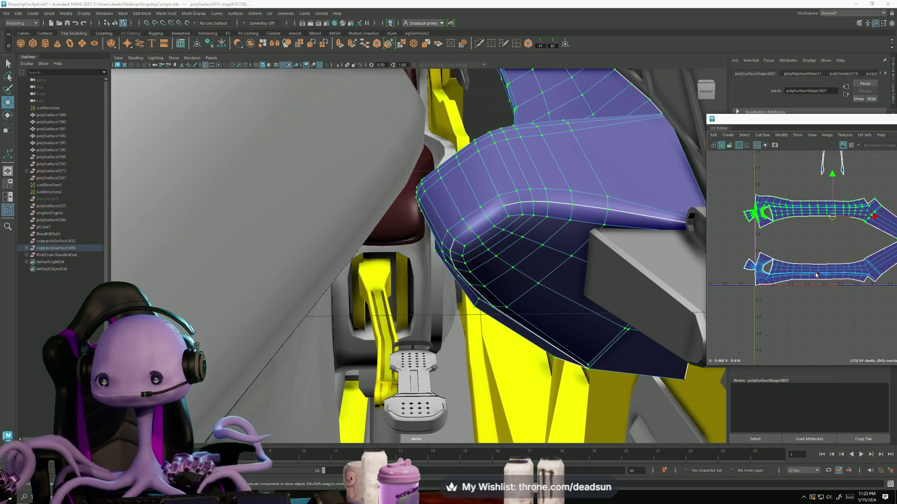
- Frame both long strips and nudge the top shell right and down
{"action": "mouse_move", "coordinate": [832, 243]}
{"action": "middle_mouse_down", "text": "alt"}
{"action": "mouse_move", "coordinate": [771, 241]}
{"action": "mouse_move", "coordinate": [803, 260]}
{"action": "middle_mouse_up", "text": "alt"}
{"action": "key", "text": "w"}
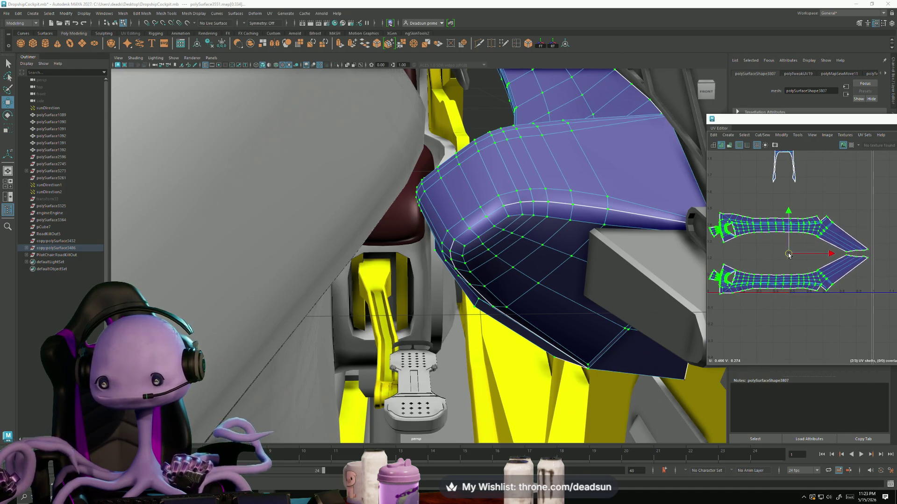
{"action": "scroll", "coordinate": [803, 260], "scroll_direction": "up", "scroll_amount": 1}
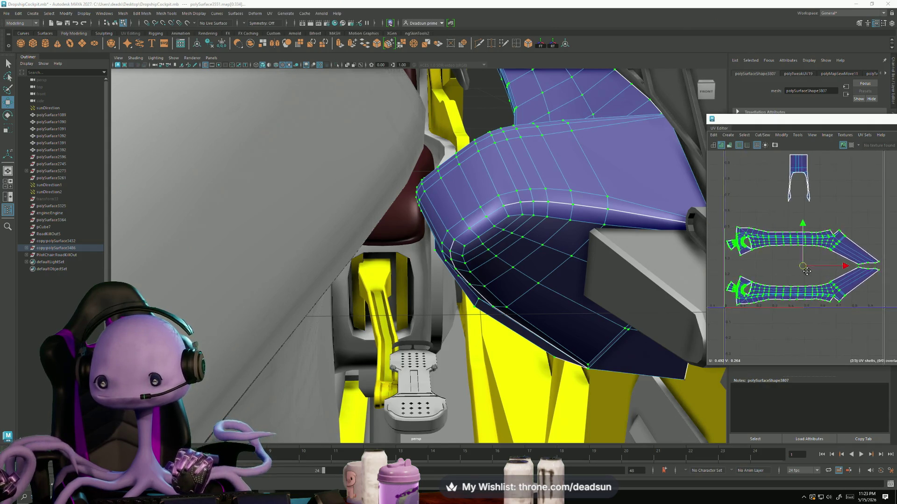
{"action": "mouse_move", "coordinate": [803, 260]}
{"action": "middle_mouse_down", "text": "alt"}
{"action": "mouse_move", "coordinate": [795, 272]}
{"action": "mouse_move", "coordinate": [801, 270]}
{"action": "middle_mouse_up", "text": "alt"}
{"action": "left_click_drag", "start_coordinate": [795, 271], "coordinate": [799, 271]}
- Rotate the small U-shaped shell horizontal and move it between the two long strips
{"action": "left_click", "coordinate": [791, 164]}
{"action": "left_click_drag", "start_coordinate": [806, 181], "coordinate": [768, 295]}
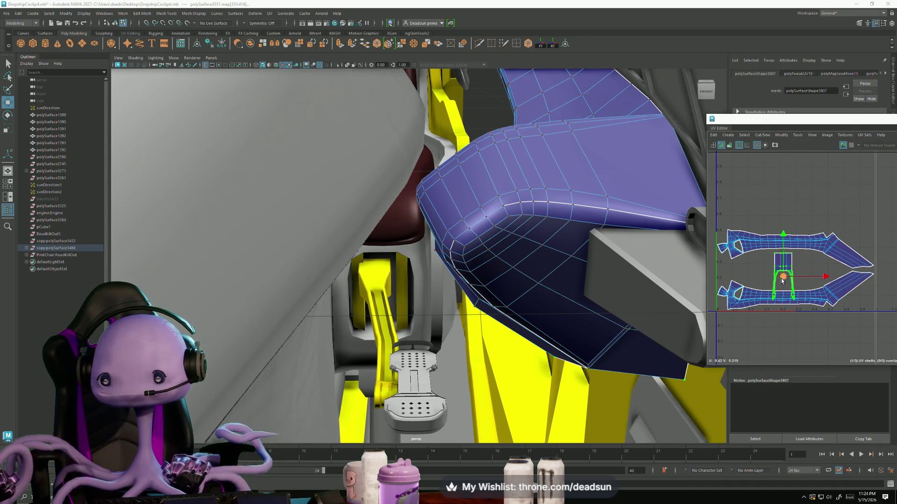
{"action": "key", "text": "e"}
{"action": "mouse_move", "coordinate": [821, 278]}
{"action": "left_mouse_down"}
{"action": "mouse_move", "coordinate": [818, 300]}
{"action": "mouse_move", "coordinate": [806, 308]}
{"action": "left_mouse_up"}
{"action": "key", "text": "r"}
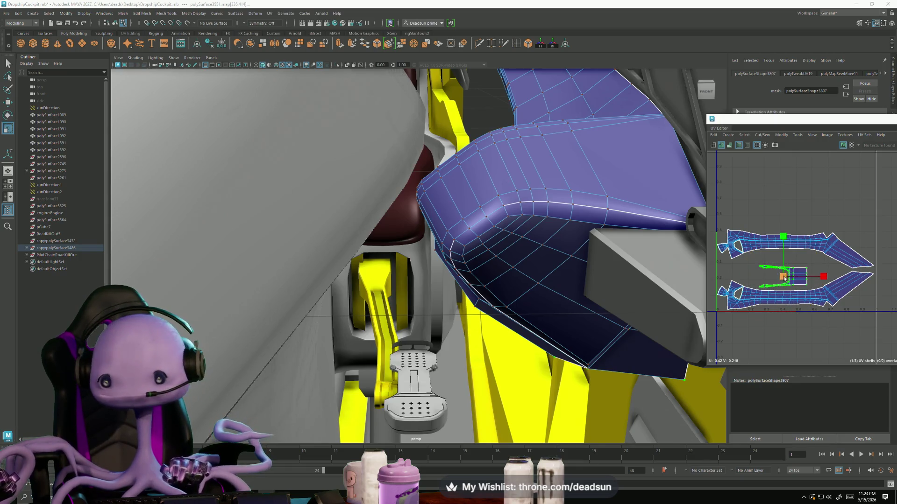
{"action": "left_click_drag", "start_coordinate": [784, 277], "coordinate": [789, 270]}
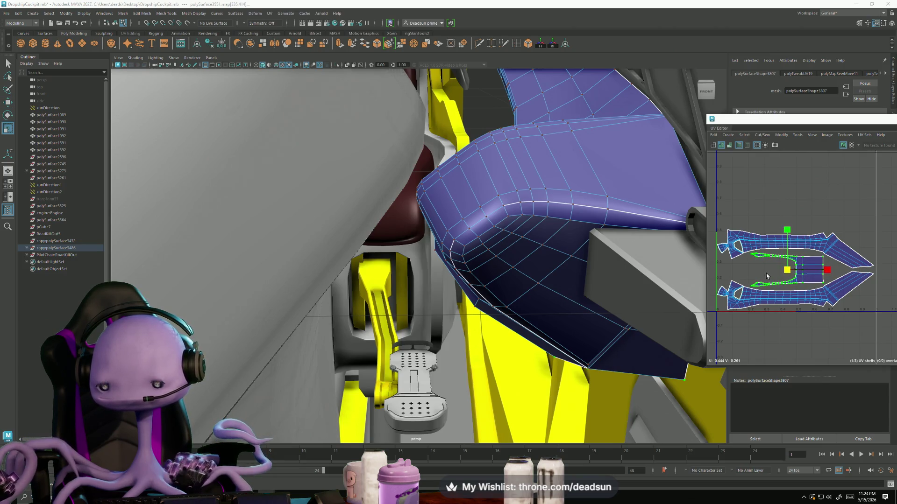
{"action": "scroll", "coordinate": [766, 275], "scroll_direction": "up", "scroll_amount": 3}
- Enlarge the small shell slightly to fill the gap between the strips
{"action": "left_click_drag", "start_coordinate": [812, 266], "coordinate": [814, 269]}
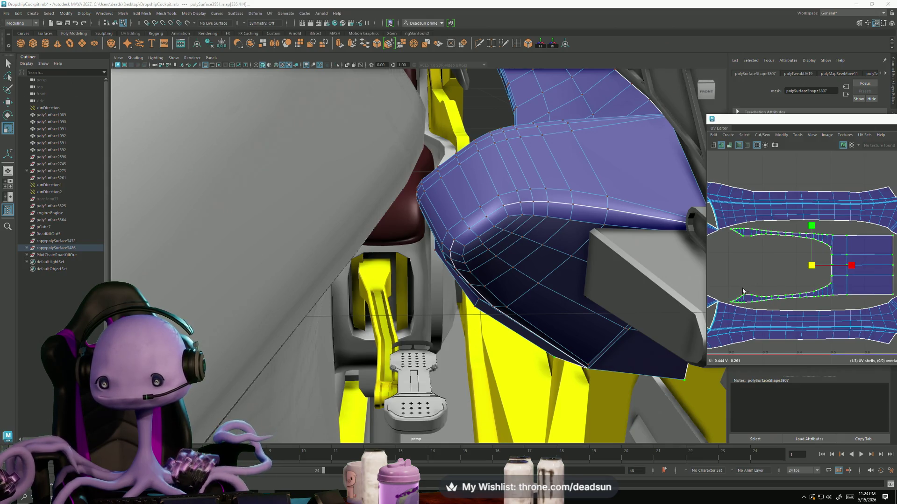
{"action": "scroll", "coordinate": [840, 267], "scroll_direction": "down", "scroll_amount": 3}
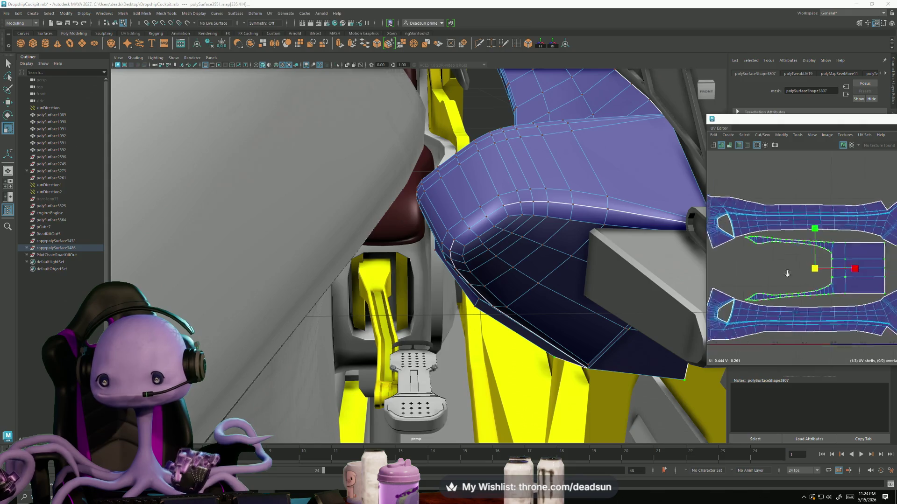
{"action": "scroll", "coordinate": [820, 266], "scroll_direction": "down", "scroll_amount": 3}
{"action": "key", "text": "w"}
{"action": "middle_click_drag", "start_coordinate": [883, 263], "coordinate": [827, 263], "text": "alt"}
{"action": "scroll", "coordinate": [826, 263], "scroll_direction": "up", "scroll_amount": 3}
{"action": "scroll", "coordinate": [806, 241], "scroll_direction": "up", "scroll_amount": 3}
{"action": "scroll", "coordinate": [800, 238], "scroll_direction": "up", "scroll_amount": 2}
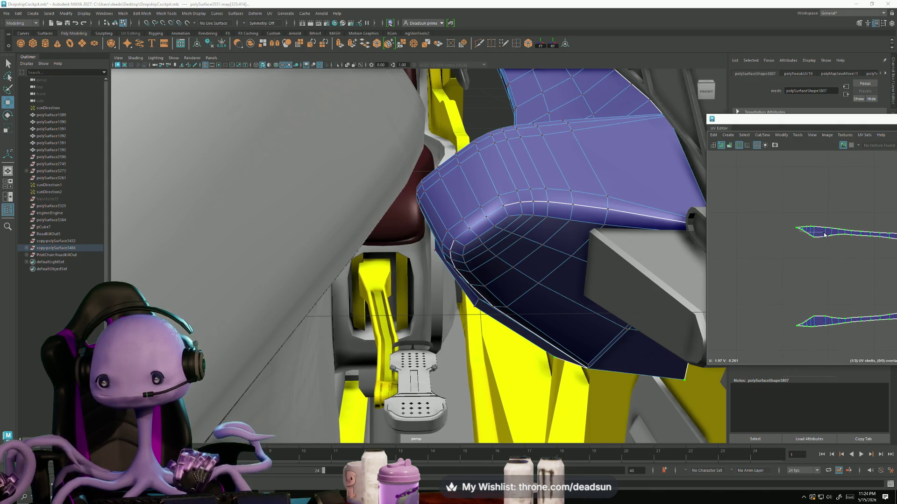
{"action": "middle_click_drag", "start_coordinate": [816, 306], "coordinate": [779, 291], "text": "alt"}
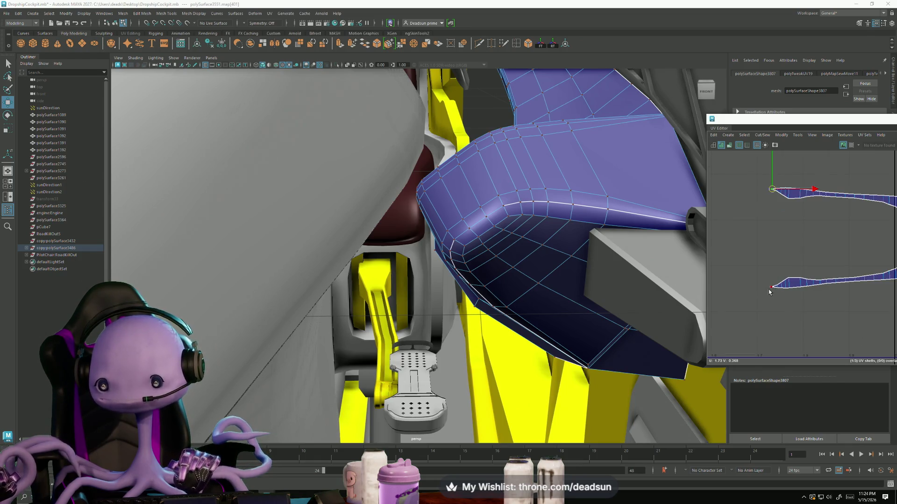
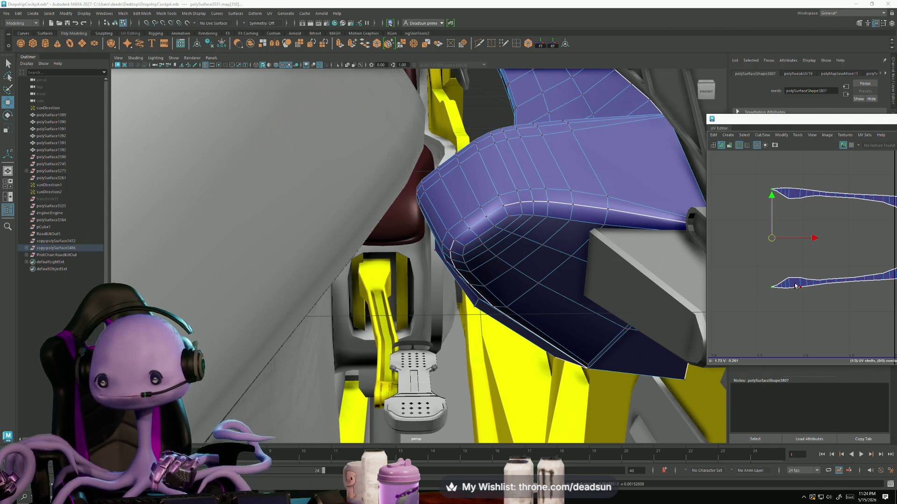
- Tweak the U-shaped shell's border UVs, rotate slightly, then slide the shell left between the strip shells
{"action": "left_click", "coordinate": [782, 289]}
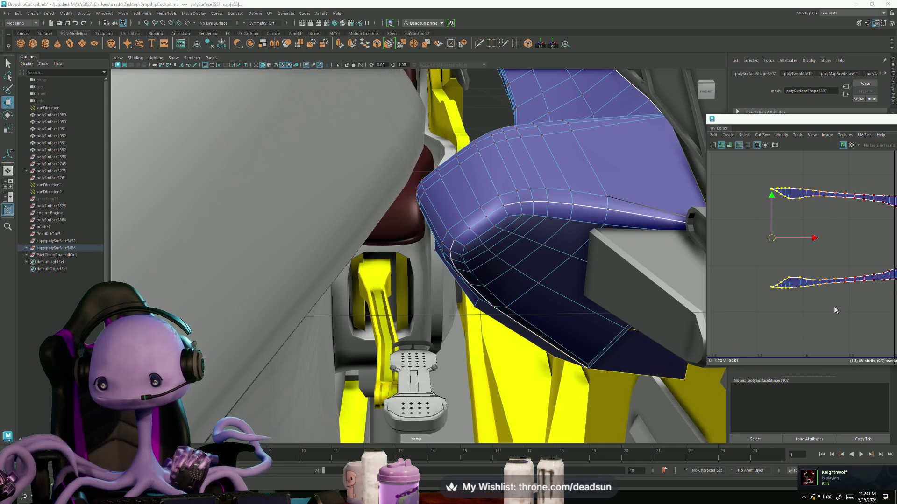
{"action": "scroll", "coordinate": [806, 309], "scroll_direction": "down", "scroll_amount": 2}
{"action": "key", "text": "e"}
{"action": "left_click_drag", "start_coordinate": [759, 229], "coordinate": [758, 234]}
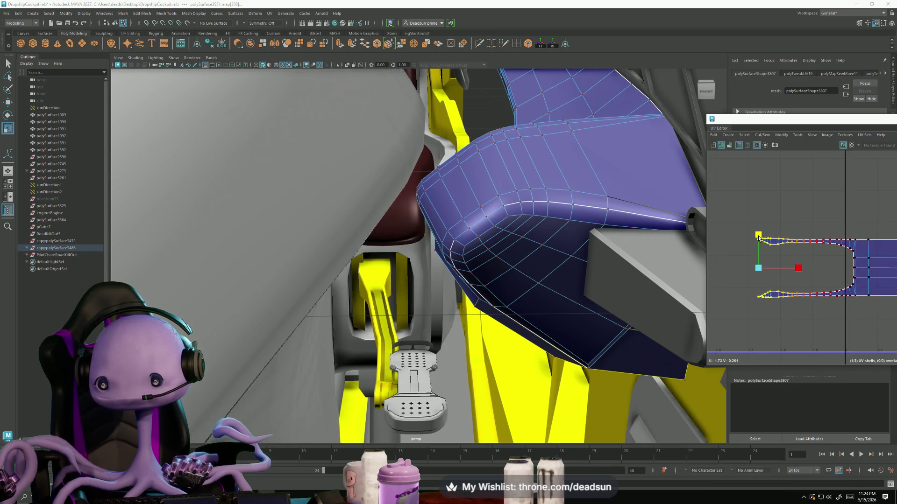
{"action": "scroll", "coordinate": [776, 258], "scroll_direction": "down", "scroll_amount": 2}
{"action": "scroll", "coordinate": [776, 258], "scroll_direction": "down", "scroll_amount": 2}
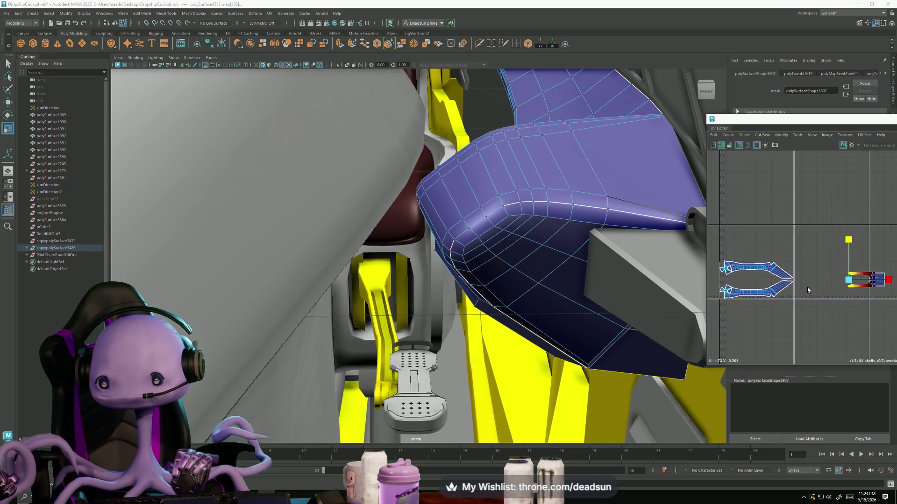
{"action": "scroll", "coordinate": [859, 273], "scroll_direction": "down", "scroll_amount": 1}
{"action": "left_click", "coordinate": [860, 273]}
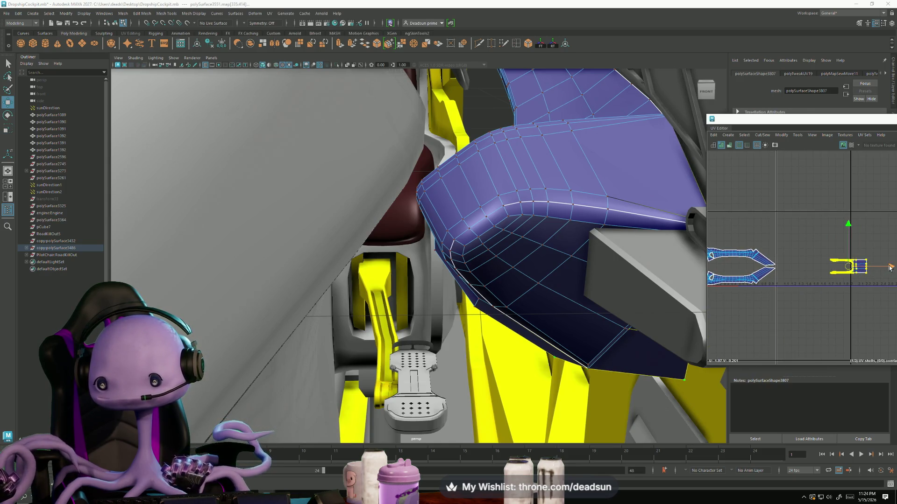
{"action": "scroll", "coordinate": [768, 270], "scroll_direction": "up", "scroll_amount": 4}
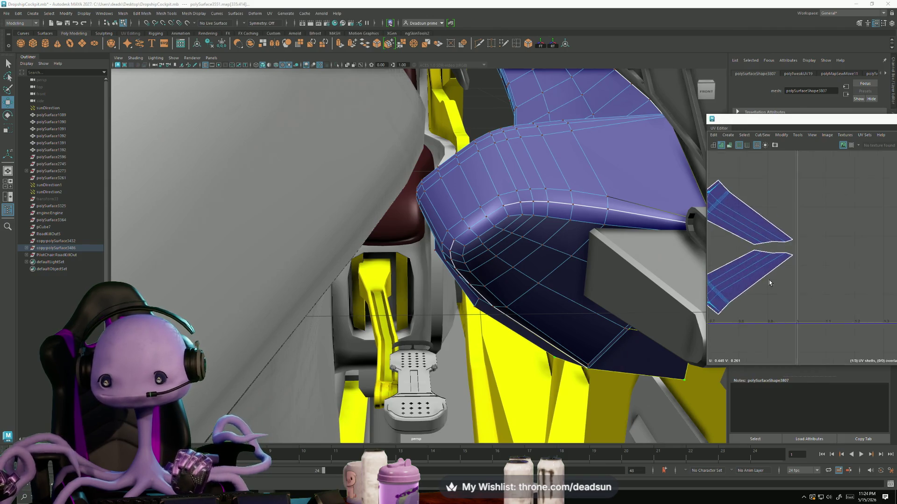
{"action": "scroll", "coordinate": [840, 271], "scroll_direction": "down", "scroll_amount": 1}
{"action": "left_click_drag", "start_coordinate": [868, 248], "coordinate": [822, 247]}
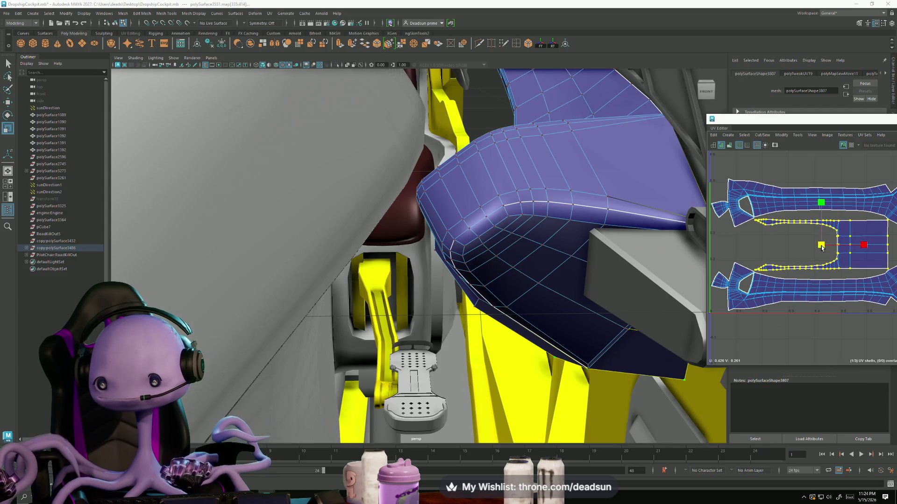
{"action": "scroll", "coordinate": [344, 260], "scroll_direction": "down", "scroll_amount": 5}
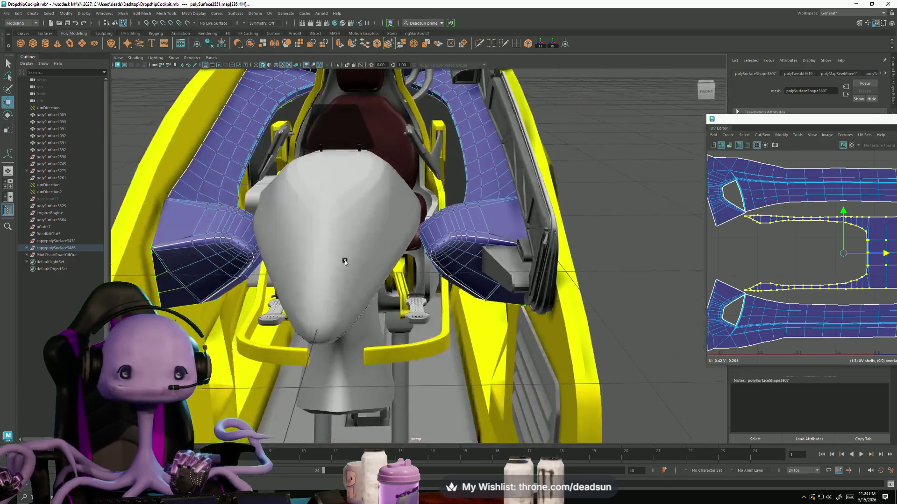
{"action": "left_click_drag", "start_coordinate": [344, 260], "coordinate": [485, 286], "text": "alt"}
{"action": "scroll", "coordinate": [806, 266], "scroll_direction": "down", "scroll_amount": 3}
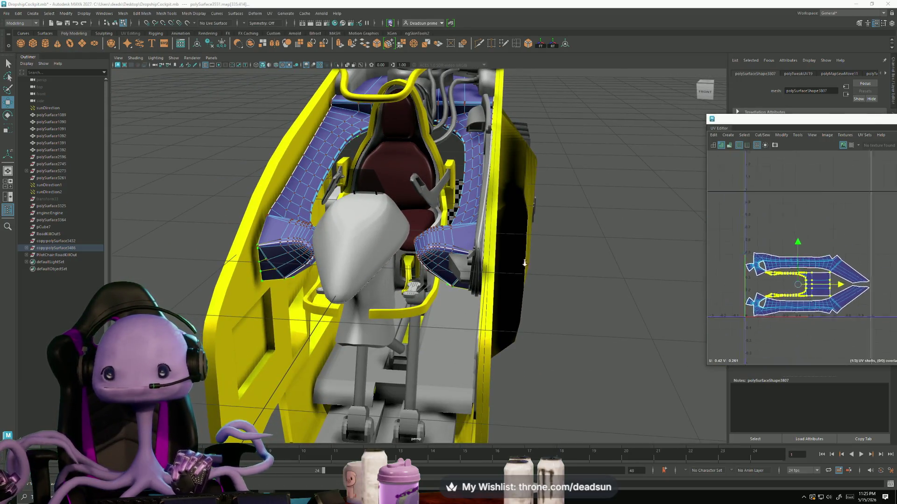
{"action": "mouse_move", "coordinate": [533, 308]}
{"action": "left_mouse_down", "text": "alt"}
{"action": "mouse_move", "coordinate": [363, 302]}
{"action": "mouse_move", "coordinate": [366, 310]}
{"action": "left_mouse_up", "text": "alt"}
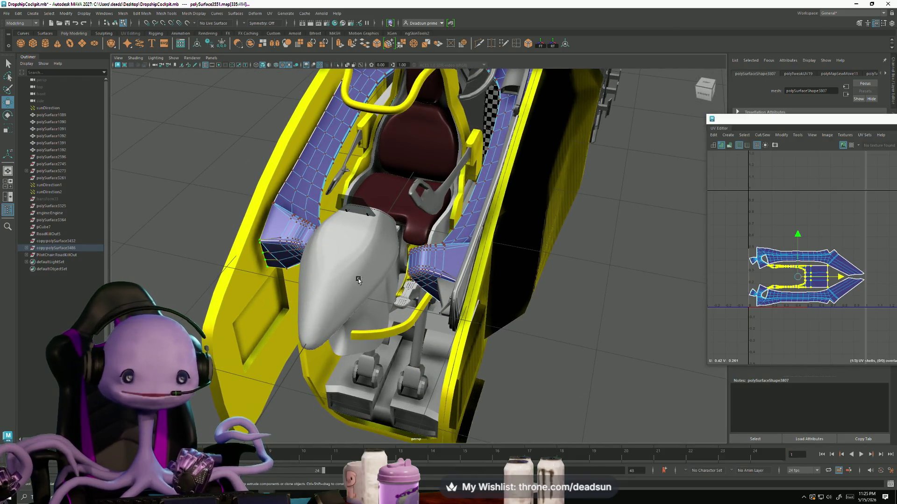
{"action": "mouse_move", "coordinate": [364, 270]}
{"action": "left_mouse_down", "text": "alt"}
{"action": "mouse_move", "coordinate": [347, 268]}
{"action": "mouse_move", "coordinate": [378, 256]}
{"action": "mouse_move", "coordinate": [370, 261]}
{"action": "left_mouse_up", "text": "alt"}
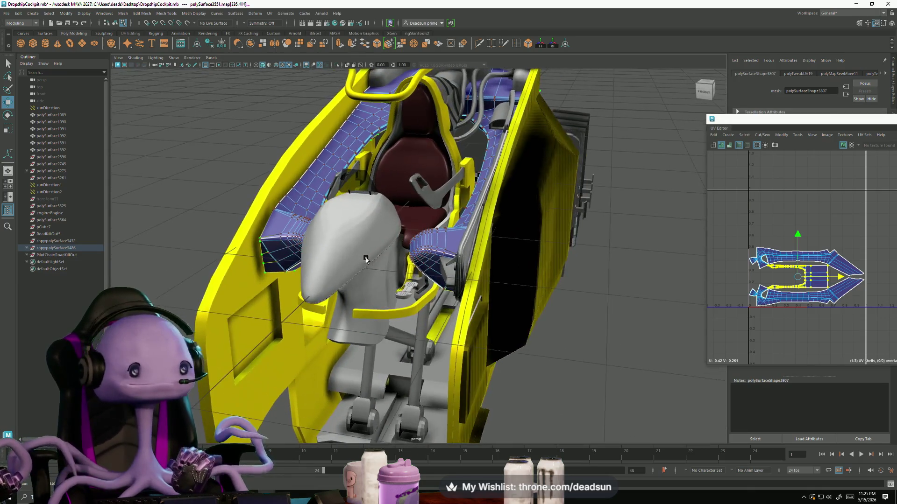
{"action": "right_click_drag", "start_coordinate": [431, 240], "coordinate": [449, 230]}
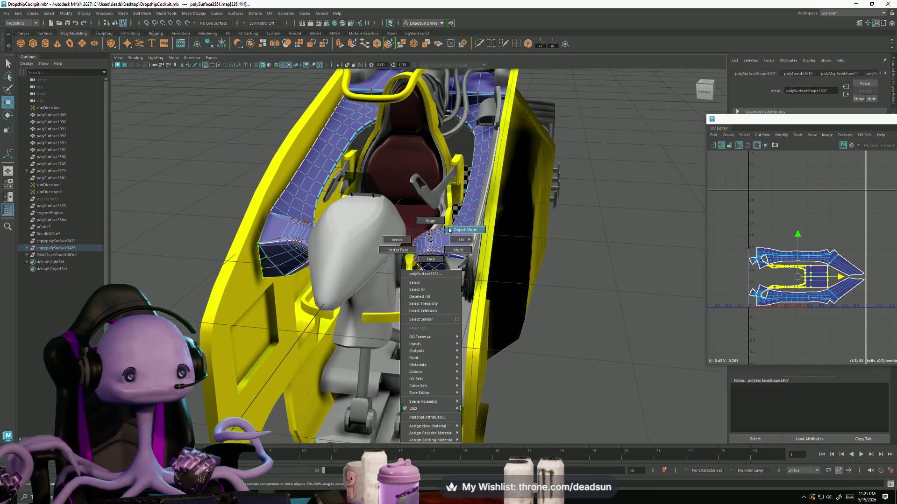
- Add the grey seat head to the object selection and switch to UV Shell selection
{"action": "left_click", "coordinate": [448, 229]}
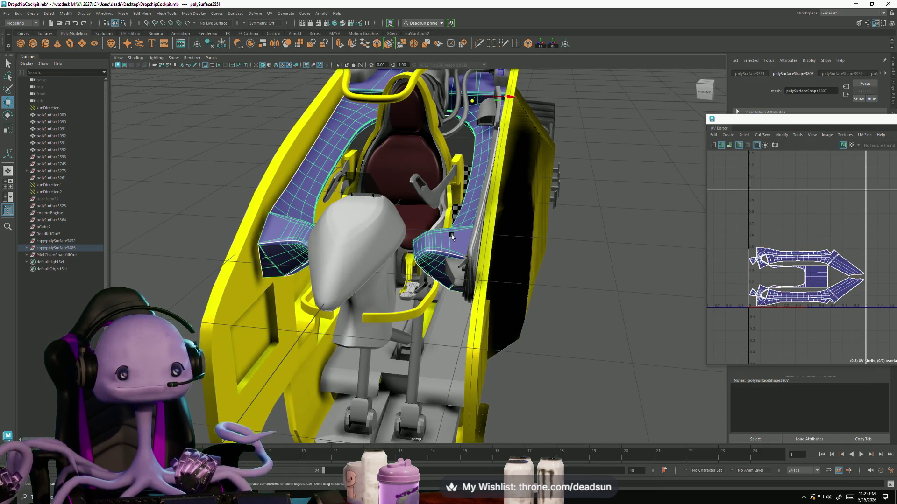
{"action": "left_click", "coordinate": [376, 235], "text": "shift"}
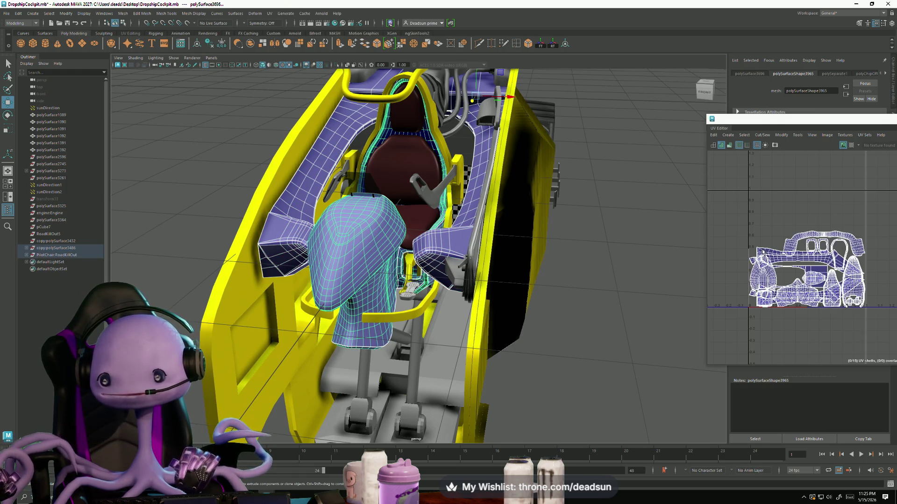
{"action": "right_click_drag", "start_coordinate": [762, 252], "coordinate": [777, 262]}
{"action": "left_click", "coordinate": [790, 268]}
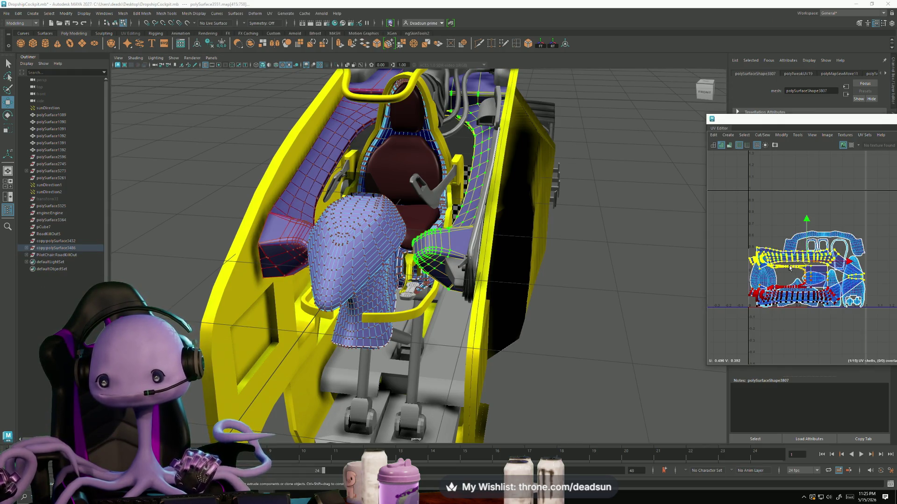
{"action": "scroll", "coordinate": [790, 268], "scroll_direction": "up", "scroll_amount": 5}
{"action": "scroll", "coordinate": [772, 289], "scroll_direction": "down", "scroll_amount": 4}
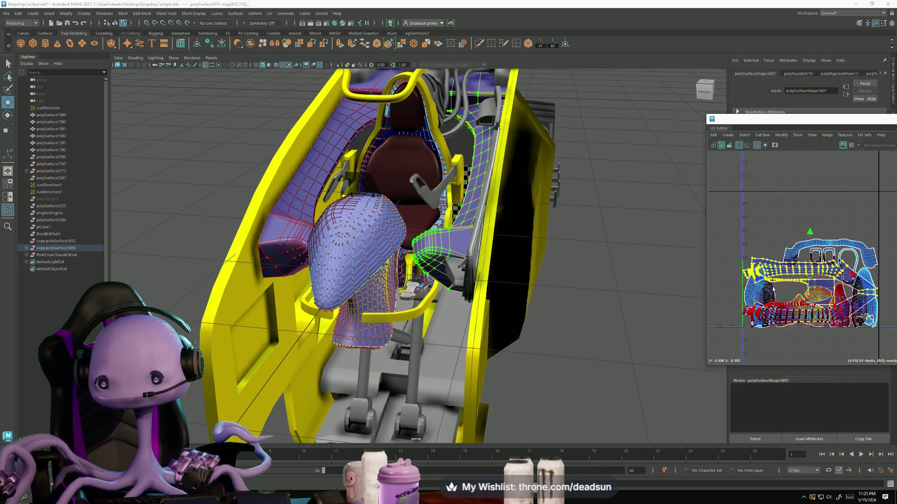
{"action": "scroll", "coordinate": [785, 300], "scroll_direction": "up", "scroll_amount": 4}
{"action": "scroll", "coordinate": [778, 297], "scroll_direction": "down", "scroll_amount": 3}
{"action": "scroll", "coordinate": [778, 296], "scroll_direction": "up", "scroll_amount": 3}
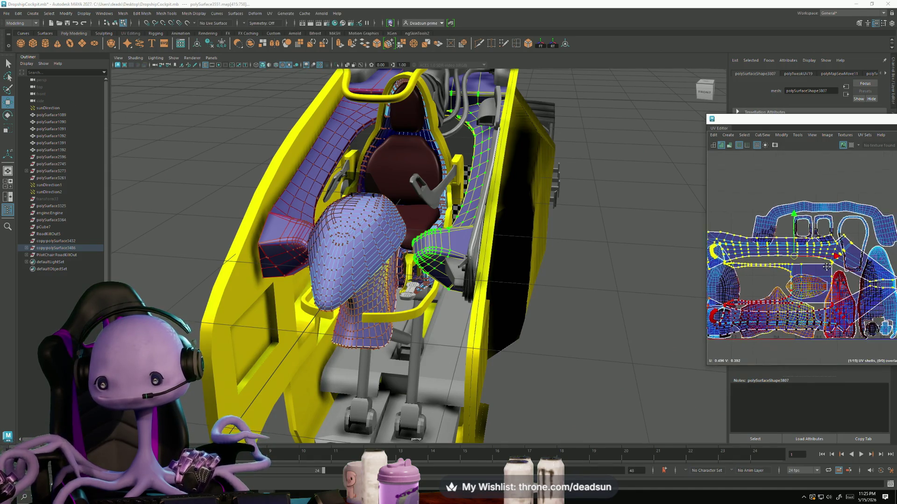
{"action": "scroll", "coordinate": [799, 287], "scroll_direction": "down", "scroll_amount": 1}
- Select the side panel UV shells and move them up, clear of the seat and cockpit shells
{"action": "left_click_drag", "start_coordinate": [491, 245], "coordinate": [533, 245], "text": "alt"}
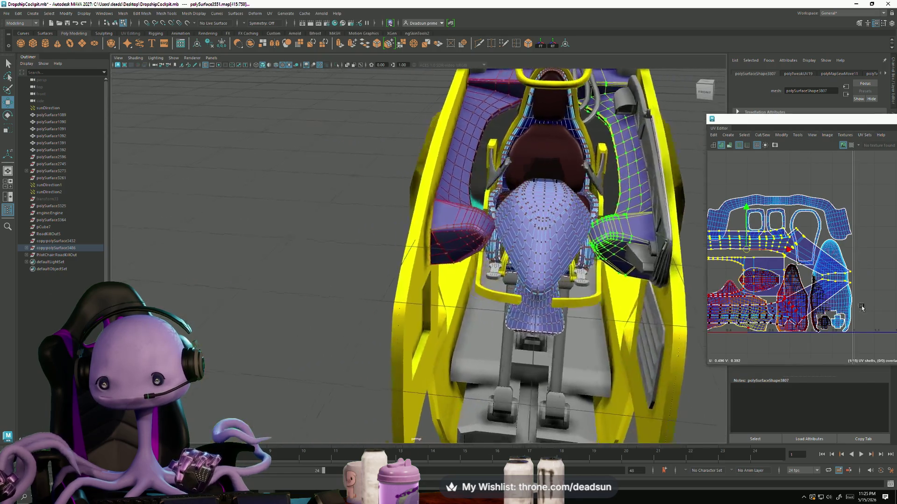
{"action": "scroll", "coordinate": [805, 266], "scroll_direction": "up", "scroll_amount": 2}
{"action": "scroll", "coordinate": [764, 279], "scroll_direction": "up", "scroll_amount": 2}
{"action": "scroll", "coordinate": [764, 279], "scroll_direction": "up", "scroll_amount": 2}
{"action": "scroll", "coordinate": [764, 279], "scroll_direction": "up", "scroll_amount": 1}
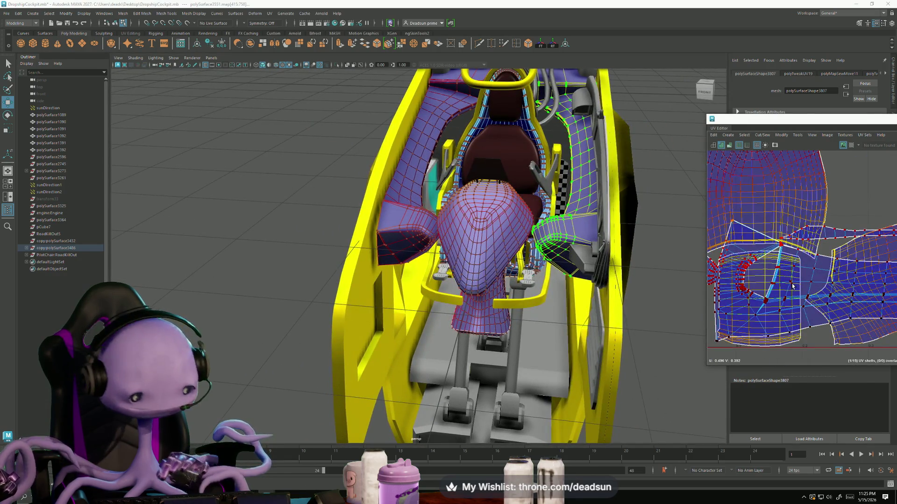
{"action": "middle_click_drag", "start_coordinate": [765, 280], "coordinate": [760, 295], "text": "alt"}
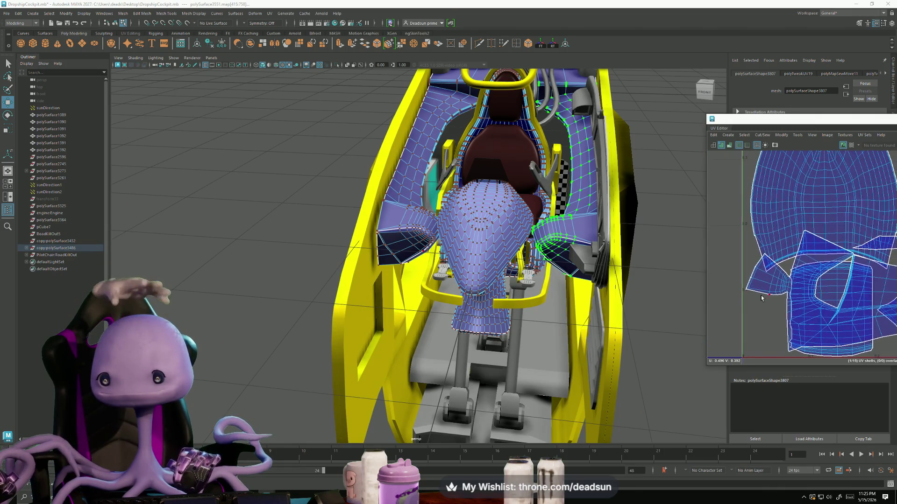
{"action": "double_click", "coordinate": [760, 295], "text": "shift"}
{"action": "scroll", "coordinate": [771, 273], "scroll_direction": "down", "scroll_amount": 4}
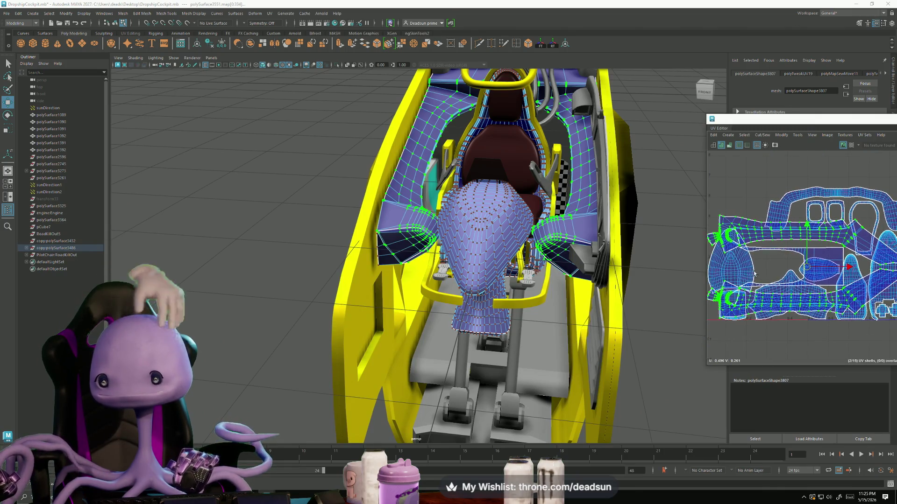
{"action": "scroll", "coordinate": [810, 239], "scroll_direction": "down", "scroll_amount": 2}
{"action": "scroll", "coordinate": [799, 247], "scroll_direction": "down", "scroll_amount": 3}
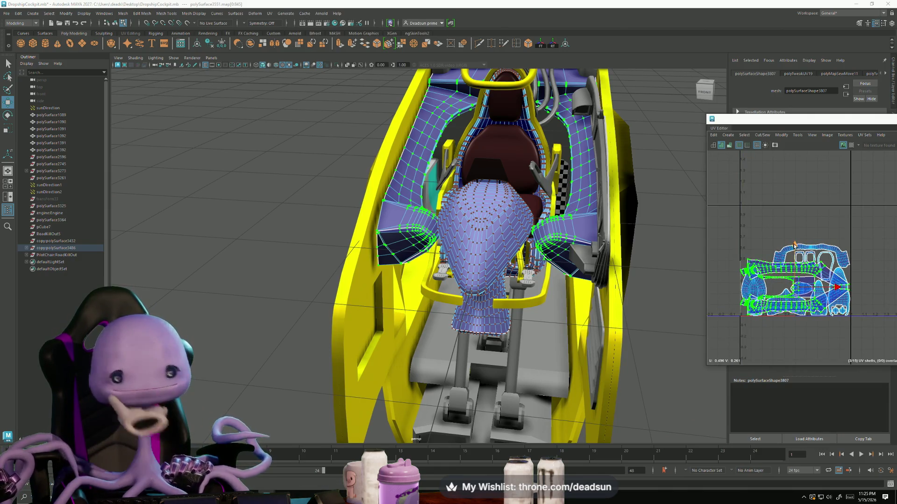
{"action": "mouse_move", "coordinate": [793, 252]}
{"action": "left_mouse_down"}
{"action": "mouse_move", "coordinate": [802, 165]}
{"action": "mouse_move", "coordinate": [800, 173]}
{"action": "left_mouse_up"}
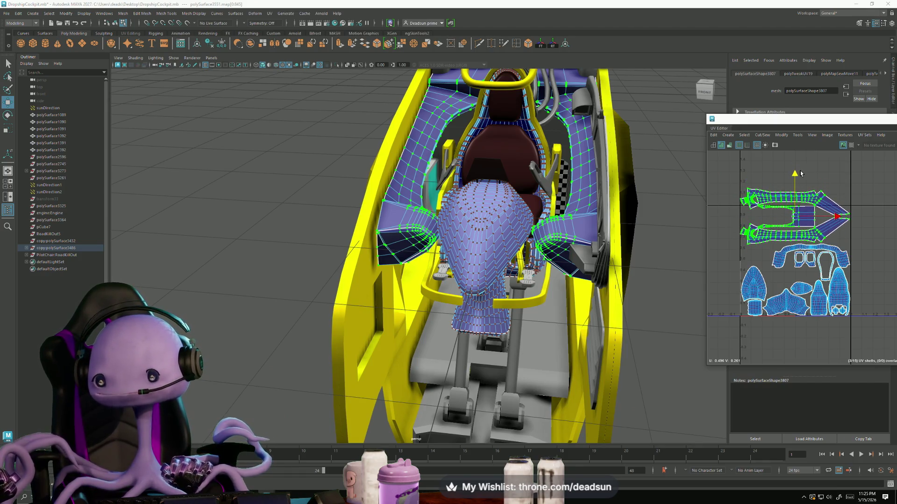
{"action": "mouse_move", "coordinate": [618, 278]}
{"action": "left_mouse_down", "text": "alt"}
{"action": "mouse_move", "coordinate": [533, 264]}
{"action": "mouse_move", "coordinate": [464, 311]}
{"action": "left_mouse_up", "text": "alt"}
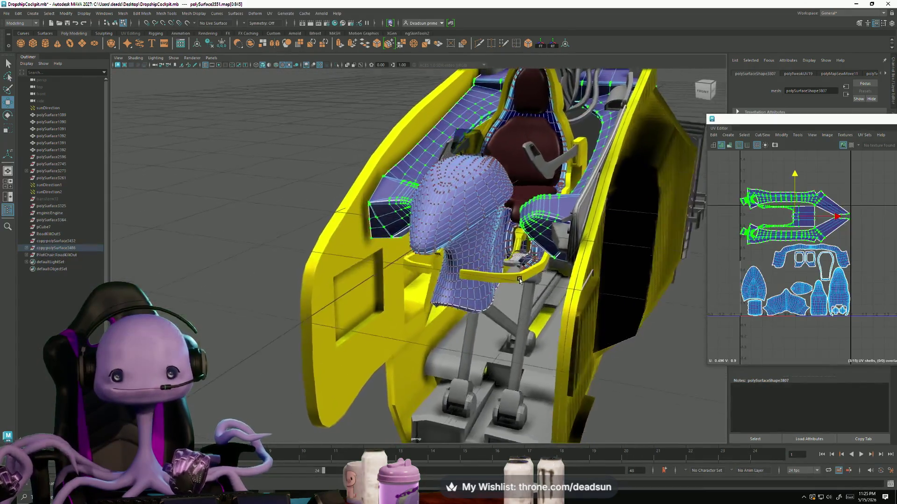
{"action": "scroll", "coordinate": [464, 310], "scroll_direction": "up", "scroll_amount": 3}
{"action": "scroll", "coordinate": [464, 310], "scroll_direction": "up", "scroll_amount": 3}
{"action": "scroll", "coordinate": [464, 310], "scroll_direction": "up", "scroll_amount": 3}
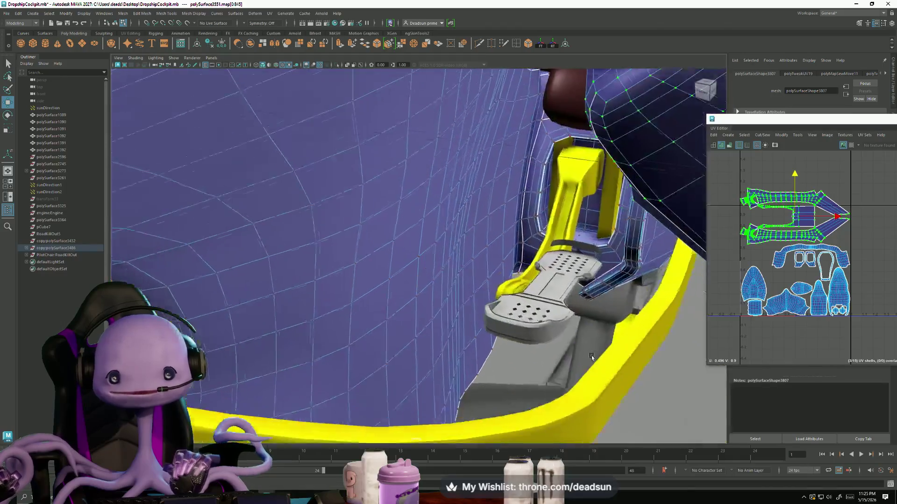
{"action": "left_click_drag", "start_coordinate": [464, 310], "coordinate": [490, 307], "text": "alt"}
- Select the yellow pedal arm as an object and frame its UVs in the editor
{"action": "left_click", "coordinate": [490, 306]}
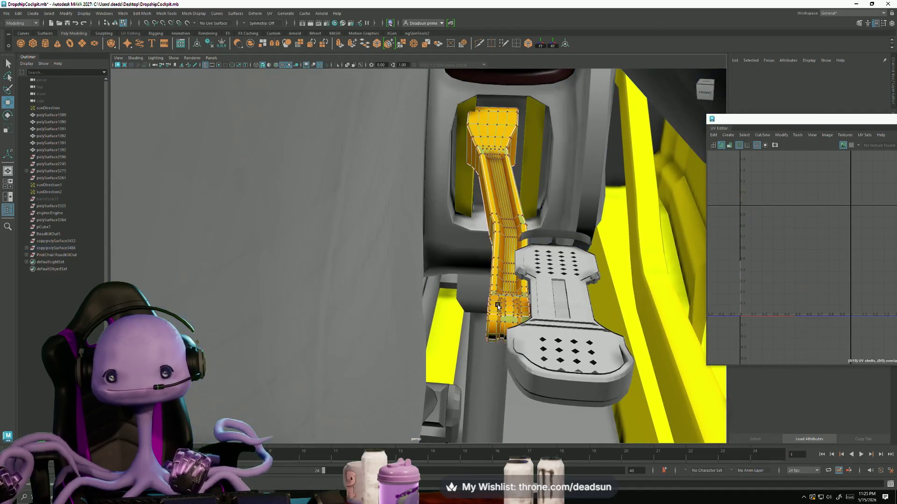
{"action": "mouse_move", "coordinate": [497, 283]}
{"action": "right_mouse_down"}
{"action": "mouse_move", "coordinate": [526, 294]}
{"action": "mouse_move", "coordinate": [528, 272]}
{"action": "right_mouse_up"}
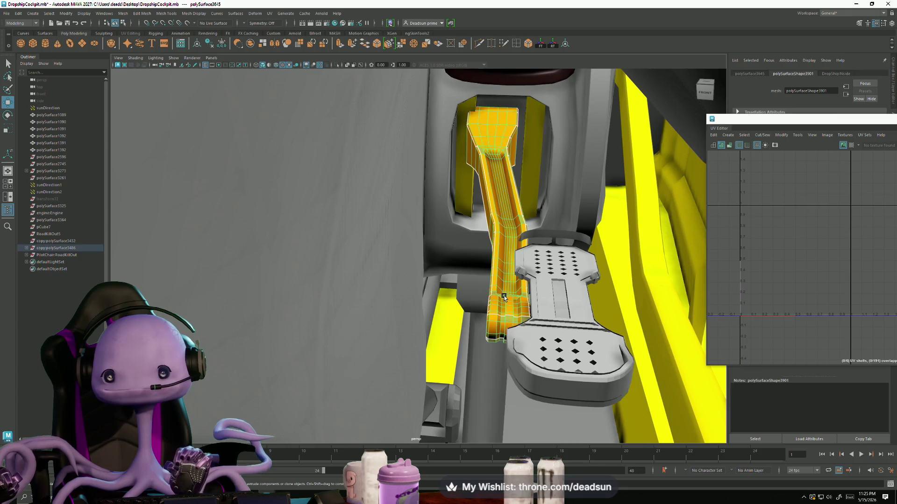
{"action": "left_click_drag", "start_coordinate": [528, 272], "coordinate": [550, 333], "text": "alt"}
{"action": "scroll", "coordinate": [550, 333], "scroll_direction": "down", "scroll_amount": 5}
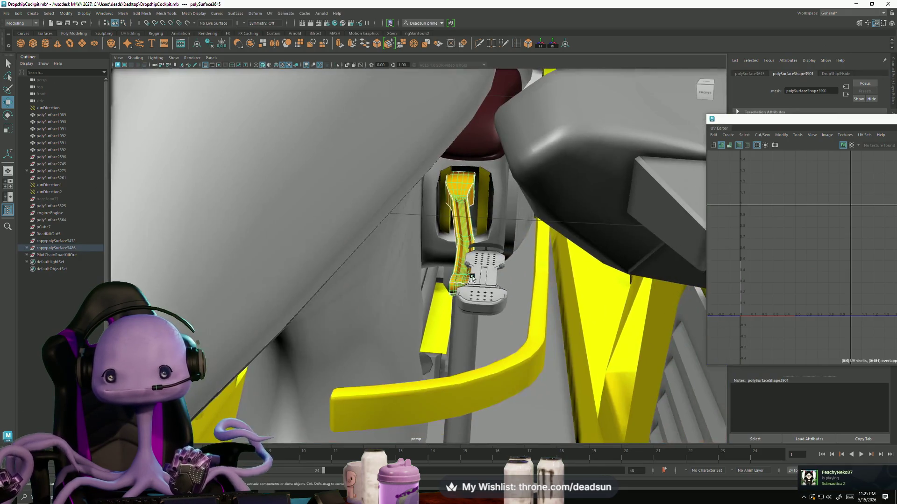
{"action": "key", "text": "f"}
{"action": "scroll", "coordinate": [777, 285], "scroll_direction": "down", "scroll_amount": 3}
{"action": "scroll", "coordinate": [788, 283], "scroll_direction": "down", "scroll_amount": 3}
{"action": "scroll", "coordinate": [783, 281], "scroll_direction": "up", "scroll_amount": 1}
{"action": "scroll", "coordinate": [750, 269], "scroll_direction": "up", "scroll_amount": 2}
{"action": "scroll", "coordinate": [769, 276], "scroll_direction": "up", "scroll_amount": 1}
{"action": "scroll", "coordinate": [735, 282], "scroll_direction": "up", "scroll_amount": 2}
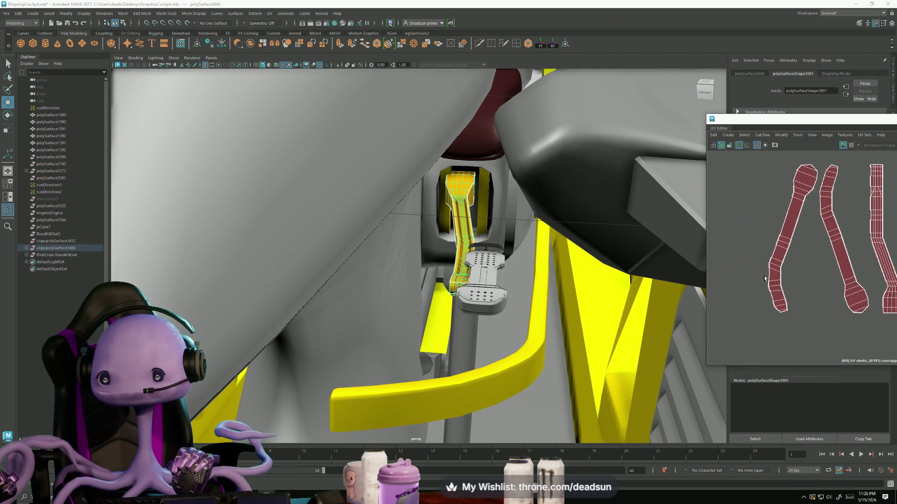
{"action": "scroll", "coordinate": [771, 281], "scroll_direction": "up", "scroll_amount": 2}
{"action": "scroll", "coordinate": [785, 284], "scroll_direction": "down", "scroll_amount": 2}
{"action": "scroll", "coordinate": [796, 291], "scroll_direction": "down", "scroll_amount": 3}
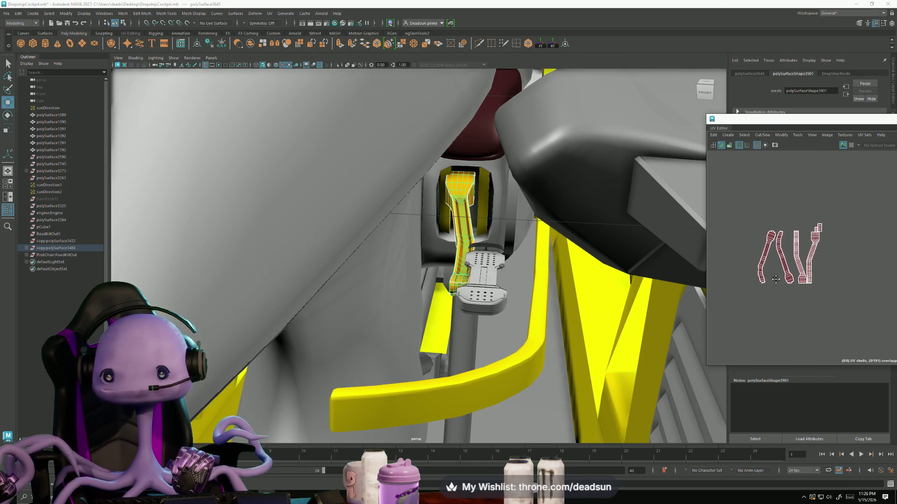
- Delete the small grey lever beside the left console, then select the seat pan
{"action": "left_click_drag", "start_coordinate": [533, 295], "coordinate": [436, 304], "text": "alt"}
{"action": "left_click", "coordinate": [241, 252]}
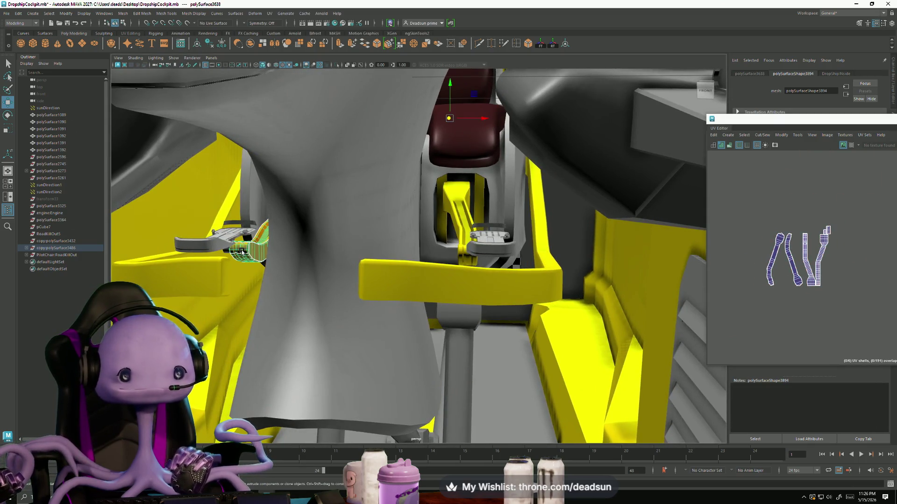
{"action": "key", "text": "Delete"}
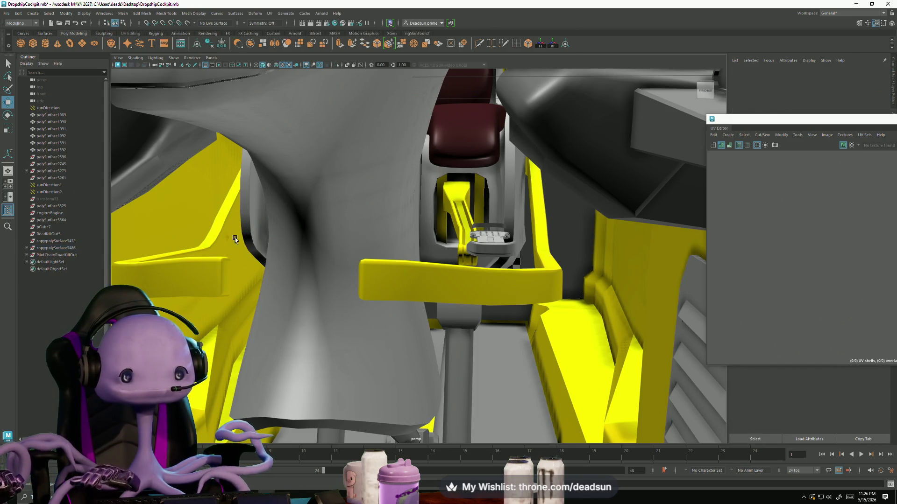
{"action": "mouse_move", "coordinate": [505, 251]}
{"action": "left_mouse_down", "text": "alt"}
{"action": "mouse_move", "coordinate": [497, 289]}
{"action": "mouse_move", "coordinate": [474, 308]}
{"action": "mouse_move", "coordinate": [534, 333]}
{"action": "mouse_move", "coordinate": [522, 299]}
{"action": "mouse_move", "coordinate": [364, 294]}
{"action": "mouse_move", "coordinate": [381, 286]}
{"action": "mouse_move", "coordinate": [487, 296]}
{"action": "mouse_move", "coordinate": [430, 288]}
{"action": "mouse_move", "coordinate": [461, 312]}
{"action": "mouse_move", "coordinate": [394, 307]}
{"action": "left_mouse_up", "text": "alt"}
{"action": "left_click", "coordinate": [364, 294]}
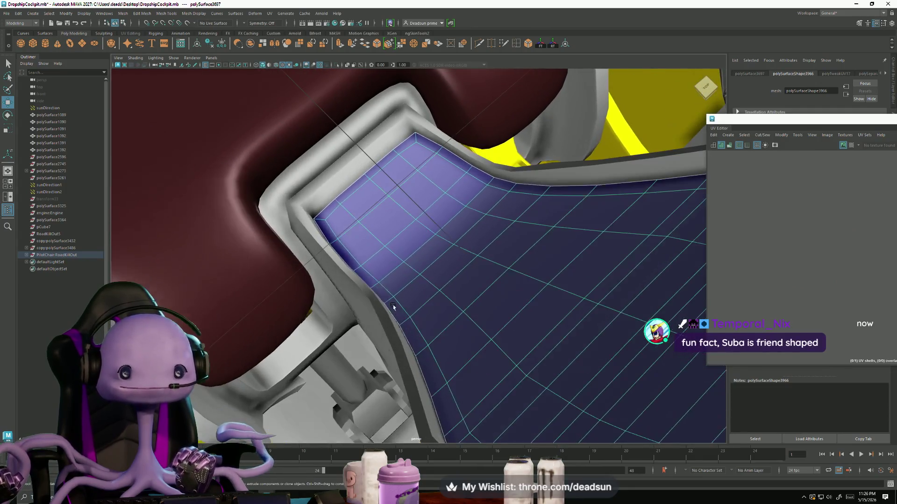
- Select the seat's corner edge loop and apply Mesh Display > Harden Edge to the seat
{"action": "right_click_drag", "start_coordinate": [365, 196], "coordinate": [354, 165]}
{"action": "double_click", "coordinate": [356, 177]}
{"action": "right_click", "coordinate": [351, 175]}
{"action": "mouse_move", "coordinate": [372, 224]}
{"action": "left_mouse_down", "text": "alt"}
{"action": "mouse_move", "coordinate": [335, 186]}
{"action": "mouse_move", "coordinate": [453, 166]}
{"action": "left_mouse_up", "text": "alt"}
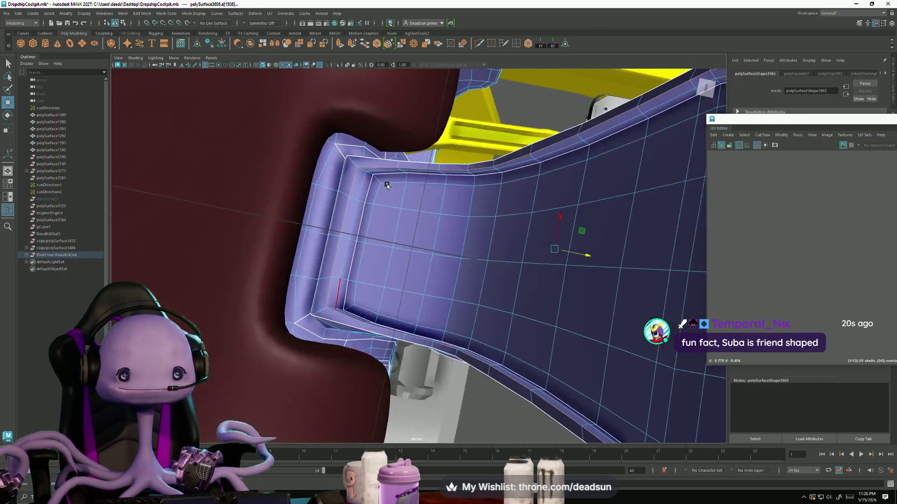
{"action": "left_click", "coordinate": [191, 13]}
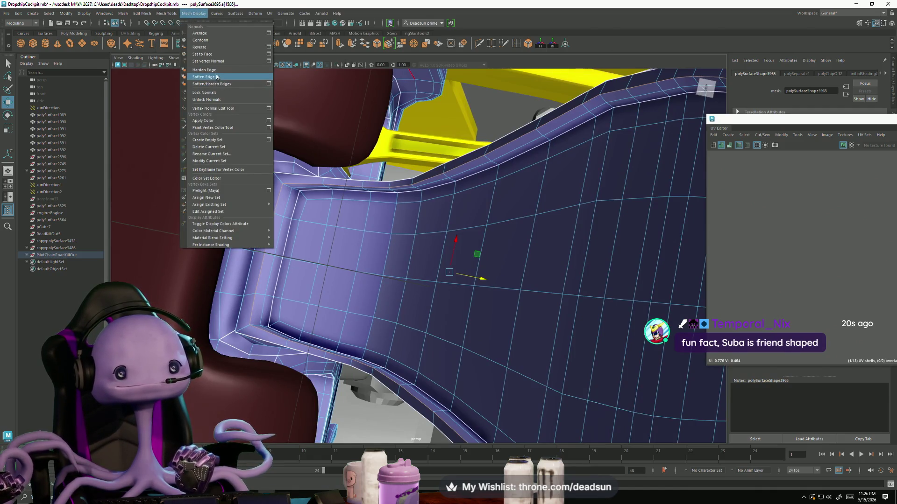
{"action": "left_click", "coordinate": [220, 70]}
{"action": "mouse_move", "coordinate": [316, 211]}
{"action": "left_mouse_down", "text": "alt"}
{"action": "mouse_move", "coordinate": [383, 195]}
{"action": "mouse_move", "coordinate": [319, 183]}
{"action": "mouse_move", "coordinate": [331, 223]}
{"action": "mouse_move", "coordinate": [296, 200]}
{"action": "mouse_move", "coordinate": [327, 255]}
{"action": "left_mouse_up", "text": "alt"}
- Deselect the seat and select the dark blue cockpit side panel as an object
{"action": "left_click", "coordinate": [319, 183]}
{"action": "scroll", "coordinate": [296, 200], "scroll_direction": "up", "scroll_amount": 2}
{"action": "scroll", "coordinate": [383, 267], "scroll_direction": "up", "scroll_amount": 3}
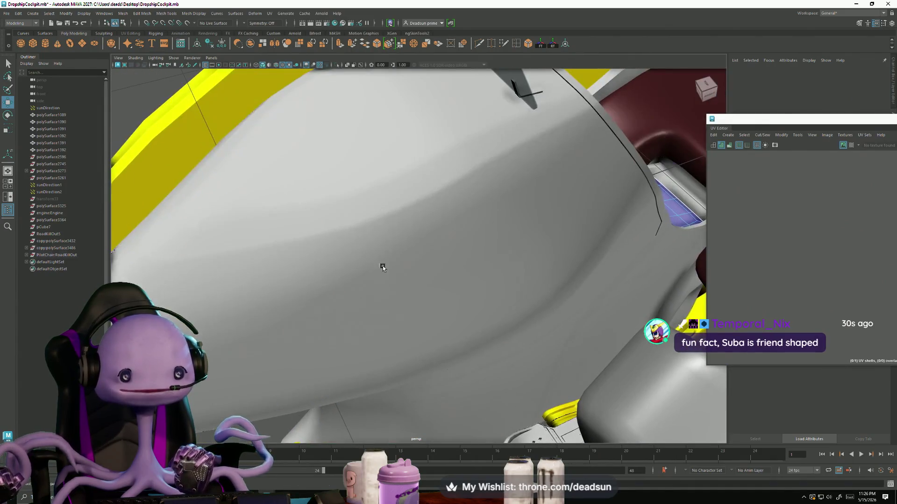
{"action": "left_click", "coordinate": [382, 266]}
{"action": "scroll", "coordinate": [372, 225], "scroll_direction": "down", "scroll_amount": 3}
{"action": "left_click_drag", "start_coordinate": [372, 224], "coordinate": [194, 214], "text": "alt"}
{"action": "right_click", "coordinate": [341, 224]}
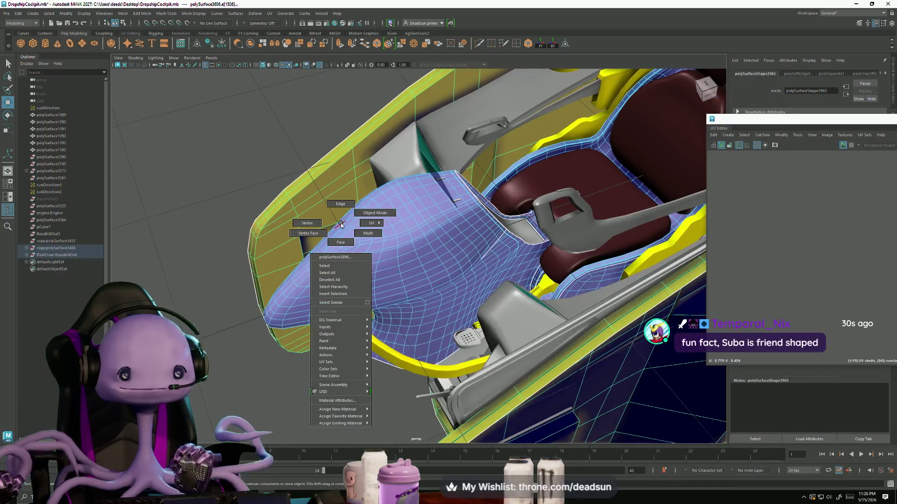
{"action": "left_click", "coordinate": [497, 250]}
{"action": "left_click_drag", "start_coordinate": [497, 250], "coordinate": [417, 263], "text": "alt"}
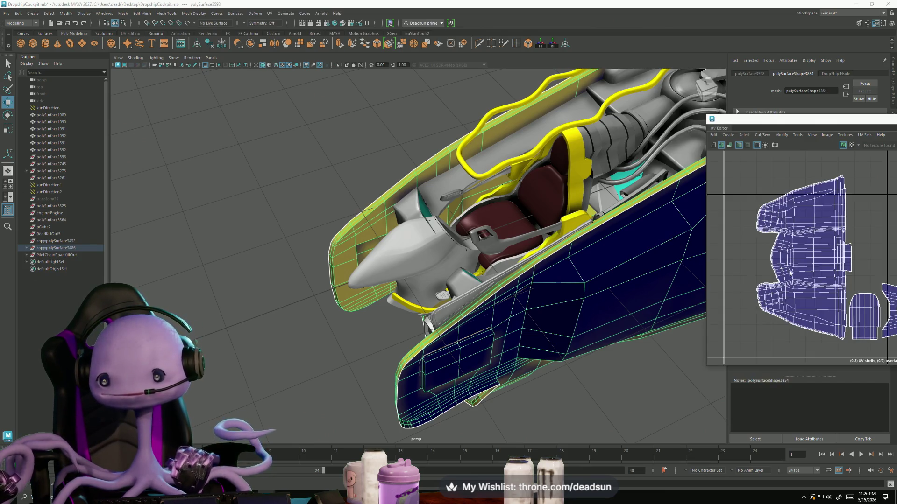
{"action": "scroll", "coordinate": [790, 273], "scroll_direction": "down", "scroll_amount": 2}
- Select all the side panel's UVs and run Modify > Unfold on them
{"action": "right_click_drag", "start_coordinate": [750, 281], "coordinate": [743, 301]}
{"action": "left_click", "coordinate": [750, 253]}
{"action": "left_click", "coordinate": [747, 145]}
{"action": "left_click", "coordinate": [762, 135]}
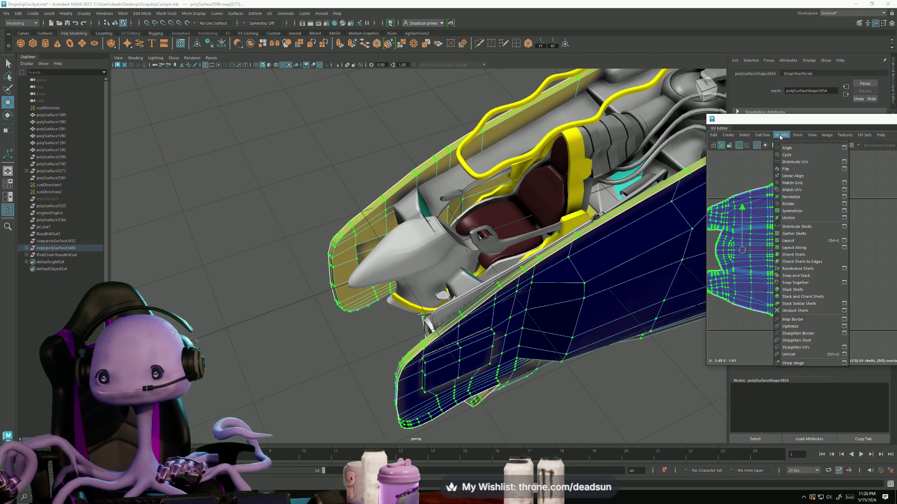
{"action": "left_click", "coordinate": [801, 356]}
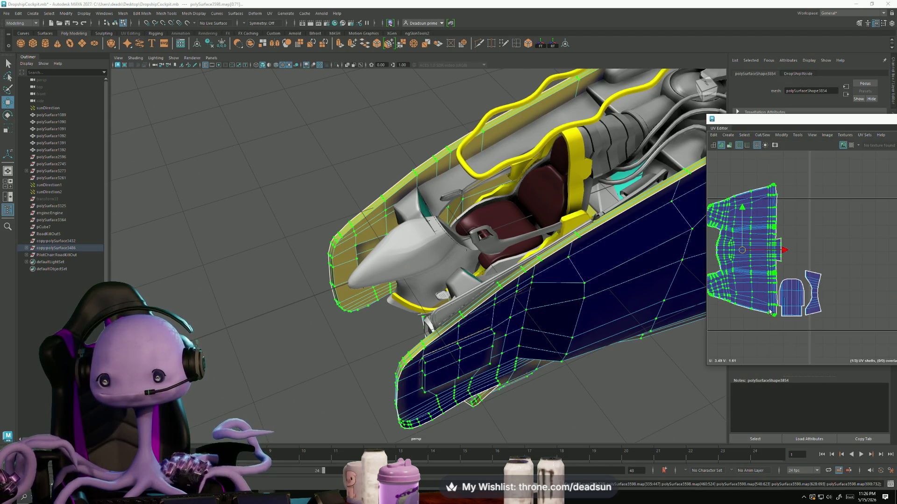
- Select the two small UV shells and place them beside the large main shell
{"action": "left_click", "coordinate": [784, 312]}
{"action": "scroll", "coordinate": [784, 312], "scroll_direction": "up", "scroll_amount": 1}
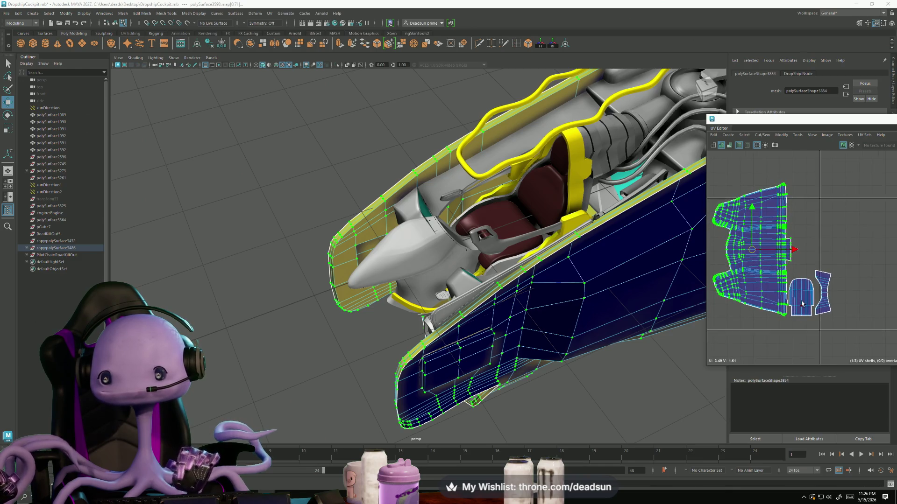
{"action": "left_click", "coordinate": [823, 284]}
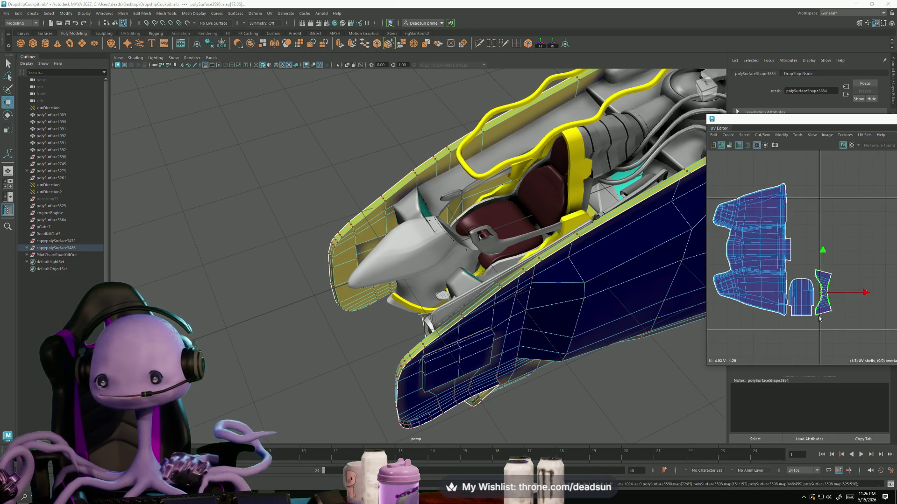
{"action": "middle_click_drag", "start_coordinate": [819, 319], "coordinate": [842, 300], "text": "alt"}
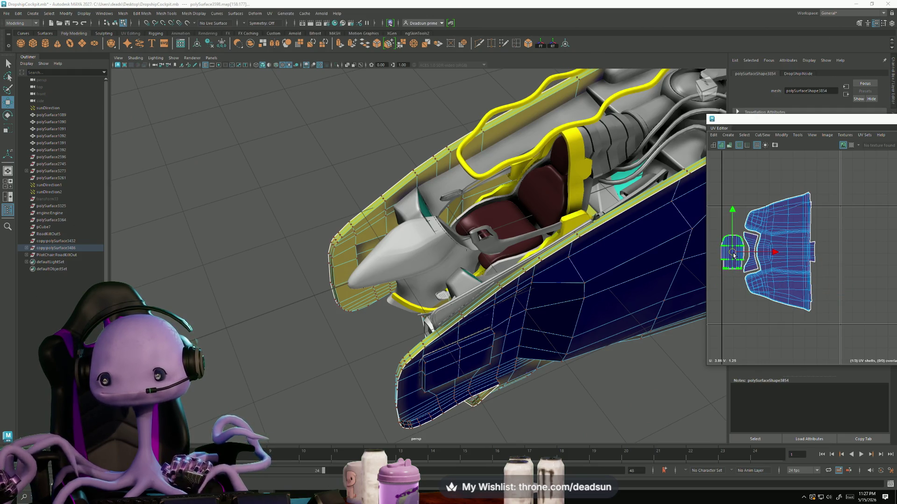
{"action": "scroll", "coordinate": [776, 295], "scroll_direction": "down", "scroll_amount": 2}
{"action": "mouse_move", "coordinate": [556, 257]}
{"action": "left_mouse_down", "text": "alt"}
{"action": "mouse_move", "coordinate": [552, 287]}
{"action": "mouse_move", "coordinate": [573, 300]}
{"action": "left_mouse_up", "text": "alt"}
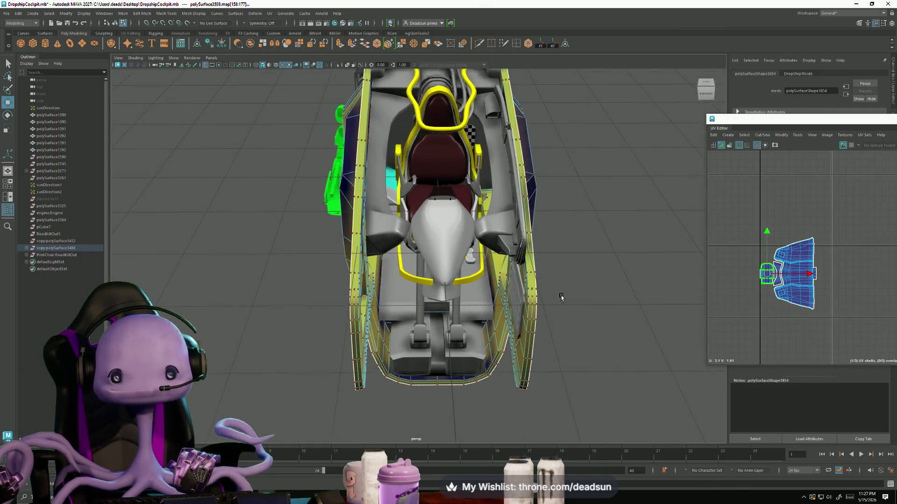
- Switch to Object Mode and select the foot-rest block under the cockpit
{"action": "mouse_move", "coordinate": [417, 208]}
{"action": "left_mouse_down", "text": "alt"}
{"action": "mouse_move", "coordinate": [439, 236]}
{"action": "mouse_move", "coordinate": [433, 278]}
{"action": "left_mouse_up", "text": "alt"}
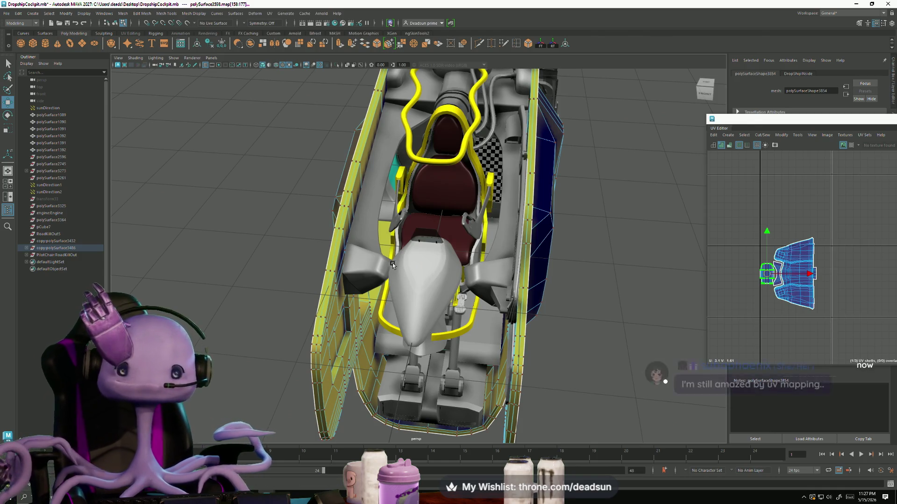
{"action": "left_click_drag", "start_coordinate": [364, 339], "coordinate": [395, 314], "text": "alt"}
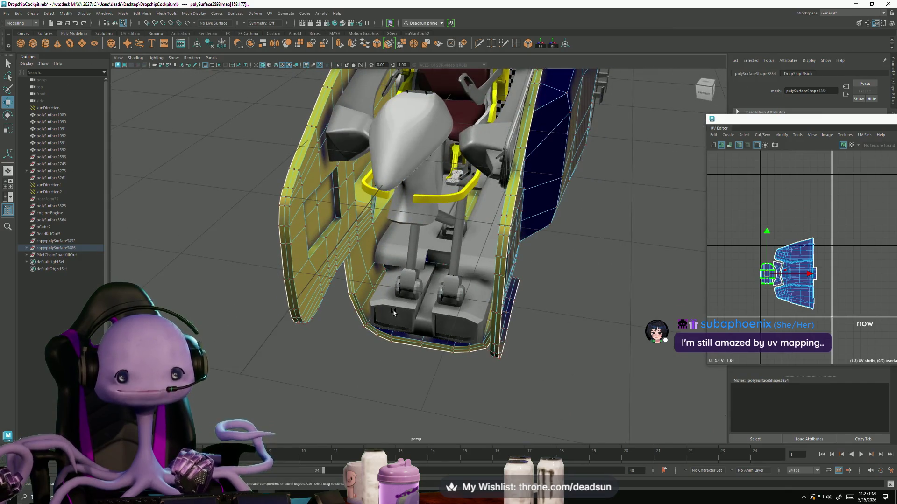
{"action": "right_click_drag", "start_coordinate": [395, 284], "coordinate": [403, 303]}
{"action": "right_click_drag", "start_coordinate": [419, 274], "coordinate": [421, 273]}
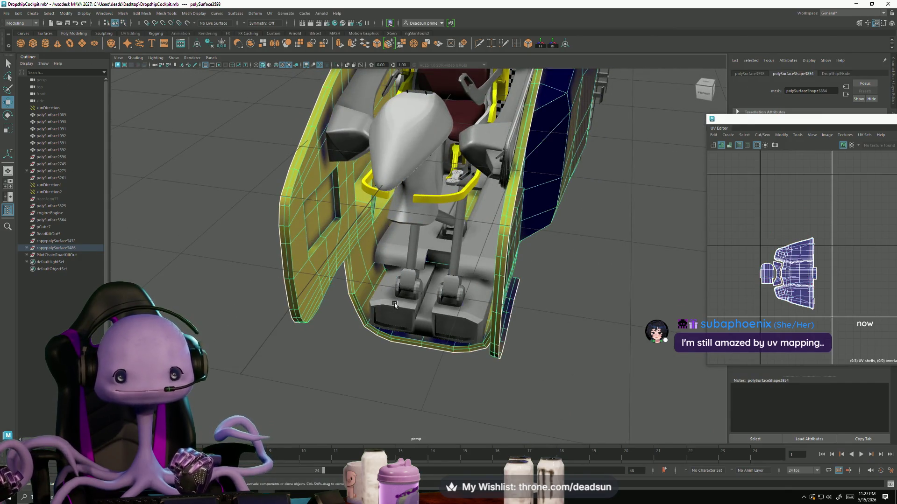
{"action": "left_click", "coordinate": [435, 316]}
{"action": "scroll", "coordinate": [792, 279], "scroll_direction": "down", "scroll_amount": 2}
{"action": "scroll", "coordinate": [781, 284], "scroll_direction": "up", "scroll_amount": 2}
{"action": "scroll", "coordinate": [774, 287], "scroll_direction": "up", "scroll_amount": 2}
{"action": "mouse_move", "coordinate": [448, 281]}
{"action": "left_mouse_down", "text": "alt"}
{"action": "mouse_move", "coordinate": [423, 288]}
{"action": "mouse_move", "coordinate": [427, 280]}
{"action": "left_mouse_up", "text": "alt"}
{"action": "scroll", "coordinate": [710, 239], "scroll_direction": "down", "scroll_amount": 2}
- Inspect a seam edge in the UV layout, then select the small pedal block to load its UVs
{"action": "middle_click_drag", "start_coordinate": [710, 238], "coordinate": [756, 239], "text": "alt"}
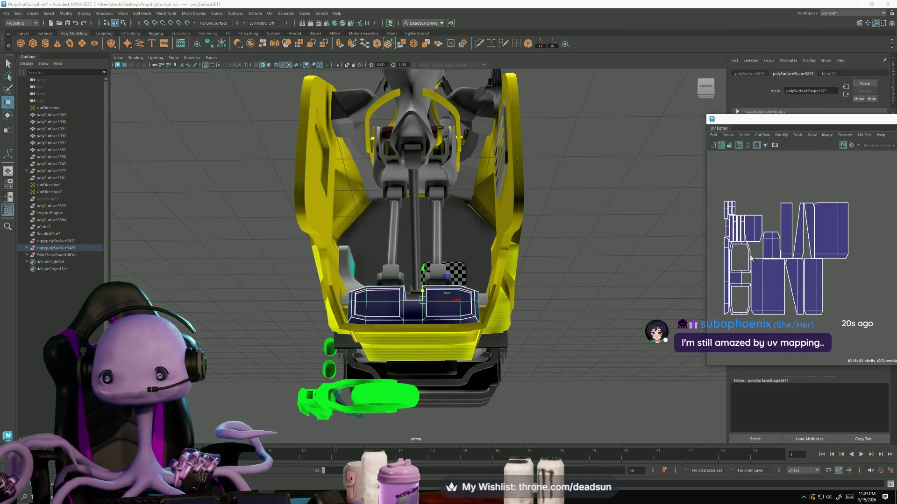
{"action": "left_click", "coordinate": [745, 266]}
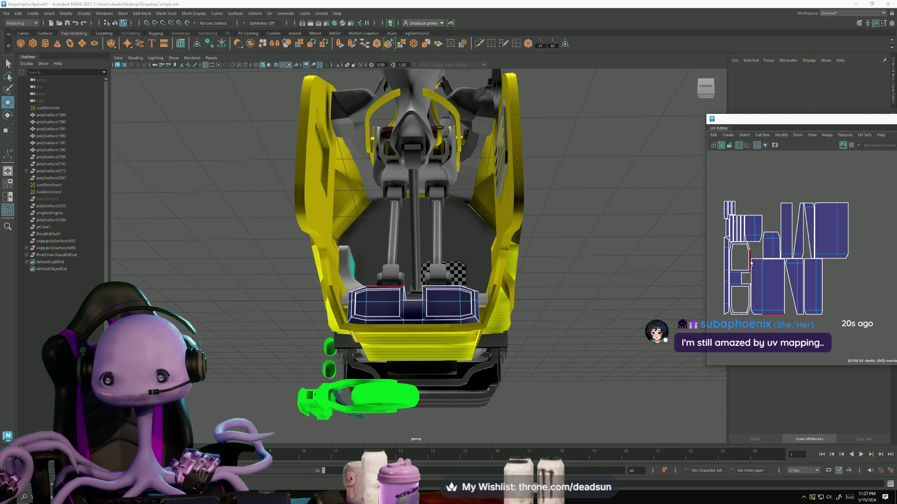
{"action": "mouse_move", "coordinate": [420, 295]}
{"action": "left_mouse_down", "text": "alt"}
{"action": "mouse_move", "coordinate": [395, 336]}
{"action": "mouse_move", "coordinate": [418, 297]}
{"action": "mouse_move", "coordinate": [335, 342]}
{"action": "left_mouse_up", "text": "alt"}
{"action": "scroll", "coordinate": [396, 352], "scroll_direction": "up", "scroll_amount": 4}
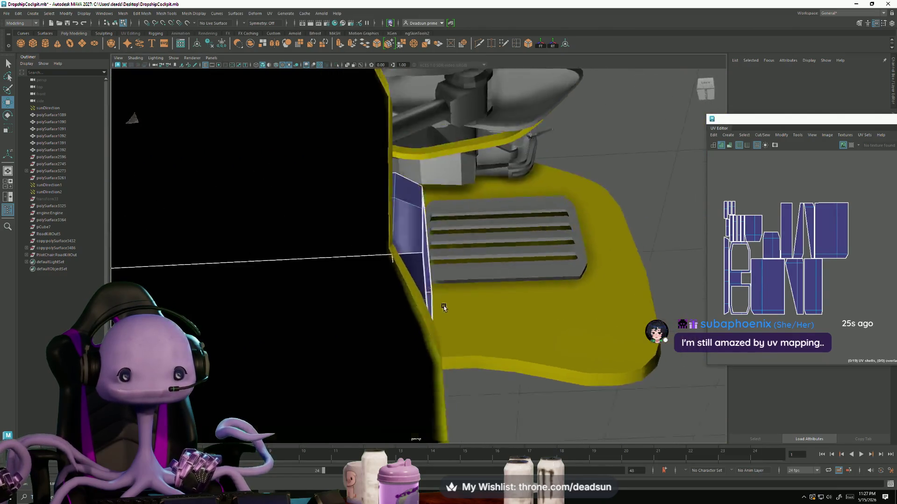
{"action": "scroll", "coordinate": [335, 341], "scroll_direction": "down", "scroll_amount": 3}
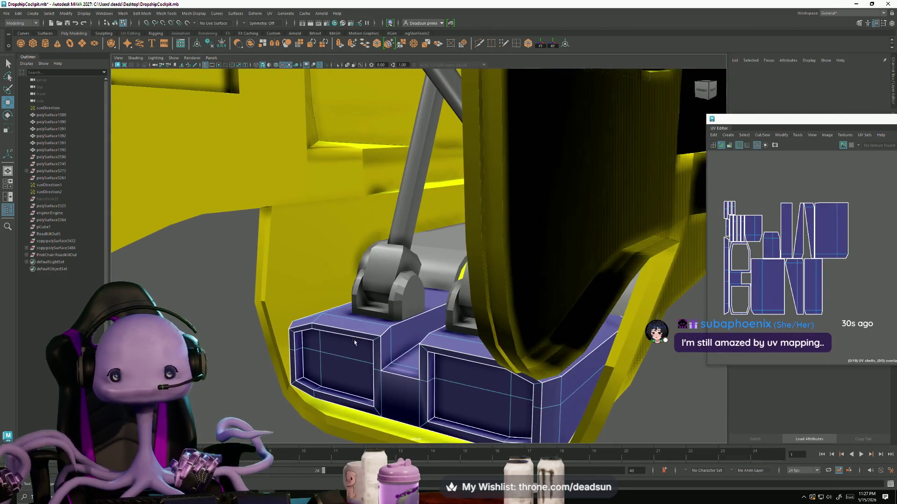
{"action": "left_click_drag", "start_coordinate": [386, 341], "coordinate": [361, 321], "text": "alt"}
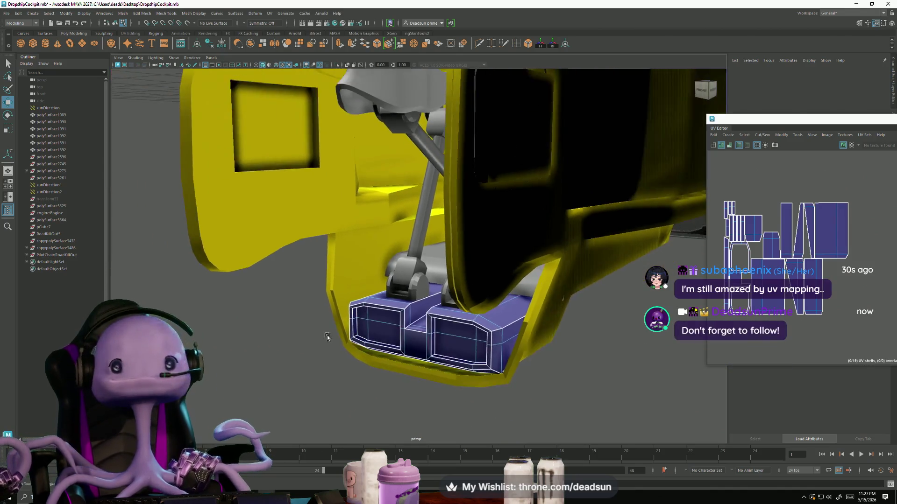
{"action": "left_click", "coordinate": [446, 279]}
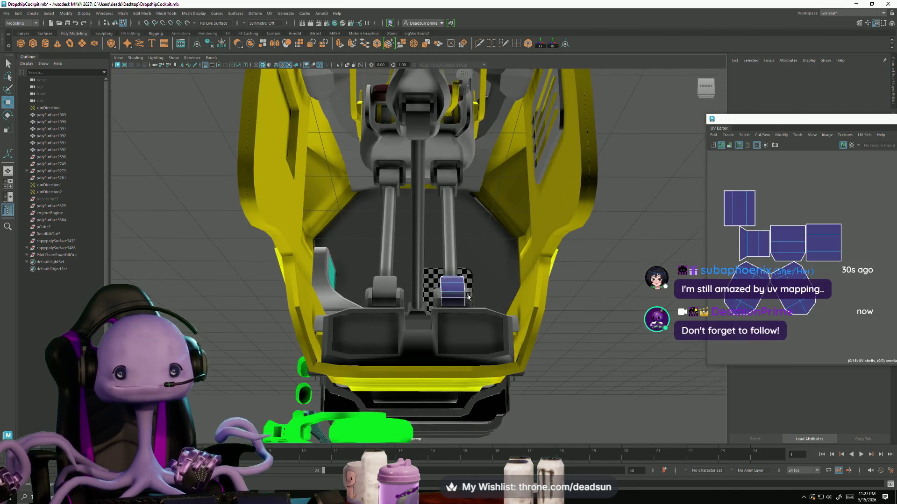
- Select a seam edge of the pedal block and sew the shells along it with Sew UV Edges
{"action": "left_click_drag", "start_coordinate": [447, 278], "coordinate": [459, 317], "text": "alt"}
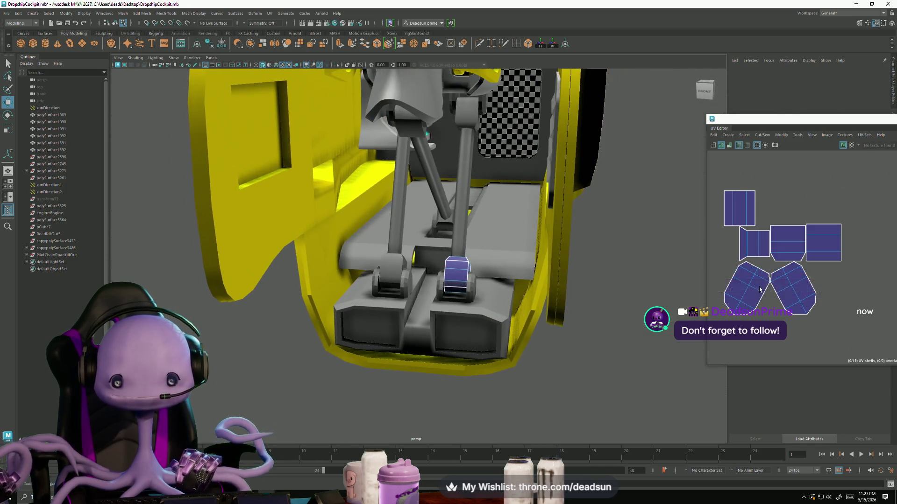
{"action": "left_click", "coordinate": [762, 303]}
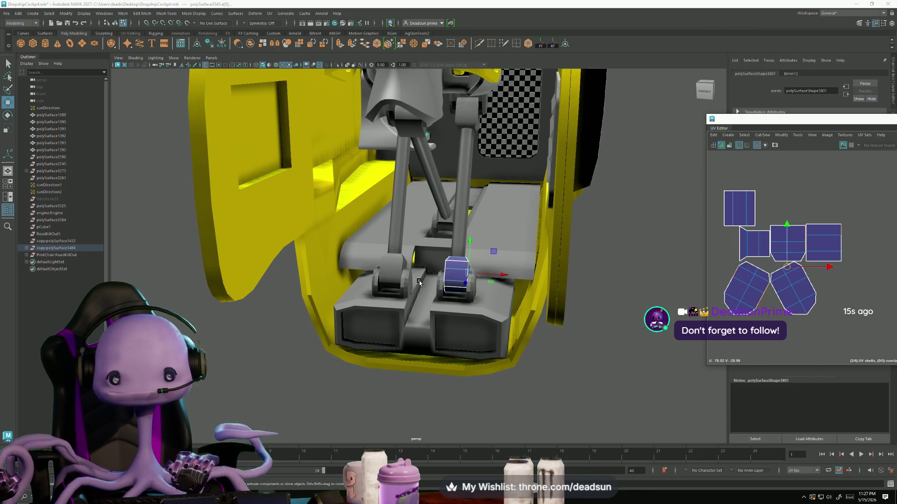
{"action": "right_click_drag", "start_coordinate": [419, 282], "coordinate": [489, 303], "text": "alt"}
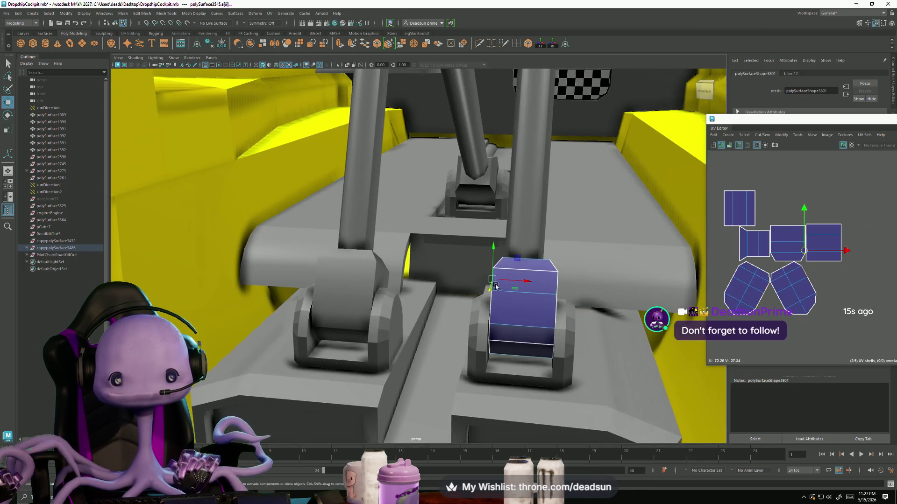
{"action": "left_click_drag", "start_coordinate": [494, 286], "coordinate": [509, 326], "text": "alt"}
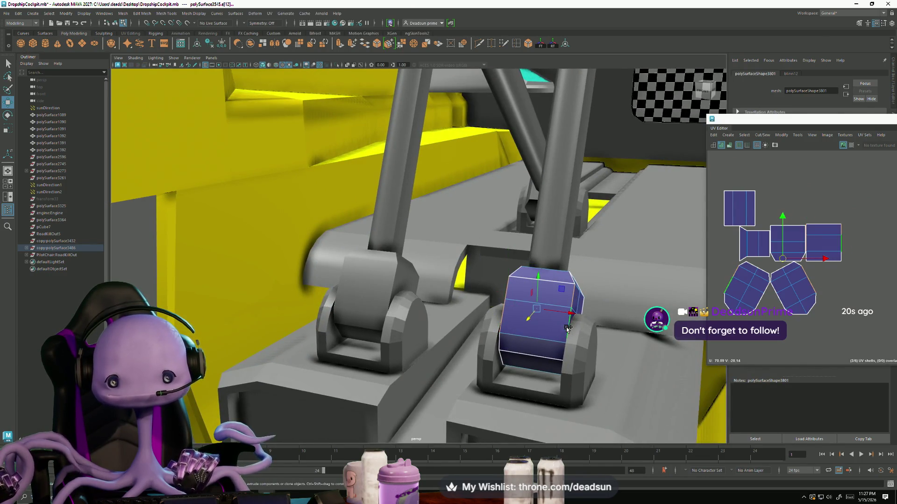
{"action": "left_click", "coordinate": [746, 135]}
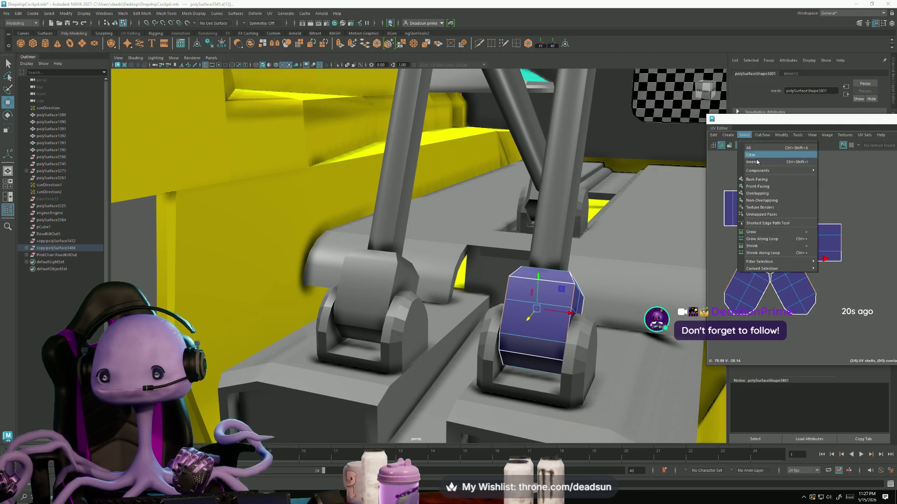
{"action": "left_click", "coordinate": [777, 203]}
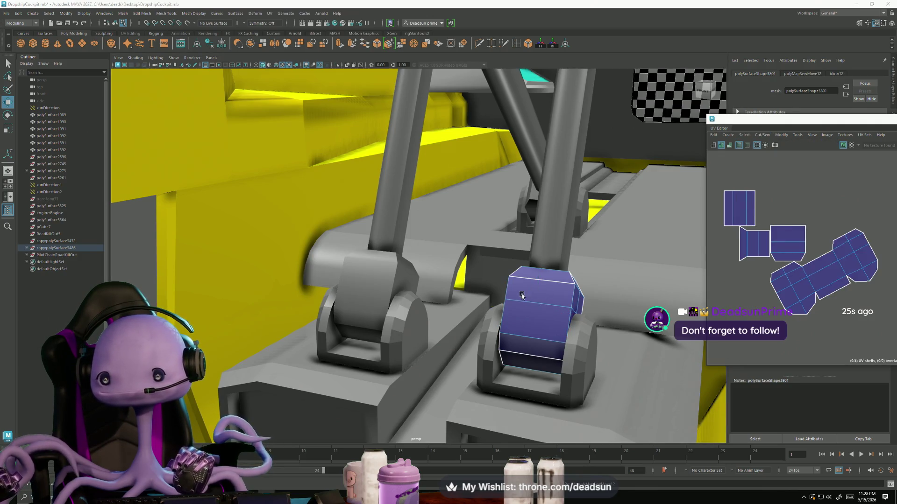
{"action": "left_click_drag", "start_coordinate": [518, 211], "coordinate": [546, 302], "text": "alt"}
- Sew the remaining shells into one cross-shaped shell, lay it out compactly, then select the U-shaped seat frame
{"action": "key", "text": "g"}
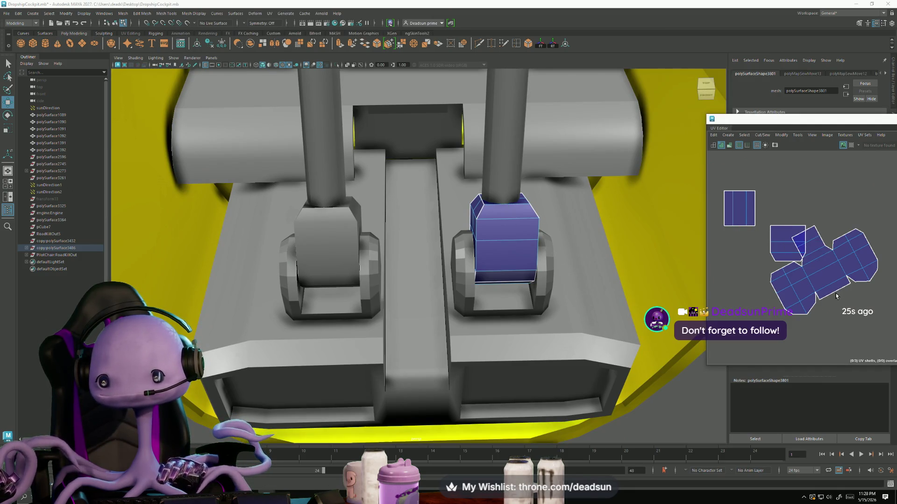
{"action": "left_click", "coordinate": [833, 309]}
{"action": "key", "text": "g"}
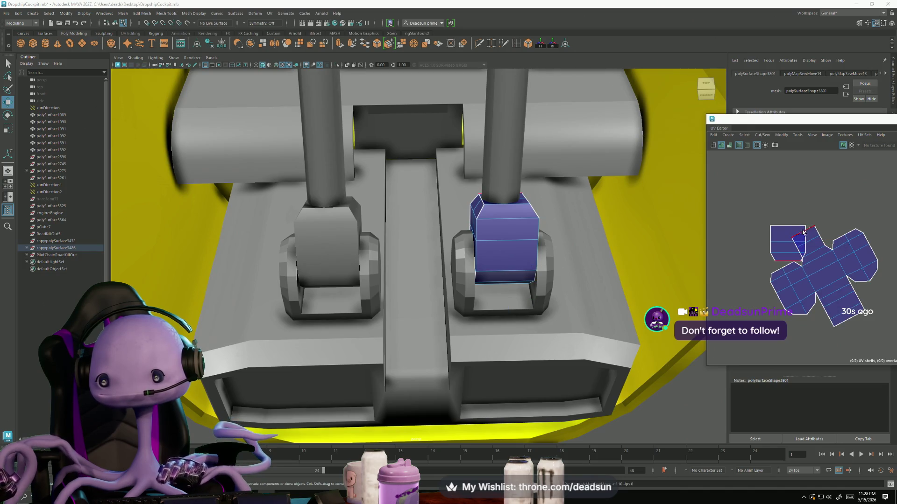
{"action": "left_click", "coordinate": [811, 230]}
{"action": "key", "text": "g"}
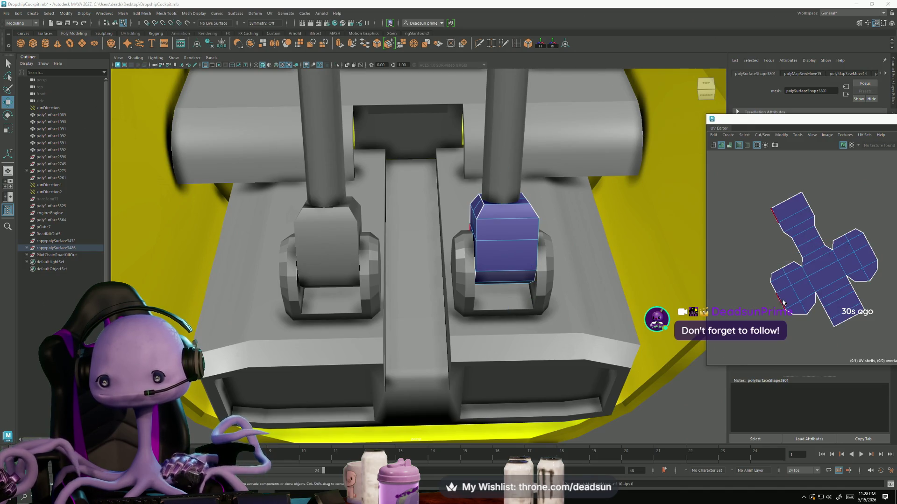
{"action": "right_click_drag", "start_coordinate": [803, 302], "coordinate": [806, 350], "text": "shift"}
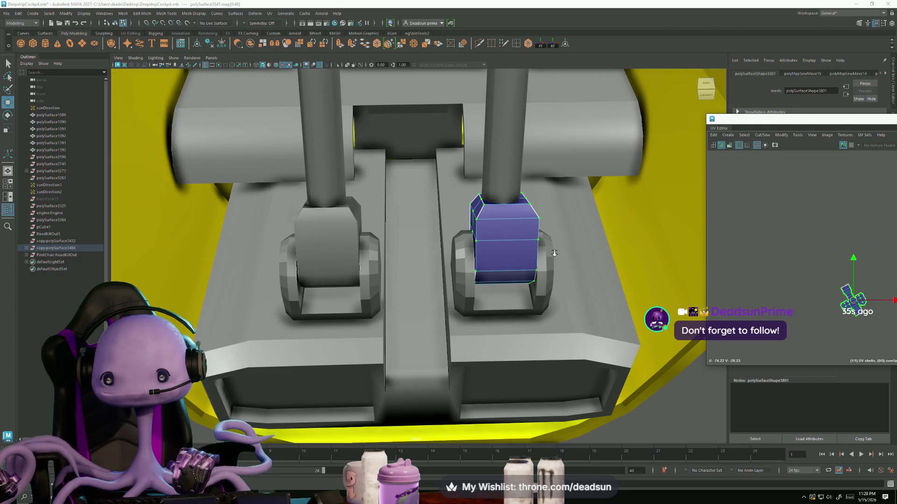
{"action": "left_click_drag", "start_coordinate": [530, 306], "coordinate": [460, 301], "text": "alt"}
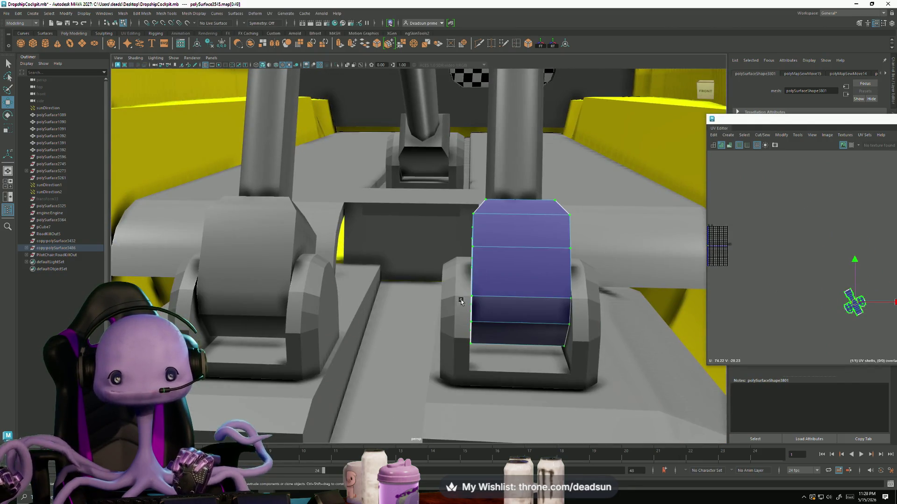
{"action": "left_click", "coordinate": [460, 301]}
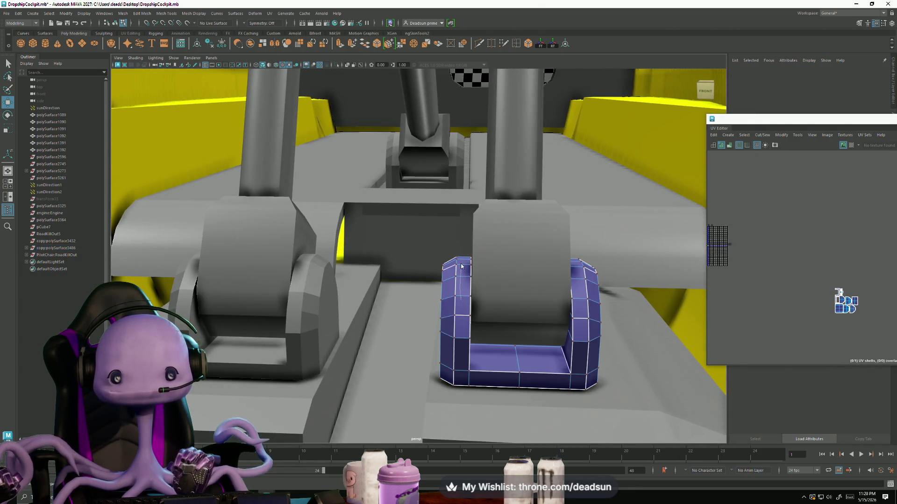
- Select an edge on the U-shaped frame and apply Mesh Display > Soften Edge
{"action": "left_click", "coordinate": [464, 297]}
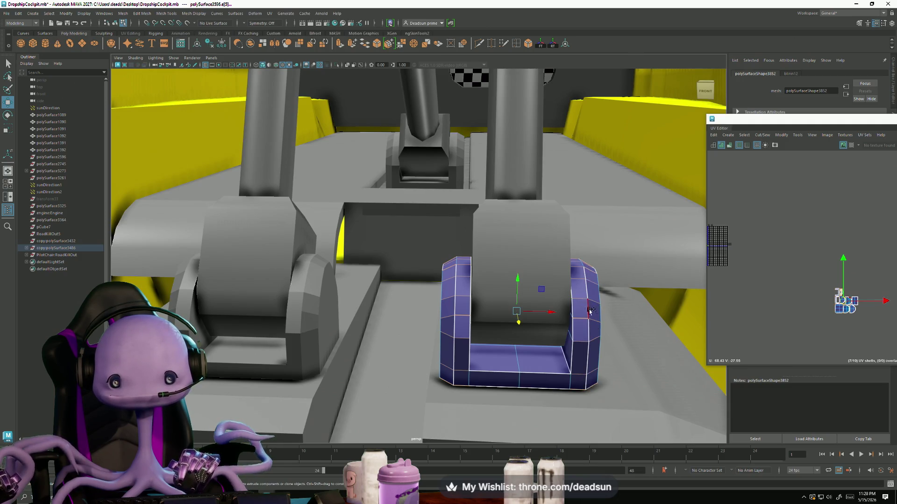
{"action": "left_click_drag", "start_coordinate": [587, 291], "coordinate": [566, 269], "text": "alt"}
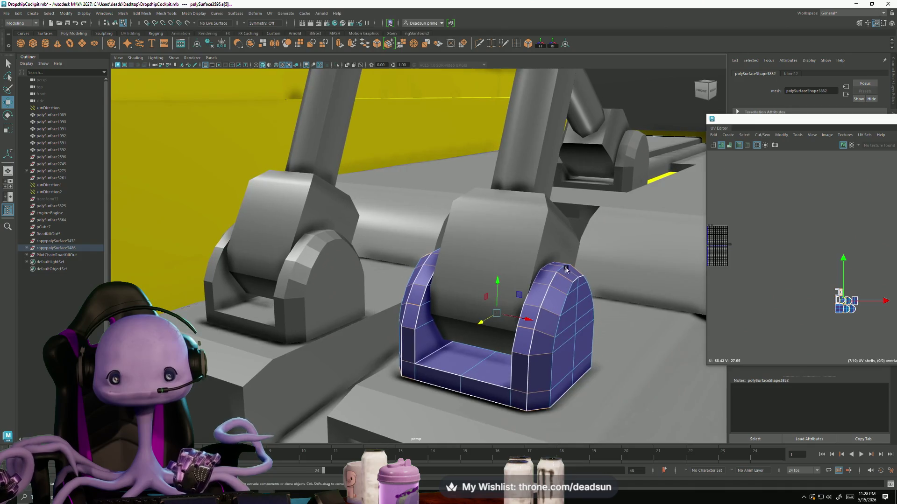
{"action": "left_click", "coordinate": [235, 13]}
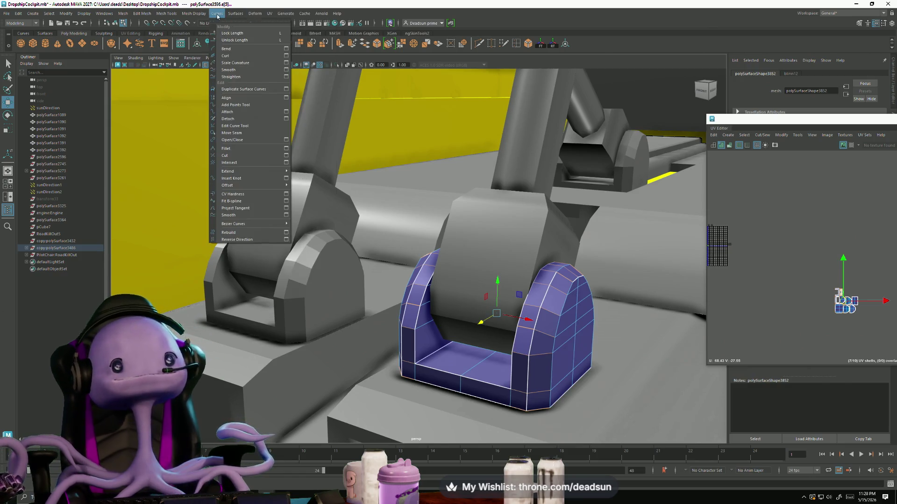
{"action": "left_click", "coordinate": [204, 76]}
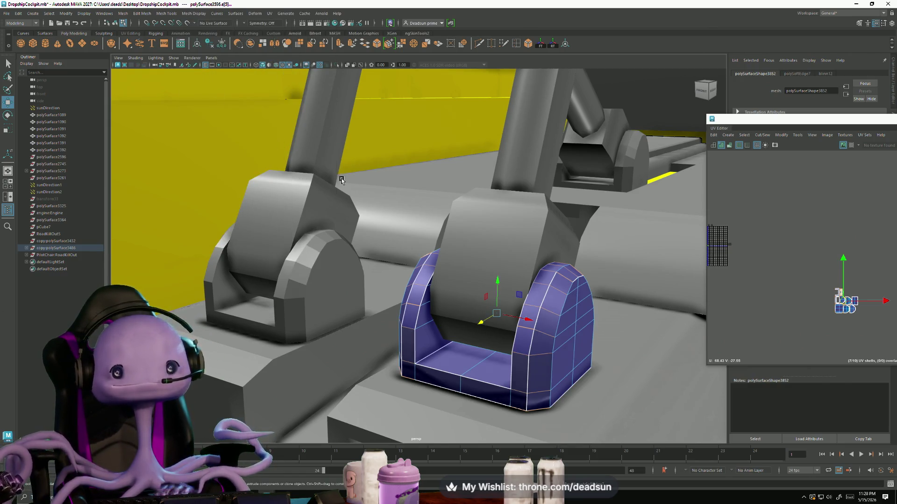
{"action": "scroll", "coordinate": [429, 301], "scroll_direction": "up", "scroll_amount": 5}
{"action": "scroll", "coordinate": [429, 302], "scroll_direction": "down", "scroll_amount": 4}
{"action": "left_click_drag", "start_coordinate": [428, 301], "coordinate": [478, 359], "text": "alt"}
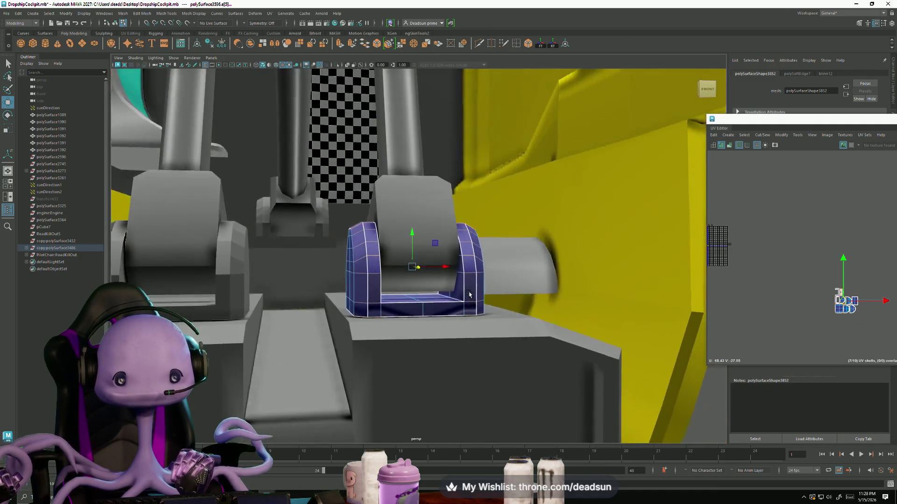
{"action": "scroll", "coordinate": [479, 360], "scroll_direction": "up", "scroll_amount": 5}
{"action": "scroll", "coordinate": [479, 359], "scroll_direction": "up", "scroll_amount": 2}
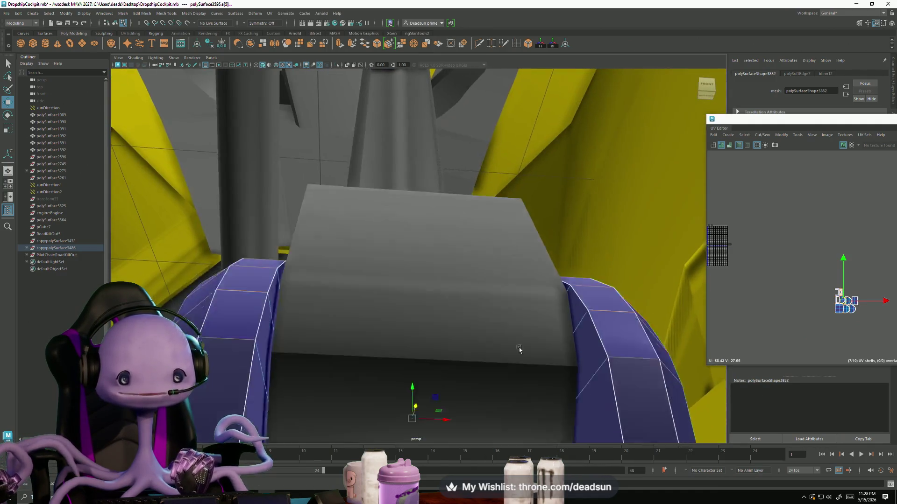
{"action": "scroll", "coordinate": [520, 350], "scroll_direction": "up", "scroll_amount": 2}
{"action": "scroll", "coordinate": [505, 290], "scroll_direction": "up", "scroll_amount": 2}
{"action": "scroll", "coordinate": [510, 320], "scroll_direction": "up", "scroll_amount": 2}
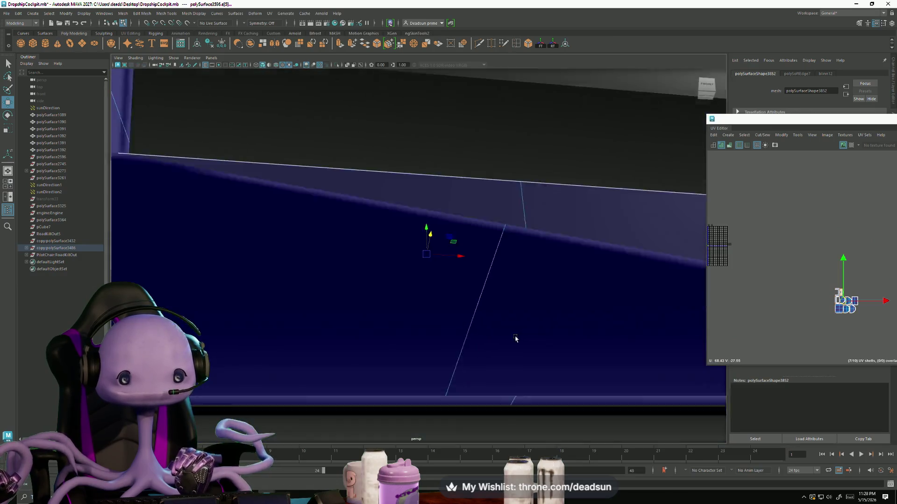
{"action": "scroll", "coordinate": [516, 339], "scroll_direction": "up", "scroll_amount": 2}
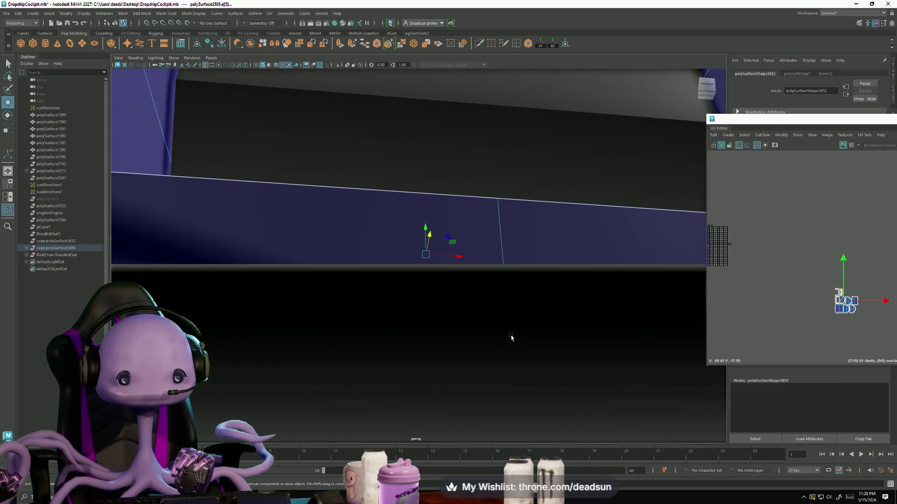
{"action": "scroll", "coordinate": [511, 335], "scroll_direction": "up", "scroll_amount": 2}
{"action": "scroll", "coordinate": [512, 329], "scroll_direction": "up", "scroll_amount": 2}
{"action": "scroll", "coordinate": [520, 319], "scroll_direction": "up", "scroll_amount": 2}
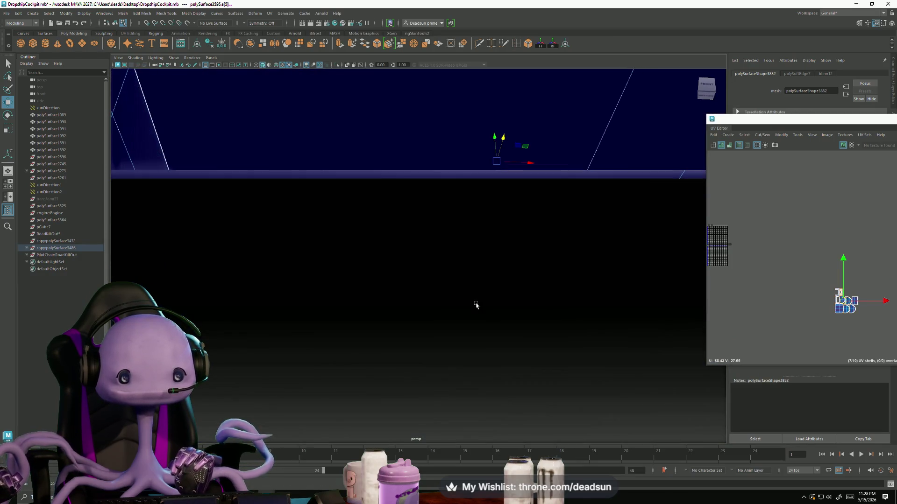
{"action": "scroll", "coordinate": [476, 306], "scroll_direction": "up", "scroll_amount": 2}
{"action": "scroll", "coordinate": [464, 316], "scroll_direction": "up", "scroll_amount": 2}
{"action": "scroll", "coordinate": [455, 327], "scroll_direction": "up", "scroll_amount": 2}
{"action": "scroll", "coordinate": [451, 330], "scroll_direction": "up", "scroll_amount": 2}
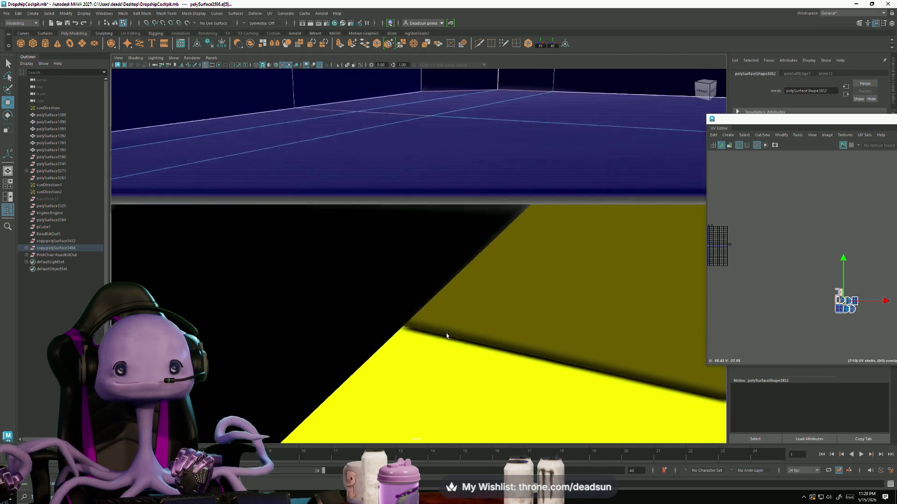
{"action": "scroll", "coordinate": [444, 336], "scroll_direction": "up", "scroll_amount": 2}
{"action": "scroll", "coordinate": [458, 341], "scroll_direction": "up", "scroll_amount": 2}
{"action": "scroll", "coordinate": [433, 313], "scroll_direction": "up", "scroll_amount": 2}
{"action": "scroll", "coordinate": [481, 334], "scroll_direction": "up", "scroll_amount": 2}
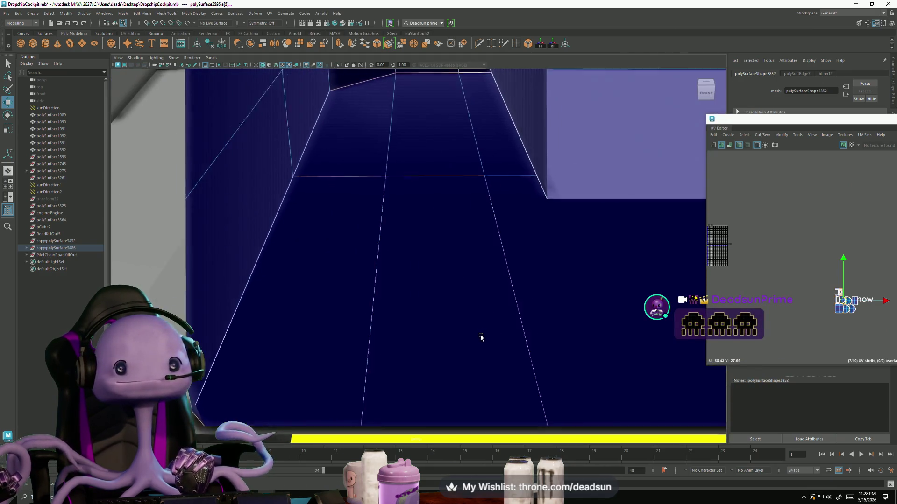
{"action": "scroll", "coordinate": [467, 310], "scroll_direction": "up", "scroll_amount": 2}
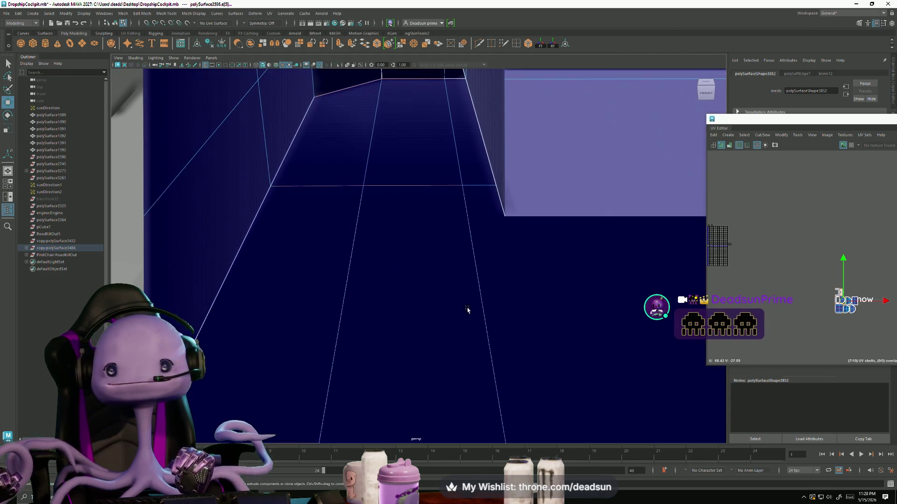
- Pick faces inside the frame and frame their unwrapped UV shells for inspection
{"action": "left_click", "coordinate": [348, 175]}
{"action": "scroll", "coordinate": [816, 324], "scroll_direction": "up", "scroll_amount": 2}
{"action": "scroll", "coordinate": [817, 324], "scroll_direction": "up", "scroll_amount": 3}
{"action": "key", "text": "f"}
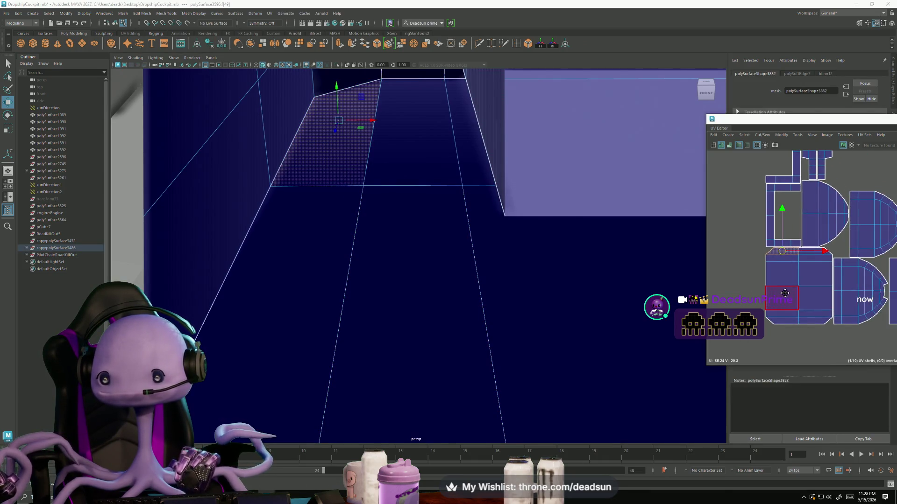
{"action": "left_click", "coordinate": [742, 275]}
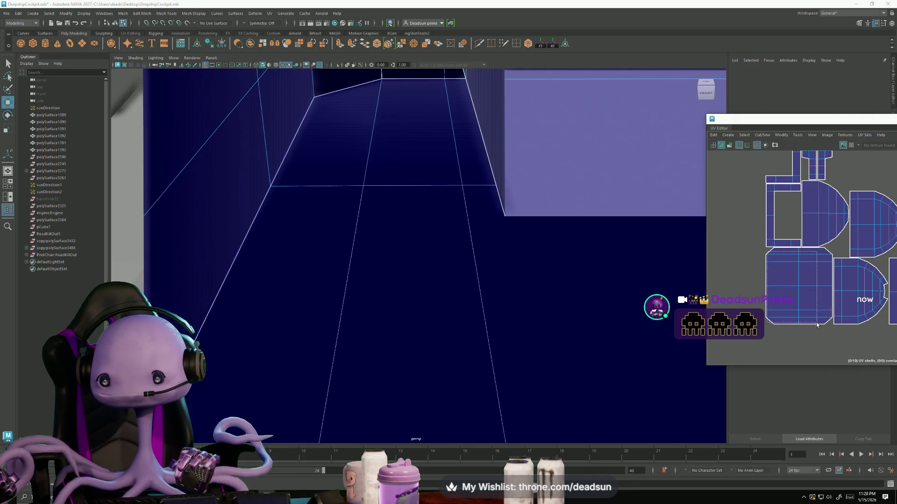
{"action": "left_click", "coordinate": [817, 323]}
{"action": "key", "text": "f"}
{"action": "left_click_drag", "start_coordinate": [392, 316], "coordinate": [423, 317], "text": "alt"}
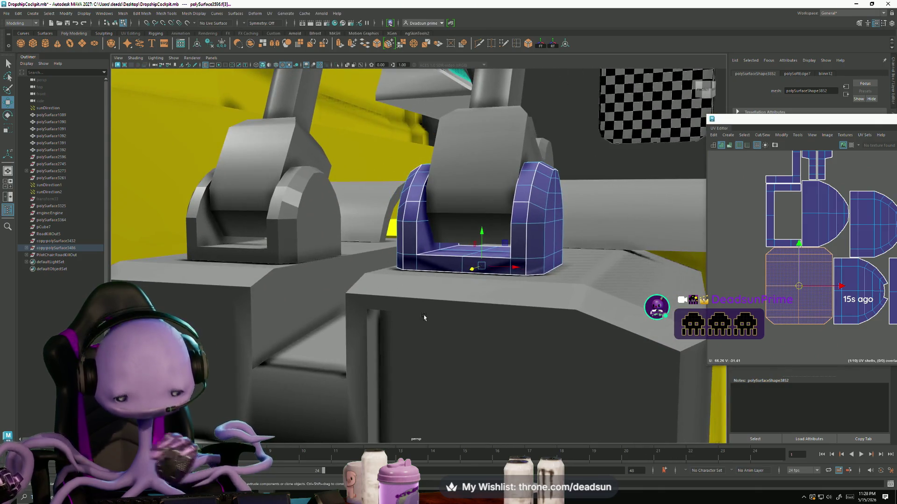
- Return to Object Mode and frame the whole cockpit from its underside
{"action": "left_click", "coordinate": [424, 317]}
{"action": "right_click_drag", "start_coordinate": [463, 266], "coordinate": [496, 248]}
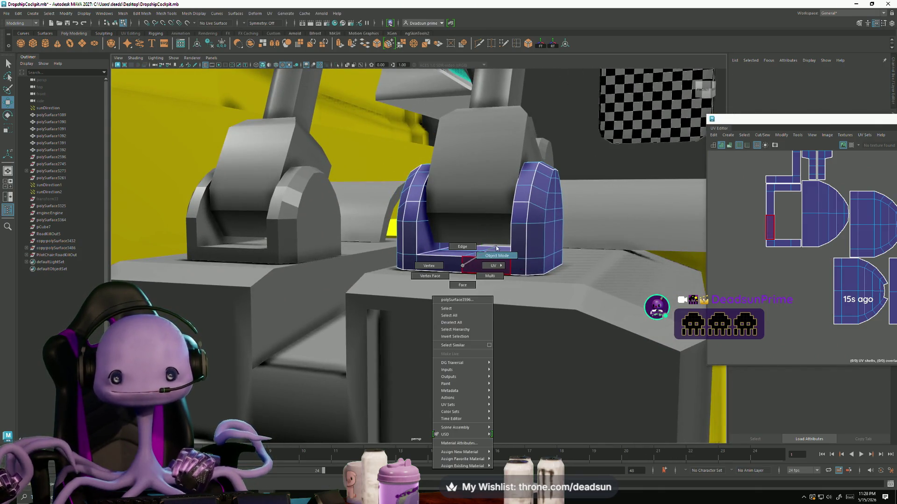
{"action": "left_click", "coordinate": [496, 247]}
{"action": "scroll", "coordinate": [494, 268], "scroll_direction": "down", "scroll_amount": 5}
{"action": "left_click_drag", "start_coordinate": [493, 268], "coordinate": [413, 172], "text": "alt"}
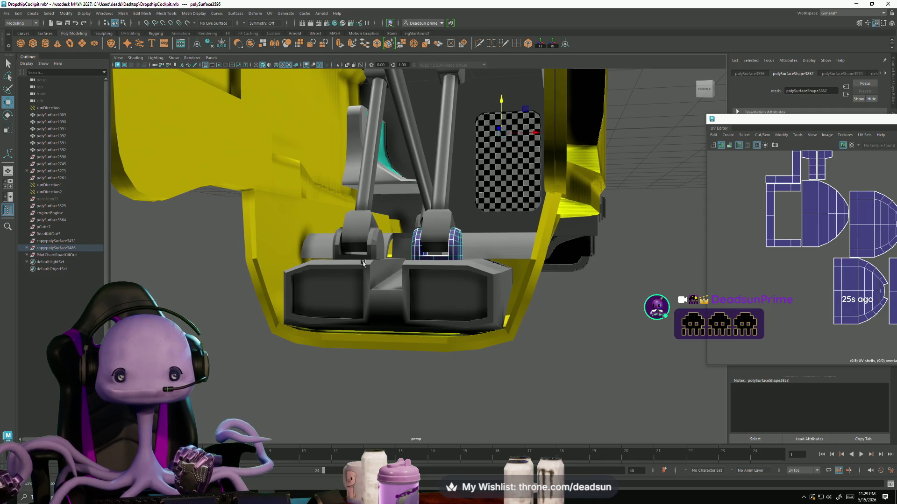
{"action": "left_click_drag", "start_coordinate": [363, 262], "coordinate": [419, 269], "text": "alt"}
{"action": "right_click", "coordinate": [418, 267]}
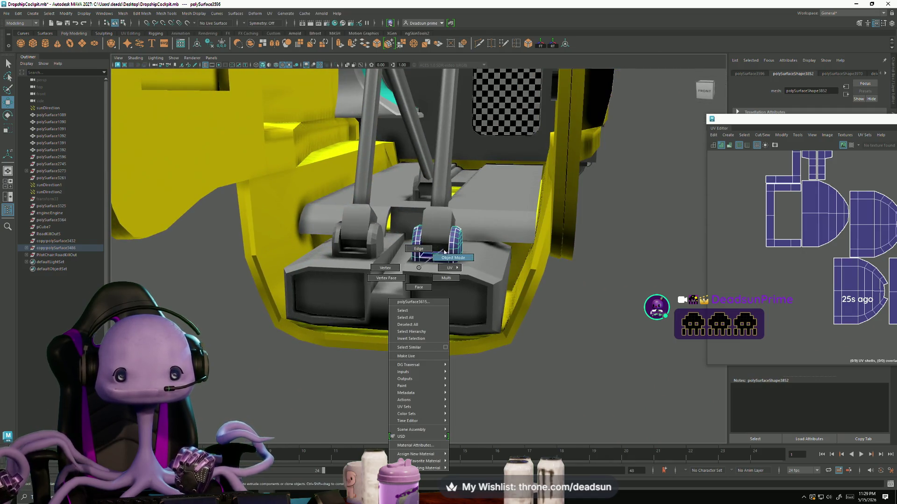
{"action": "right_click", "coordinate": [443, 251]}
{"action": "key", "text": "a"}
{"action": "mouse_move", "coordinate": [282, 307]}
{"action": "left_mouse_down", "text": "alt"}
{"action": "mouse_move", "coordinate": [357, 366]}
{"action": "mouse_move", "coordinate": [400, 370]}
{"action": "mouse_move", "coordinate": [392, 347]}
{"action": "mouse_move", "coordinate": [336, 322]}
{"action": "mouse_move", "coordinate": [417, 314]}
{"action": "left_mouse_up", "text": "alt"}
{"action": "scroll", "coordinate": [333, 319], "scroll_direction": "up", "scroll_amount": 3}
{"action": "scroll", "coordinate": [329, 313], "scroll_direction": "up", "scroll_amount": 2}
- Select the small block on the left seat arm and hide it with Ctrl+H
{"action": "left_click", "coordinate": [349, 329]}
{"action": "left_click", "coordinate": [329, 306]}
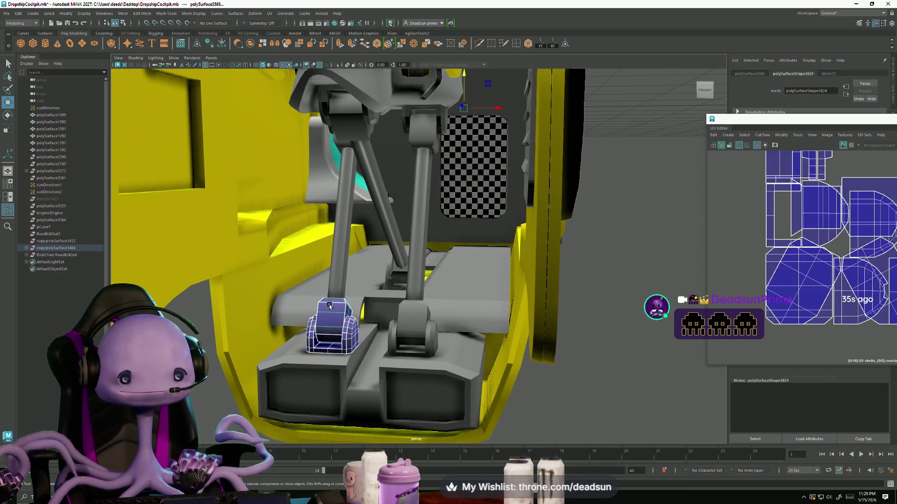
{"action": "key", "text": "ctrl+h"}
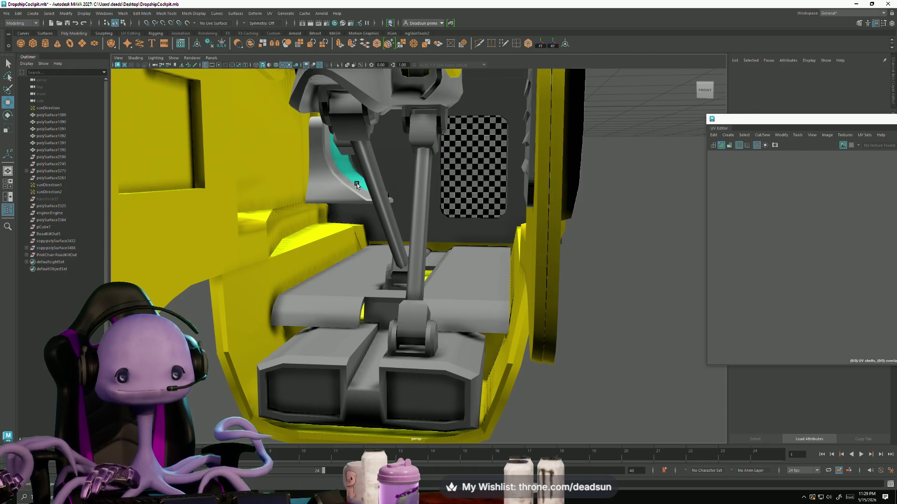
{"action": "left_click_drag", "start_coordinate": [338, 203], "coordinate": [342, 174], "text": "alt"}
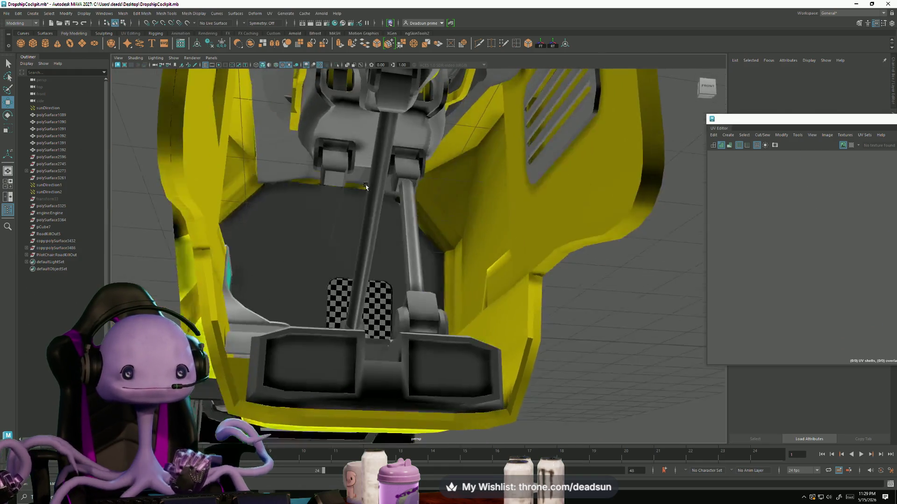
- Hide the bracket part, then check the rod and lower block's UVs by selecting each
{"action": "left_click", "coordinate": [343, 173]}
{"action": "left_click", "coordinate": [355, 158]}
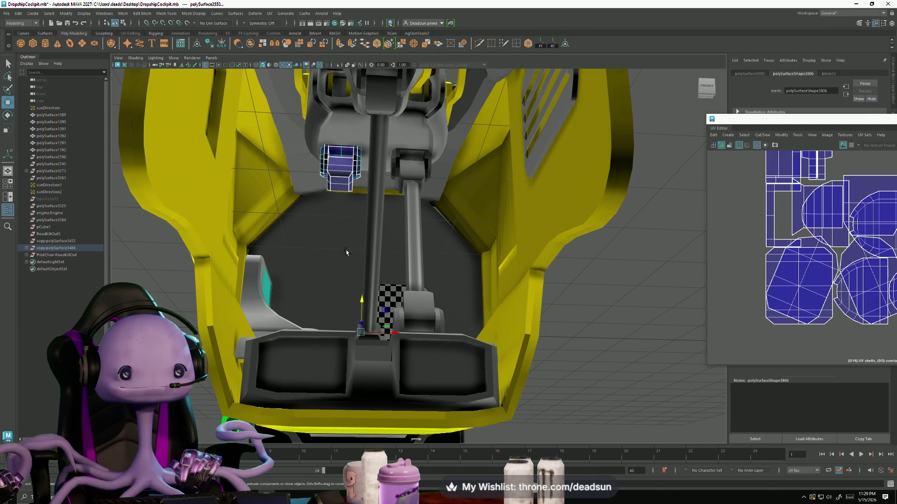
{"action": "key", "text": "ctrl+h"}
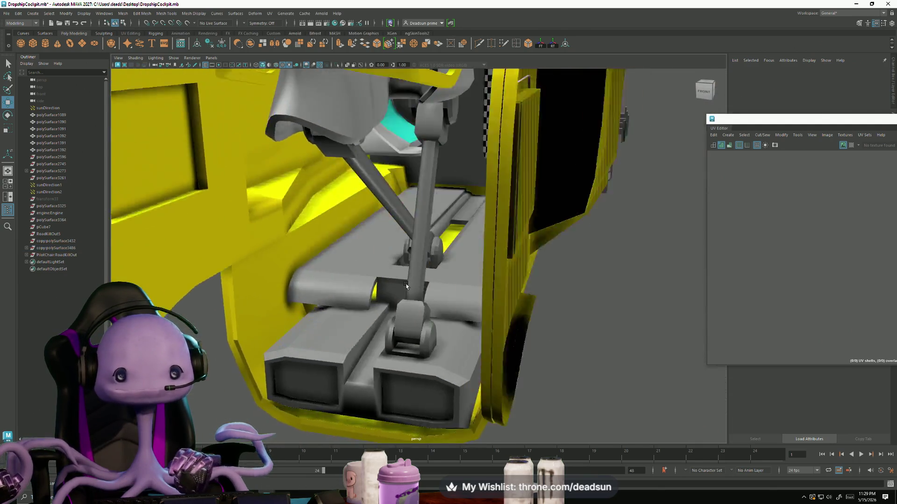
{"action": "left_click_drag", "start_coordinate": [428, 262], "coordinate": [415, 280], "text": "alt"}
{"action": "left_click", "coordinate": [416, 280]}
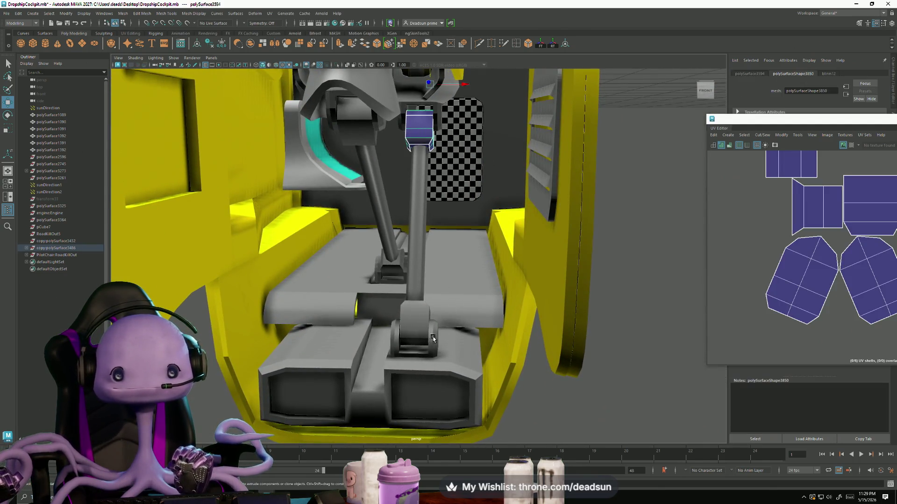
{"action": "left_click", "coordinate": [432, 338]}
- Check the upper and small blocks, then select the cockpit seat piece to display its UV shells
{"action": "left_click_drag", "start_coordinate": [416, 328], "coordinate": [445, 179], "text": "alt"}
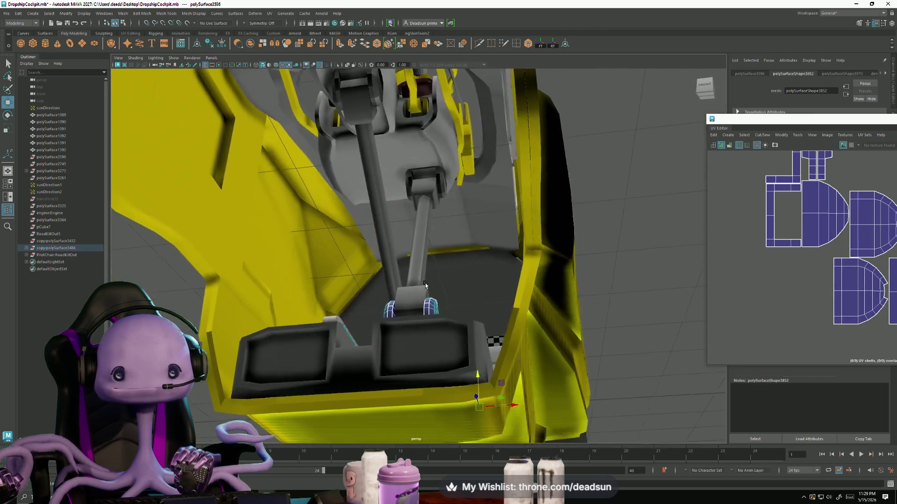
{"action": "left_click", "coordinate": [443, 197]}
{"action": "left_click", "coordinate": [437, 196], "text": "ctrl"}
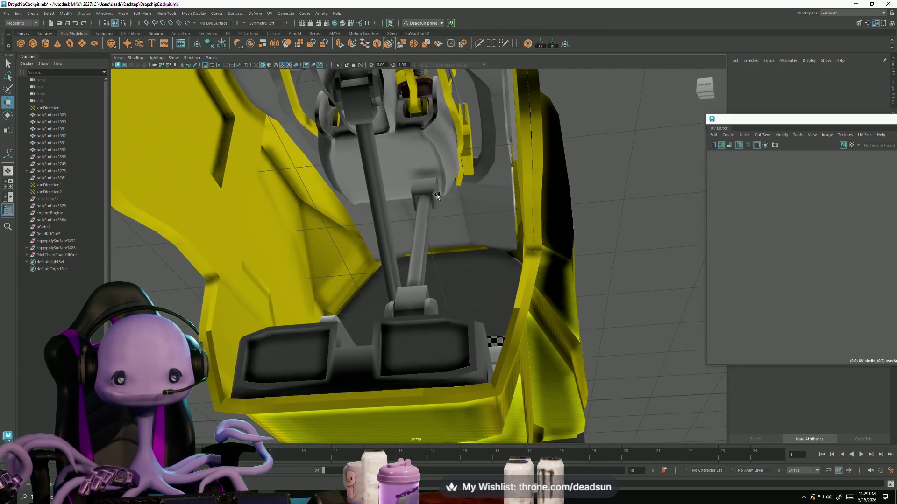
{"action": "left_click", "coordinate": [420, 183]}
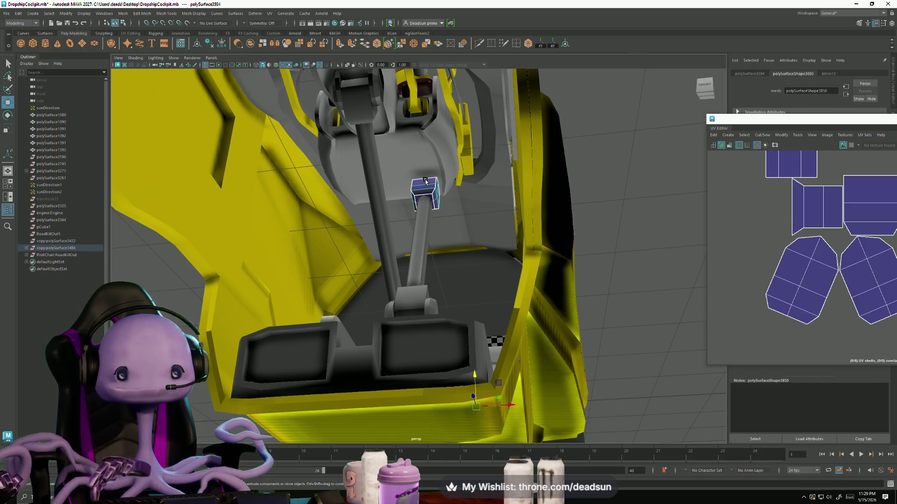
{"action": "left_click", "coordinate": [436, 333]}
{"action": "mouse_move", "coordinate": [404, 301]}
{"action": "left_mouse_down", "text": "alt"}
{"action": "mouse_move", "coordinate": [431, 340]}
{"action": "mouse_move", "coordinate": [505, 322]}
{"action": "left_mouse_up", "text": "alt"}
{"action": "left_click", "coordinate": [431, 340]}
{"action": "scroll", "coordinate": [711, 261], "scroll_direction": "down", "scroll_amount": 2}
{"action": "scroll", "coordinate": [711, 260], "scroll_direction": "down", "scroll_amount": 3}
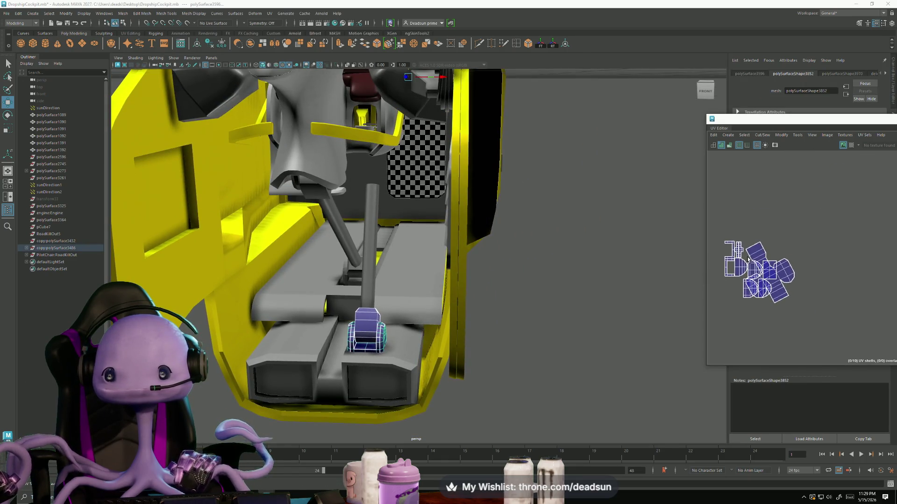
- Pull one of the seat's UV shells out to the right, ready to rotate into place
{"action": "right_click_drag", "start_coordinate": [742, 253], "coordinate": [762, 249]}
{"action": "left_click", "coordinate": [761, 249]}
{"action": "left_click_drag", "start_coordinate": [769, 274], "coordinate": [855, 260]}
{"action": "key", "text": "e"}
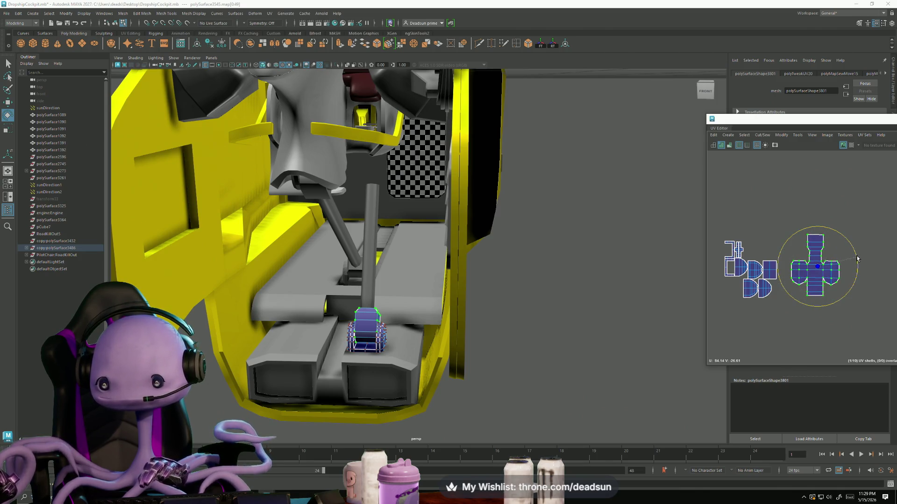
{"action": "scroll", "coordinate": [757, 280], "scroll_direction": "up", "scroll_amount": 1}
{"action": "scroll", "coordinate": [757, 280], "scroll_direction": "up", "scroll_amount": 1}
{"action": "scroll", "coordinate": [756, 281], "scroll_direction": "up", "scroll_amount": 2}
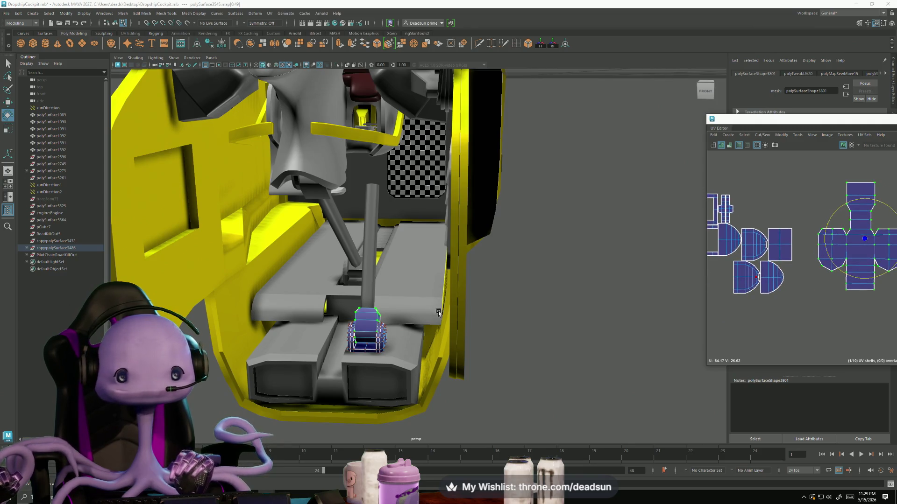
- Sew two seat shells together along their shared edge via Cut/Sew > Sew
{"action": "key", "text": "ctrl+shift+a"}
{"action": "left_click", "coordinate": [788, 242]}
{"action": "left_click_drag", "start_coordinate": [795, 257], "coordinate": [791, 261]}
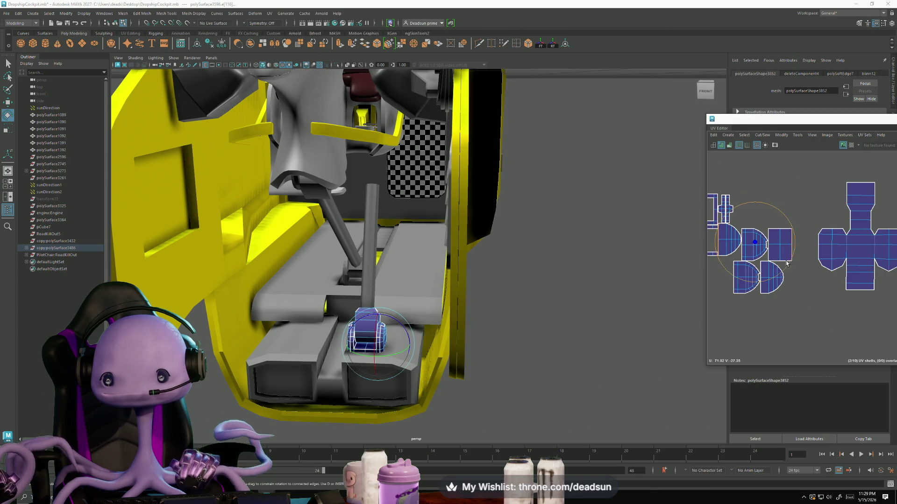
{"action": "left_click", "coordinate": [745, 134]}
{"action": "mouse_move", "coordinate": [763, 135]}
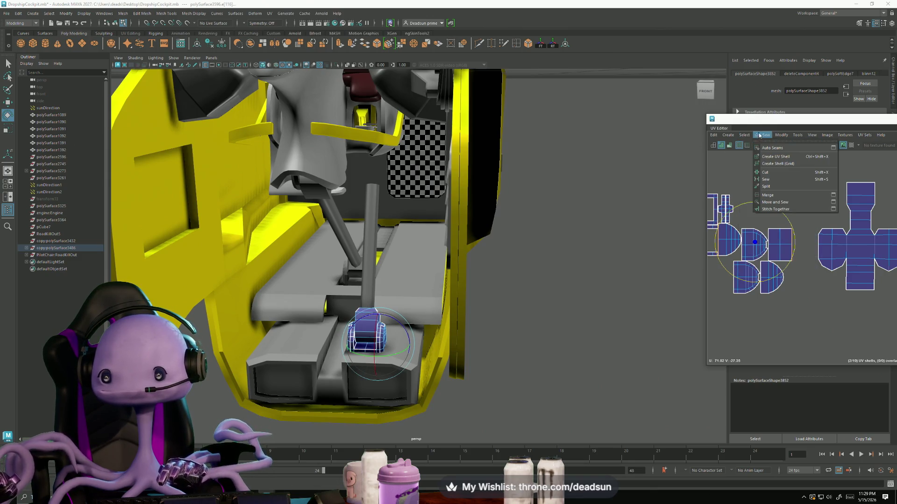
{"action": "left_click", "coordinate": [775, 202]}
{"action": "scroll", "coordinate": [789, 266], "scroll_direction": "up", "scroll_amount": 2}
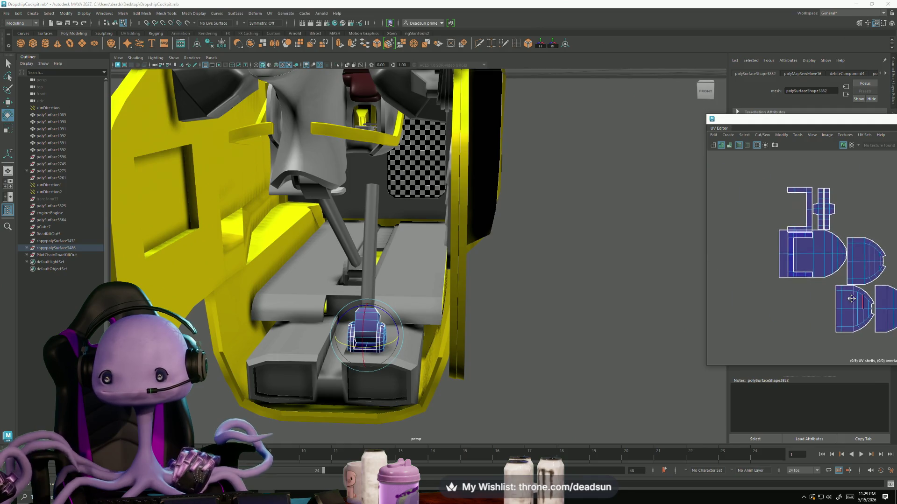
{"action": "scroll", "coordinate": [789, 267], "scroll_direction": "up", "scroll_amount": 2}
- Sew the left shell onto the main shell and select the lower half-round and upper-left shells
{"action": "right_click_drag", "start_coordinate": [769, 263], "coordinate": [773, 257], "text": "shift"}
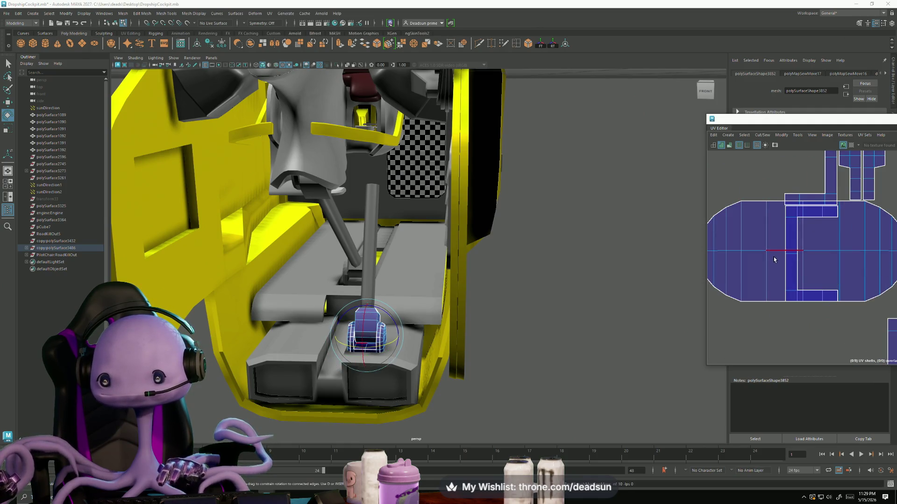
{"action": "key", "text": "e"}
{"action": "left_click", "coordinate": [820, 307]}
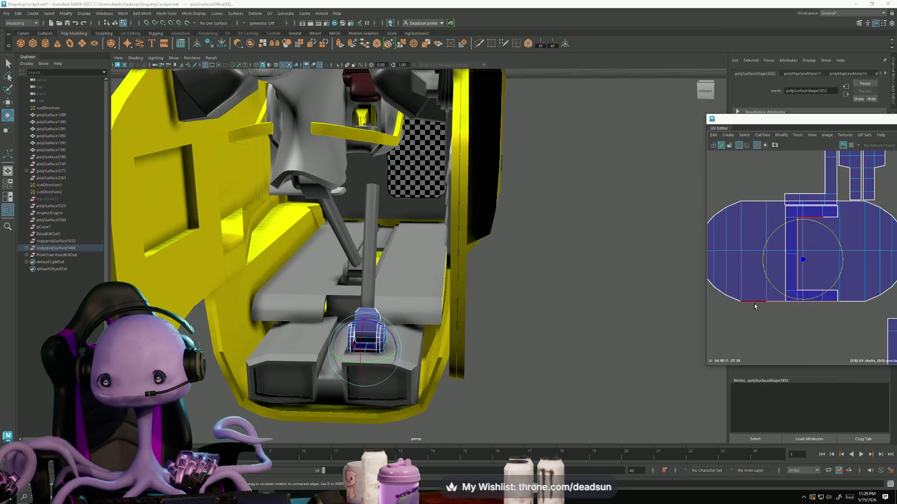
{"action": "scroll", "coordinate": [784, 311], "scroll_direction": "down", "scroll_amount": 3}
{"action": "middle_click_drag", "start_coordinate": [784, 311], "coordinate": [739, 259], "text": "alt"}
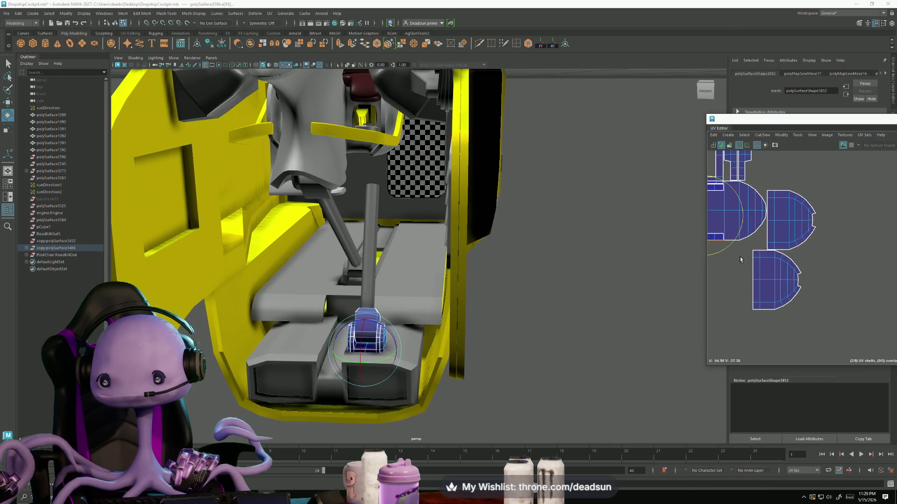
{"action": "left_click_drag", "start_coordinate": [760, 292], "coordinate": [760, 292]}
{"action": "scroll", "coordinate": [760, 292], "scroll_direction": "down", "scroll_amount": 2}
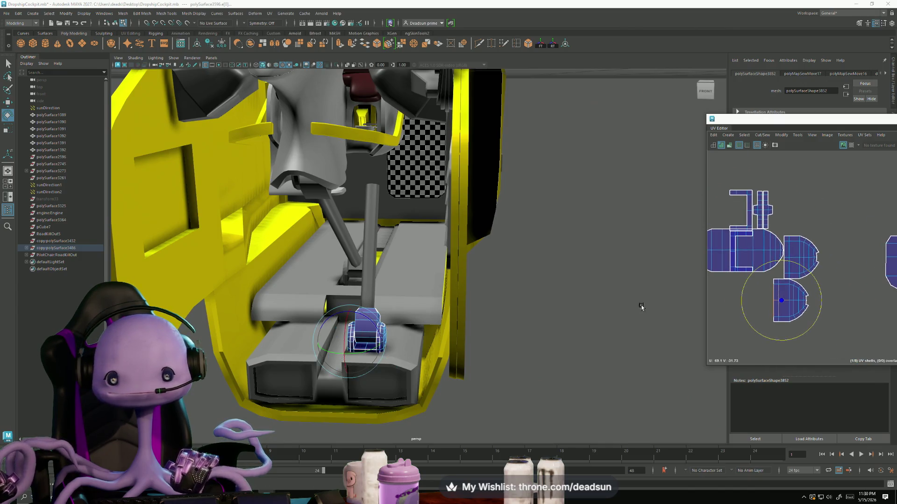
{"action": "right_click_drag", "start_coordinate": [721, 277], "coordinate": [733, 177], "text": "alt"}
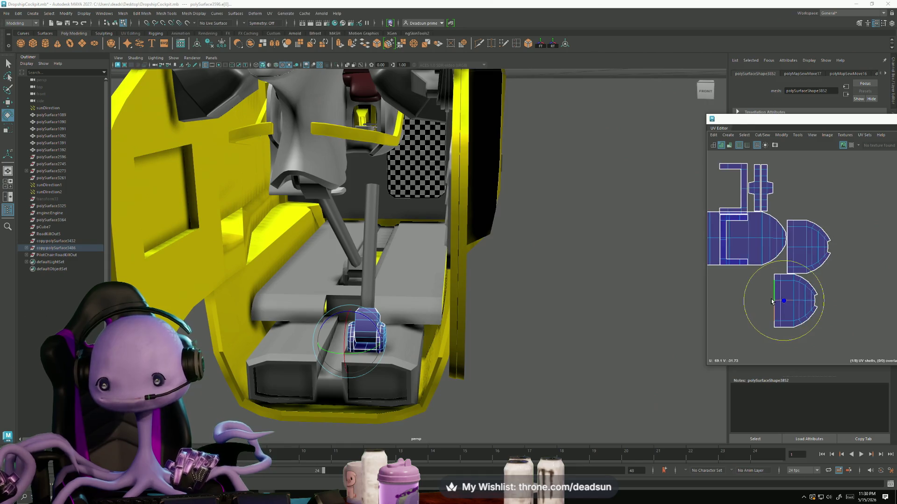
{"action": "left_click", "coordinate": [746, 187]}
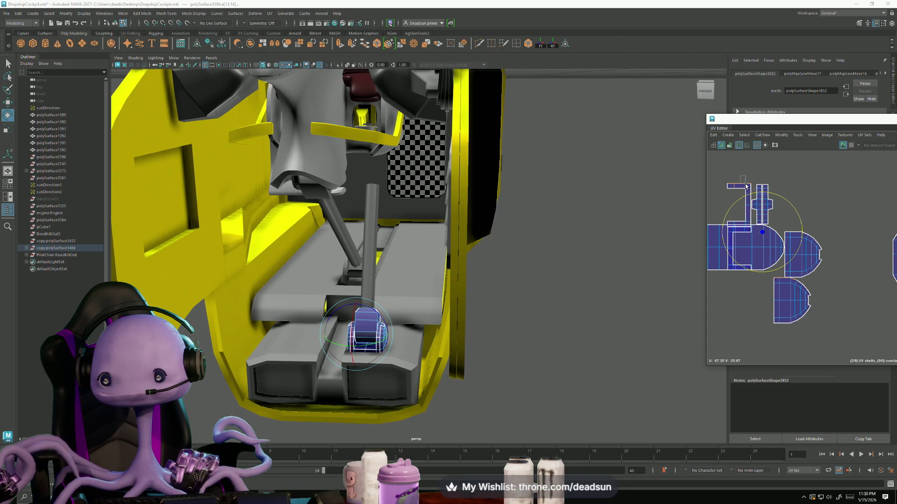
- Sew the half-round shells into their neighbours, undoing one sew that joined the wrong edge
{"action": "right_click_drag", "start_coordinate": [730, 302], "coordinate": [725, 298], "text": "shift"}
{"action": "left_click", "coordinate": [785, 332]}
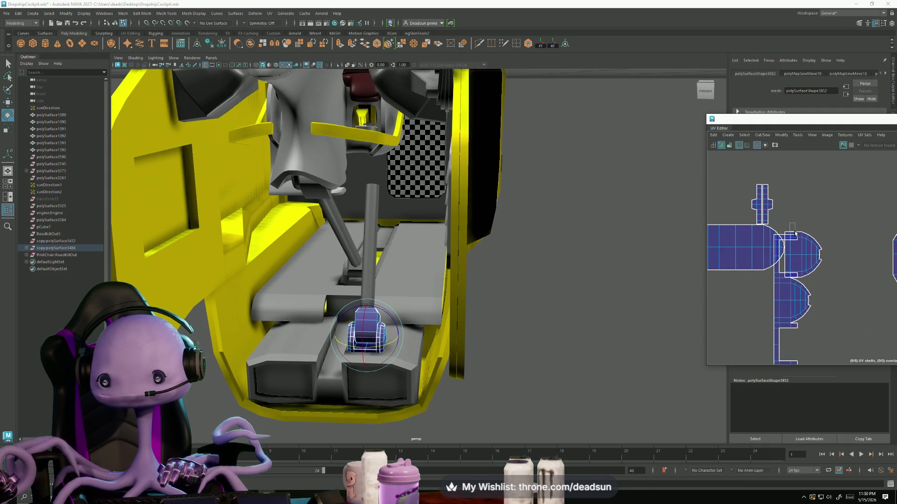
{"action": "left_click", "coordinate": [803, 272]}
{"action": "middle_click_drag", "start_coordinate": [795, 346], "coordinate": [773, 264], "text": "alt"}
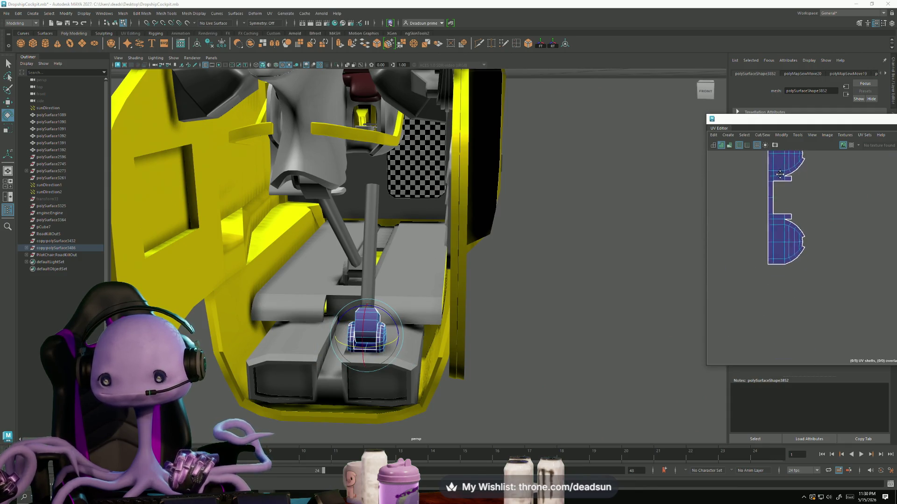
{"action": "left_click", "coordinate": [771, 261]}
{"action": "key", "text": "ctrl+z"}
{"action": "key", "text": "ctrl+z"}
{"action": "key", "text": "ctrl+z"}
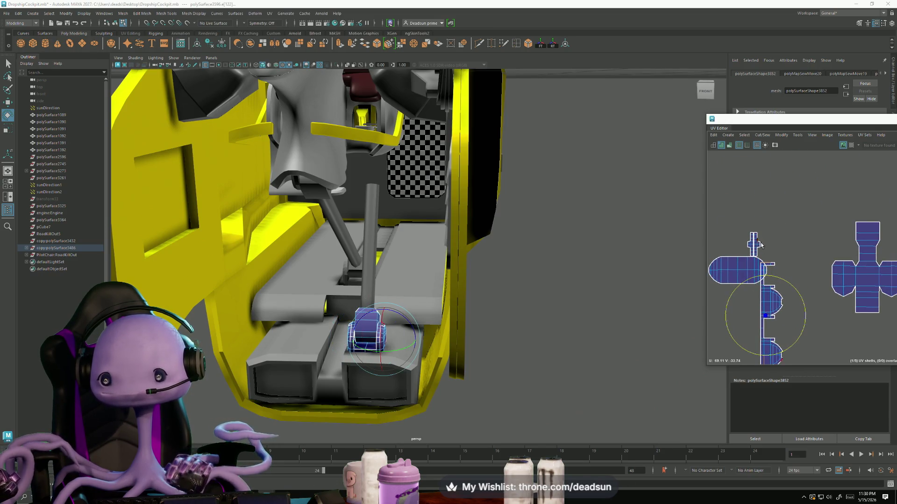
- Sew the semicircle's remaining edges so only the oval, half-round strip and cross shells remain
{"action": "middle_click_drag", "start_coordinate": [759, 244], "coordinate": [782, 184], "text": "alt"}
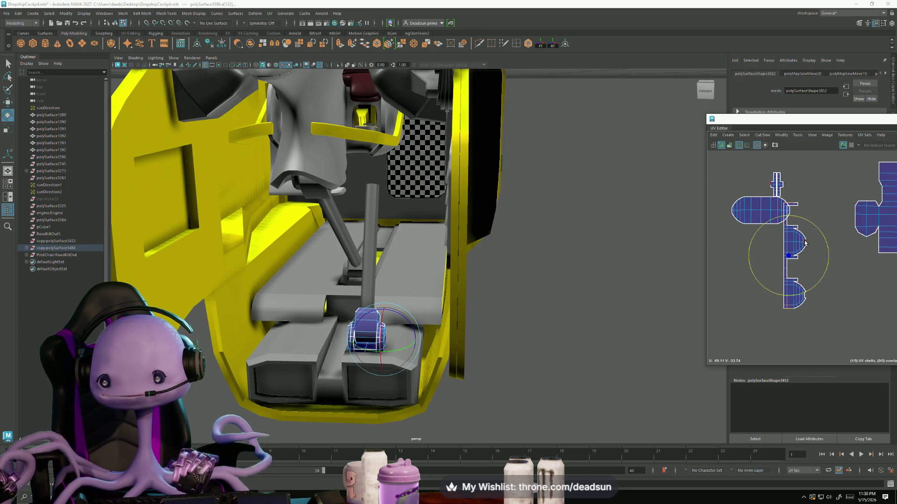
{"action": "scroll", "coordinate": [805, 248], "scroll_direction": "up", "scroll_amount": 4}
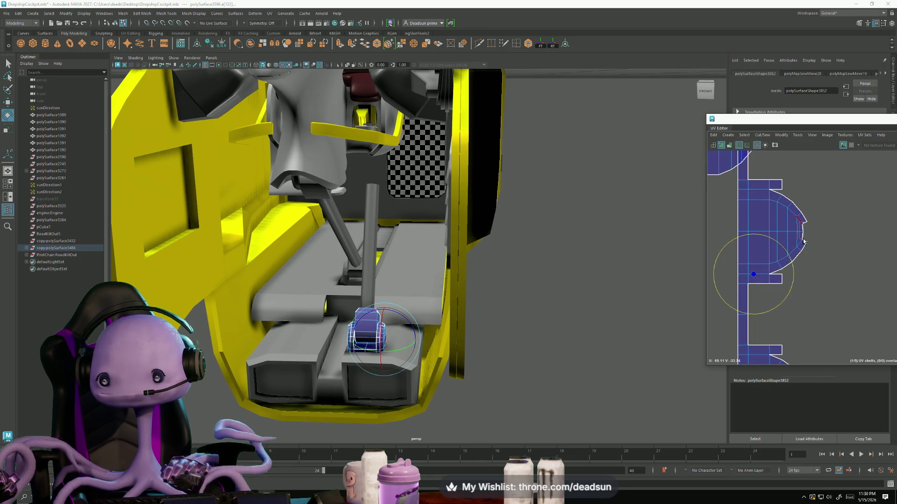
{"action": "right_click_drag", "start_coordinate": [804, 242], "coordinate": [811, 320], "text": "shift"}
{"action": "middle_click_drag", "start_coordinate": [811, 320], "coordinate": [765, 265], "text": "alt"}
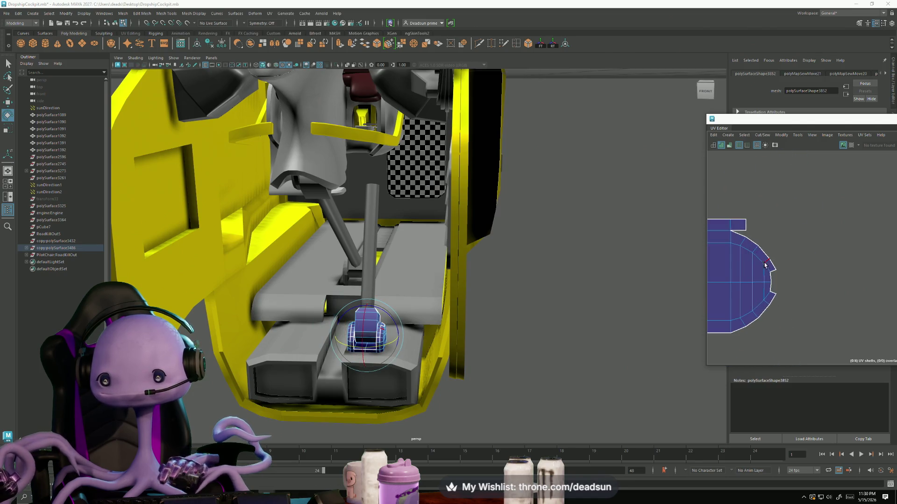
{"action": "right_click_drag", "start_coordinate": [774, 295], "coordinate": [778, 350], "text": "shift"}
{"action": "scroll", "coordinate": [771, 281], "scroll_direction": "down", "scroll_amount": 3}
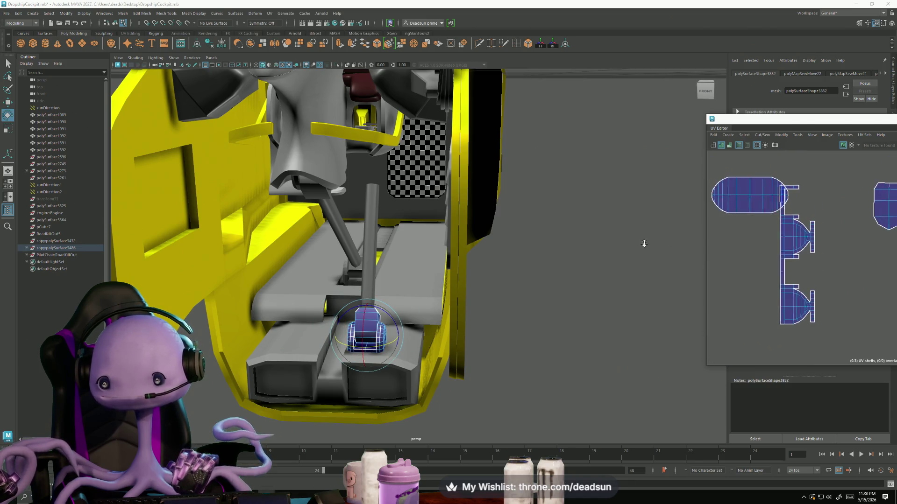
{"action": "middle_click_drag", "start_coordinate": [747, 251], "coordinate": [759, 272], "text": "alt"}
{"action": "scroll", "coordinate": [778, 277], "scroll_direction": "up", "scroll_amount": 1}
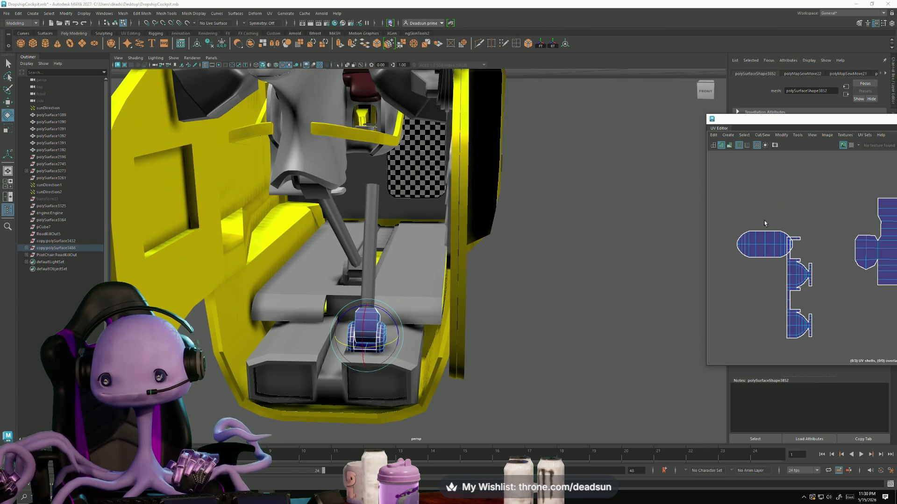
{"action": "right_click_drag", "start_coordinate": [803, 311], "coordinate": [799, 287]}
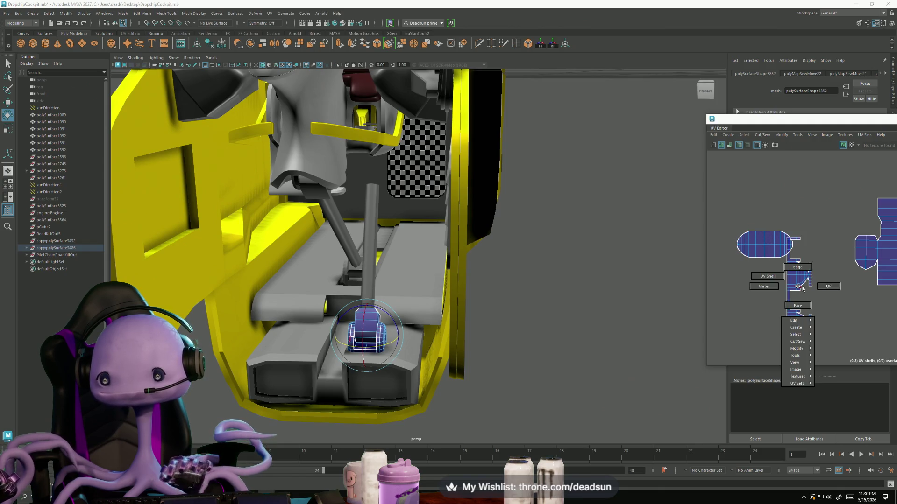
- Move the newly sewn shell up and to the right in the UV editor
{"action": "left_click", "coordinate": [799, 287]}
{"action": "key", "text": "w"}
{"action": "left_click_drag", "start_coordinate": [797, 293], "coordinate": [833, 243]}
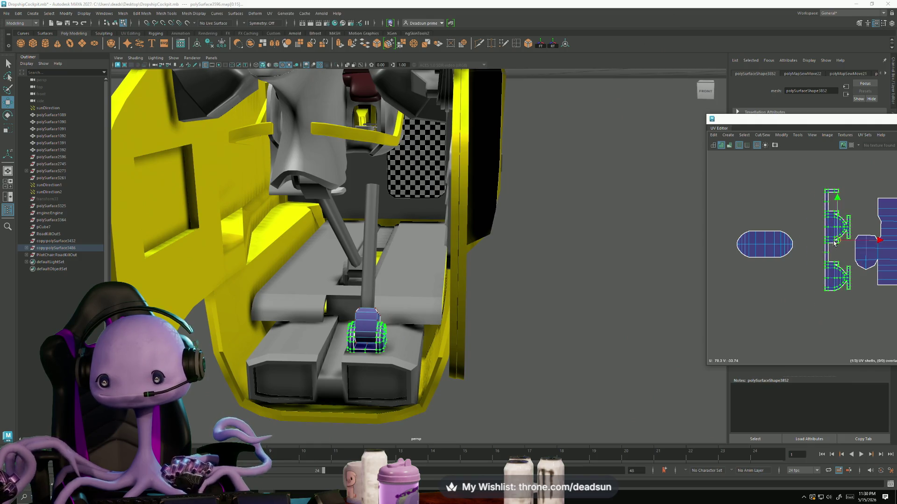
- Rotate the oval shell 90° upright and place it close beside the other two shells
{"action": "left_click", "coordinate": [774, 248]}
{"action": "key", "text": "e"}
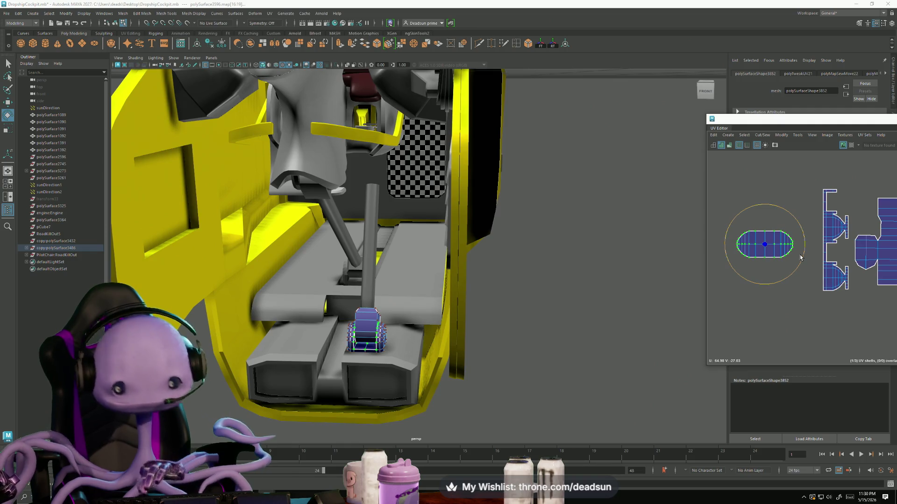
{"action": "left_click_drag", "start_coordinate": [800, 258], "coordinate": [776, 283]}
{"action": "middle_click_drag", "start_coordinate": [776, 284], "coordinate": [726, 281], "text": "alt"}
{"action": "key", "text": "w"}
{"action": "left_click_drag", "start_coordinate": [714, 244], "coordinate": [756, 267]}
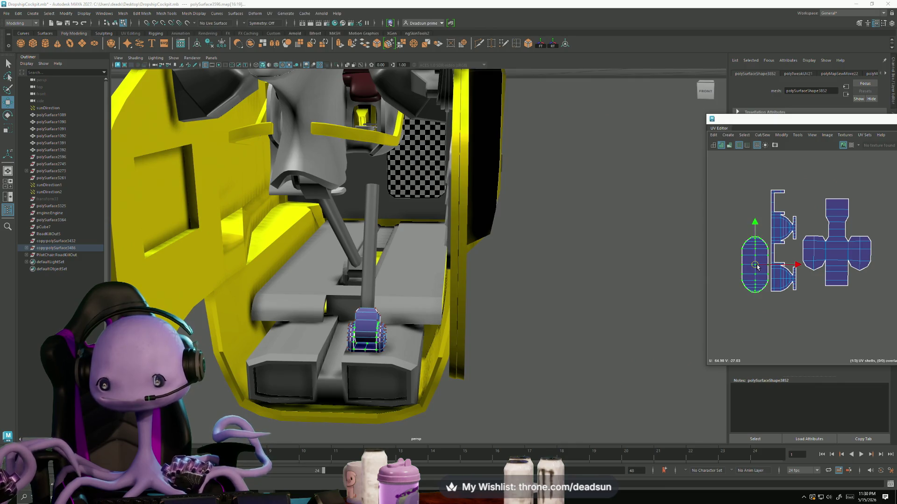
{"action": "scroll", "coordinate": [755, 268], "scroll_direction": "down", "scroll_amount": 3}
{"action": "mouse_move", "coordinate": [378, 266]}
{"action": "left_mouse_down", "text": "alt"}
{"action": "mouse_move", "coordinate": [397, 319]}
{"action": "mouse_move", "coordinate": [324, 309]}
{"action": "mouse_move", "coordinate": [337, 311]}
{"action": "left_mouse_up", "text": "alt"}
{"action": "right_click", "coordinate": [416, 309]}
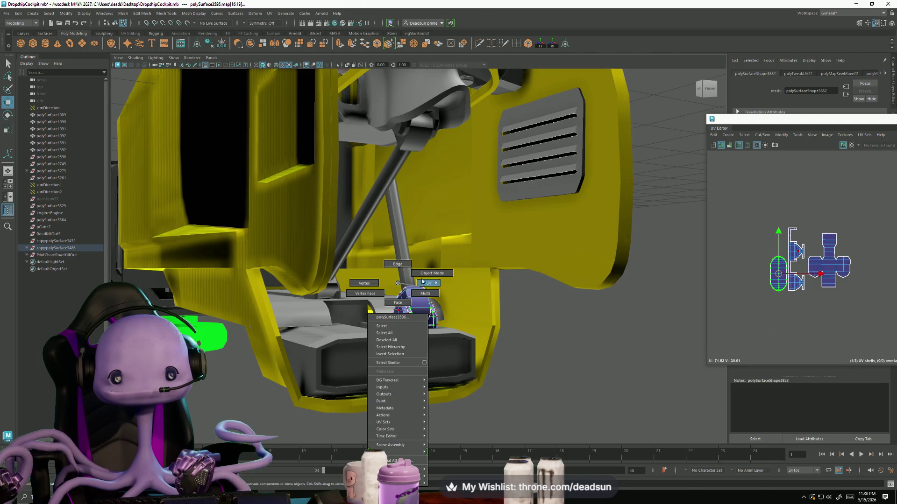
- Select the next floor piece and lay out its two strip shells side by side with Flip and Layout
{"action": "left_click", "coordinate": [544, 344]}
{"action": "left_click", "coordinate": [316, 311]}
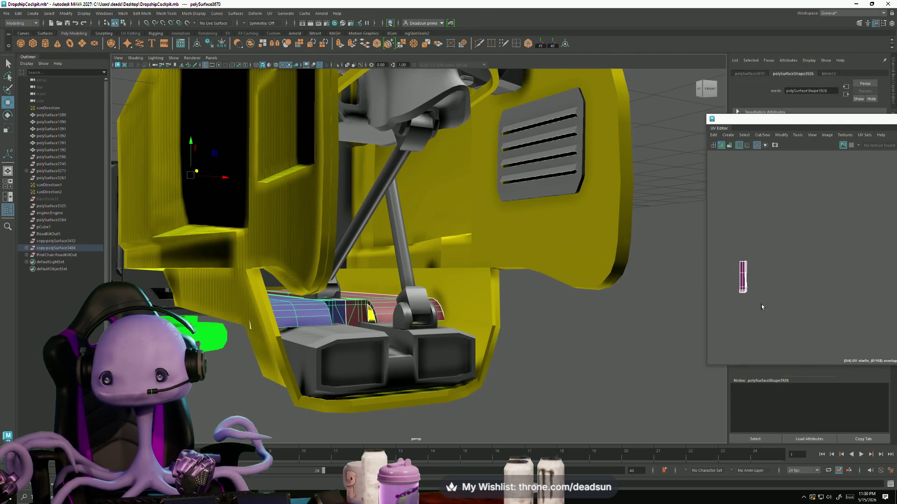
{"action": "scroll", "coordinate": [762, 304], "scroll_direction": "up", "scroll_amount": 2}
{"action": "scroll", "coordinate": [777, 287], "scroll_direction": "up", "scroll_amount": 2}
{"action": "scroll", "coordinate": [771, 298], "scroll_direction": "up", "scroll_amount": 2}
{"action": "scroll", "coordinate": [771, 298], "scroll_direction": "up", "scroll_amount": 1}
{"action": "left_click", "coordinate": [763, 280]}
{"action": "scroll", "coordinate": [815, 255], "scroll_direction": "down", "scroll_amount": 2}
{"action": "left_click_drag", "start_coordinate": [814, 254], "coordinate": [877, 250]}
{"action": "left_click", "coordinate": [774, 137]}
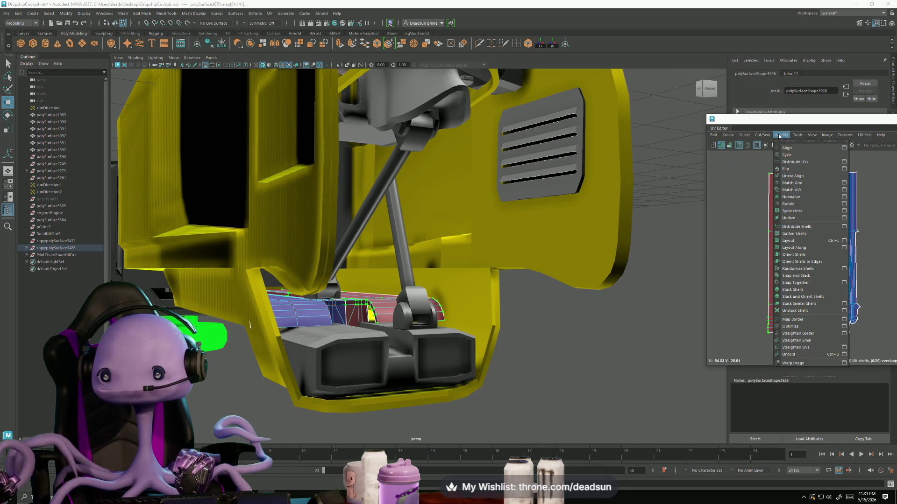
{"action": "left_click", "coordinate": [806, 170]}
{"action": "middle_click_drag", "start_coordinate": [807, 246], "coordinate": [788, 246], "text": "alt"}
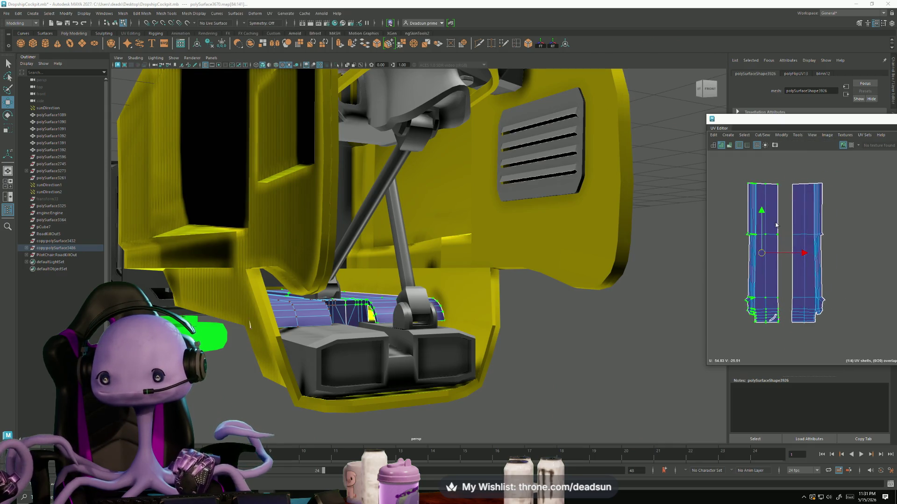
{"action": "left_click", "coordinate": [782, 210]}
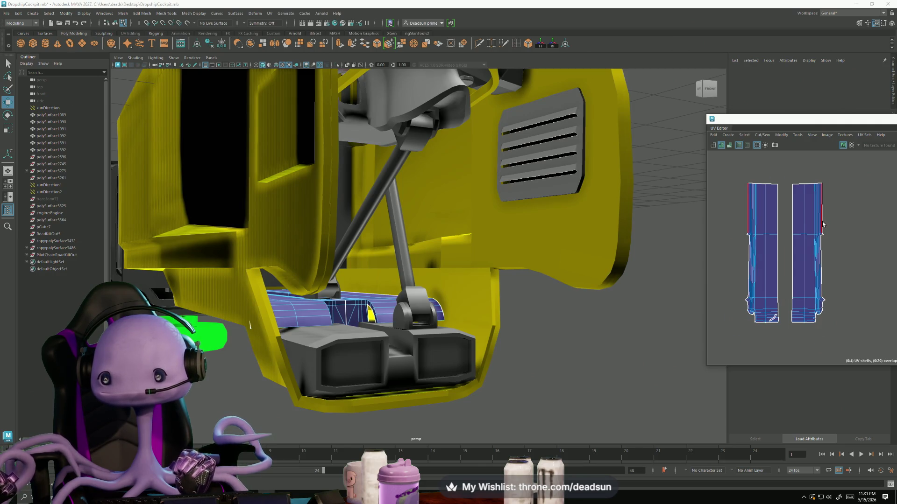
{"action": "scroll", "coordinate": [823, 224], "scroll_direction": "up", "scroll_amount": 4}
- Select the floor platform's UV shell and orbit to a top-down view of the floor notch
{"action": "left_click_drag", "start_coordinate": [809, 224], "coordinate": [835, 251]}
{"action": "scroll", "coordinate": [835, 252], "scroll_direction": "down", "scroll_amount": 2}
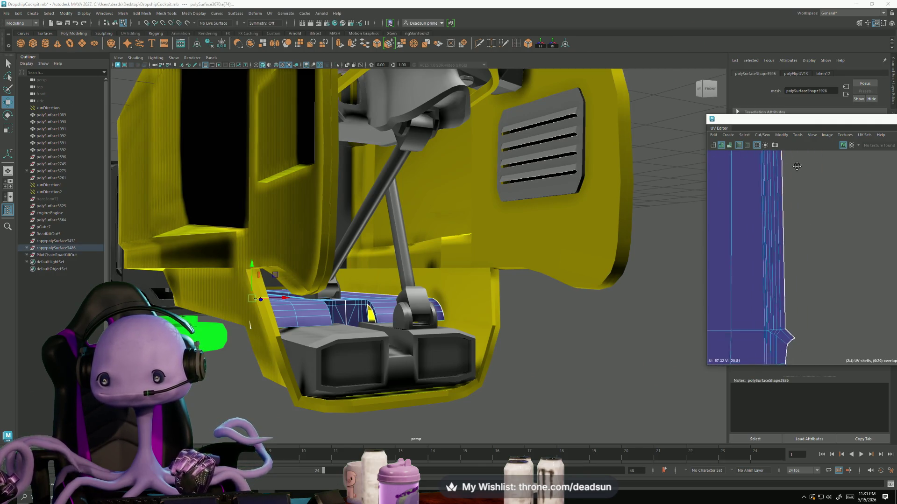
{"action": "middle_click_drag", "start_coordinate": [820, 245], "coordinate": [765, 232], "text": "alt"}
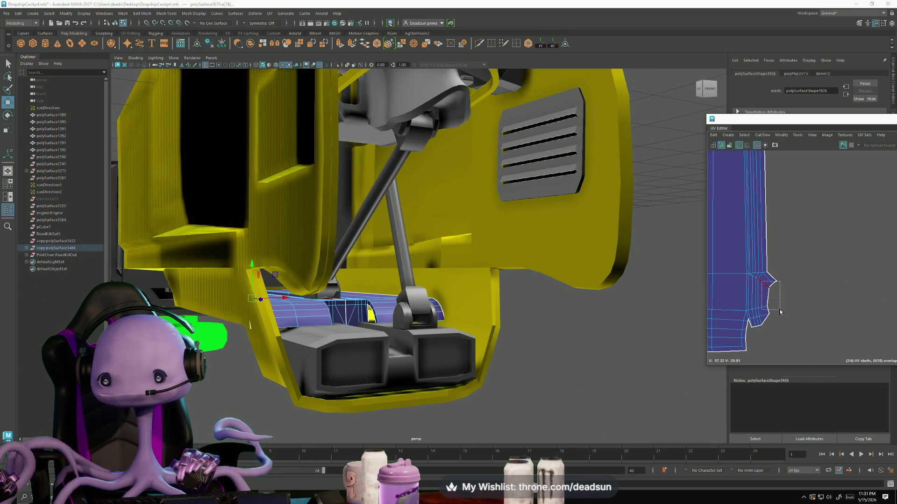
{"action": "left_click_drag", "start_coordinate": [421, 245], "coordinate": [364, 284], "text": "alt"}
{"action": "scroll", "coordinate": [364, 284], "scroll_direction": "up", "scroll_amount": 3}
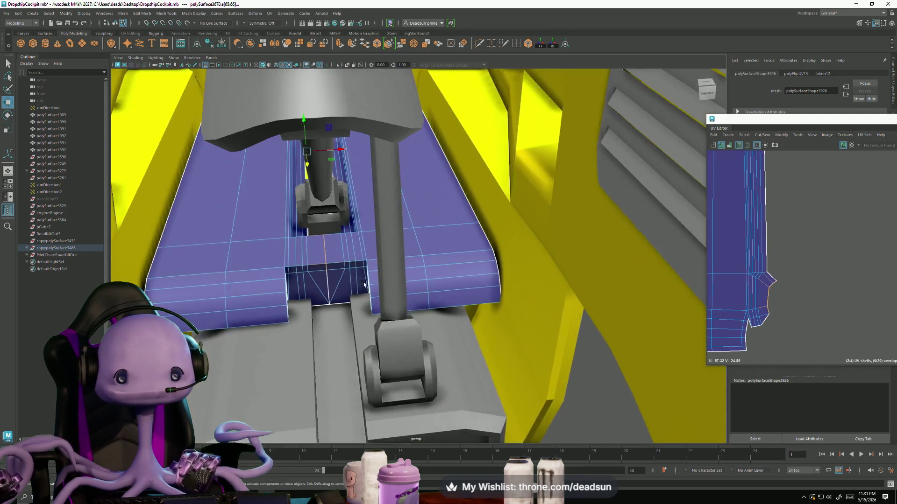
{"action": "scroll", "coordinate": [364, 284], "scroll_direction": "up", "scroll_amount": 3}
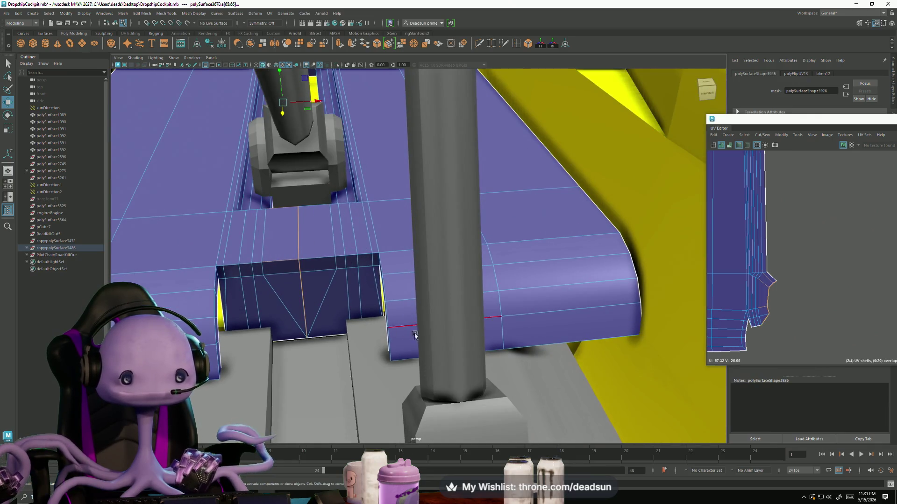
- Move and Sew the floor platform's centre seam and select the UV points around the notch
{"action": "left_click", "coordinate": [746, 136]}
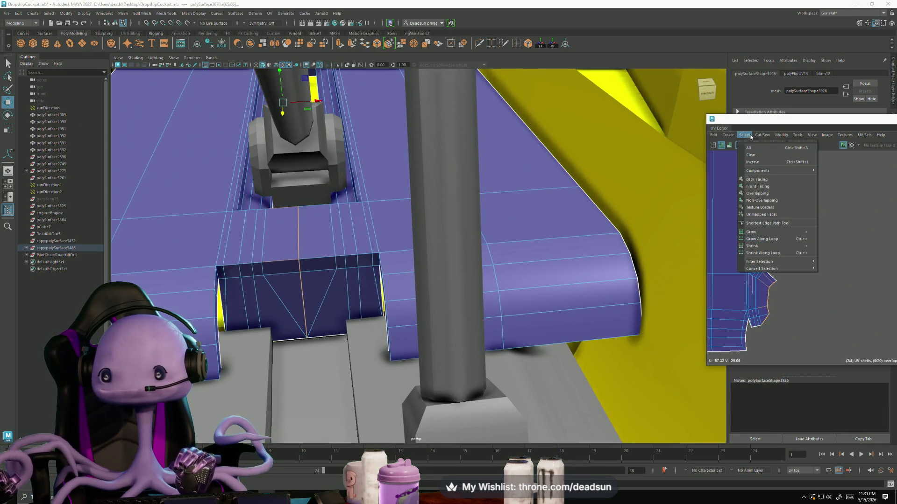
{"action": "left_click", "coordinate": [760, 204]}
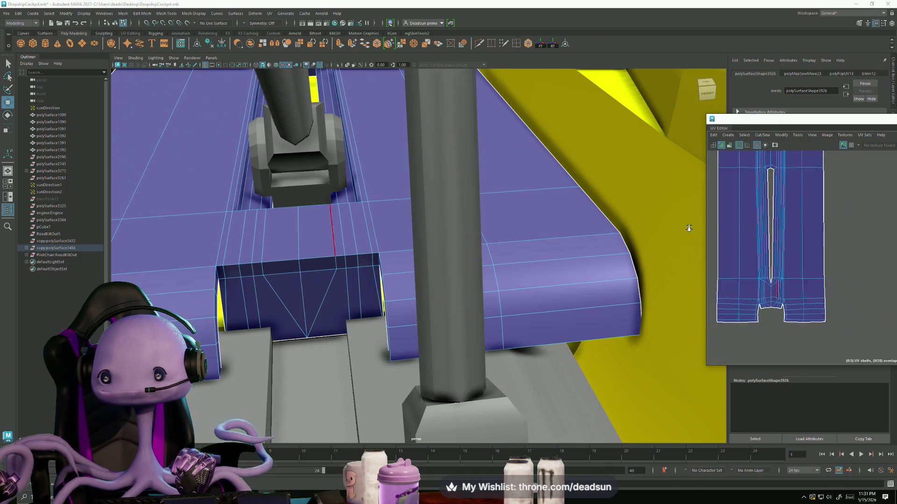
{"action": "scroll", "coordinate": [722, 294], "scroll_direction": "down", "scroll_amount": 2}
{"action": "left_click_drag", "start_coordinate": [779, 312], "coordinate": [728, 212]}
{"action": "middle_click_drag", "start_coordinate": [746, 223], "coordinate": [793, 218], "text": "alt"}
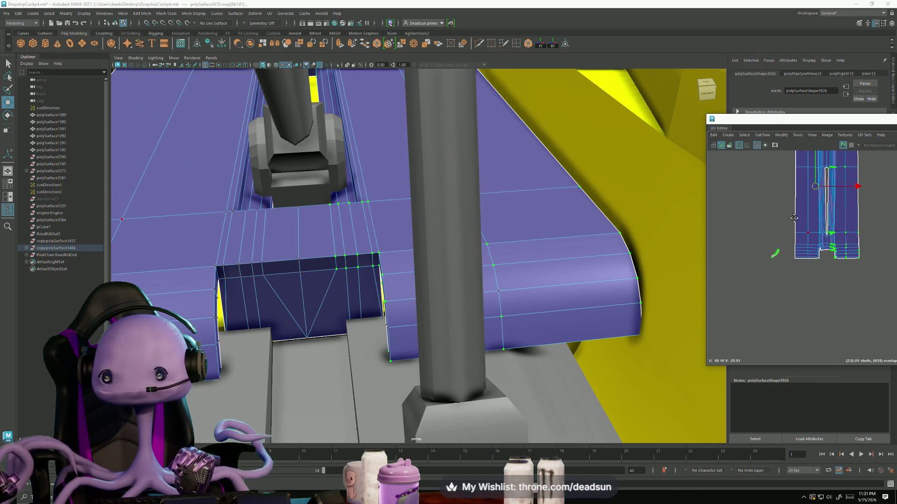
{"action": "scroll", "coordinate": [793, 217], "scroll_direction": "up", "scroll_amount": 3}
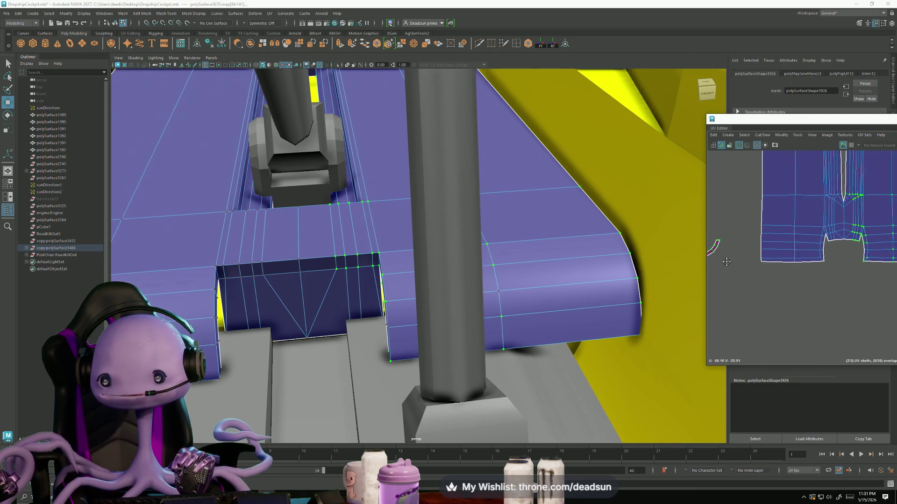
- Flip the small curved shell horizontally with Modify > Flip, then clear the selection
{"action": "middle_click_drag", "start_coordinate": [727, 262], "coordinate": [759, 278], "text": "alt"}
{"action": "mouse_move", "coordinate": [729, 260]}
{"action": "left_mouse_down"}
{"action": "mouse_move", "coordinate": [758, 294]}
{"action": "mouse_move", "coordinate": [744, 273]}
{"action": "left_mouse_up"}
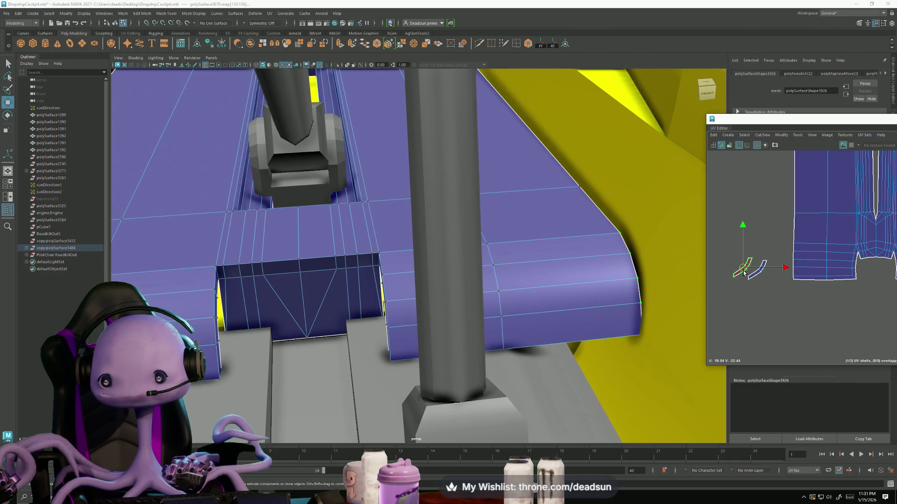
{"action": "left_click", "coordinate": [761, 135]}
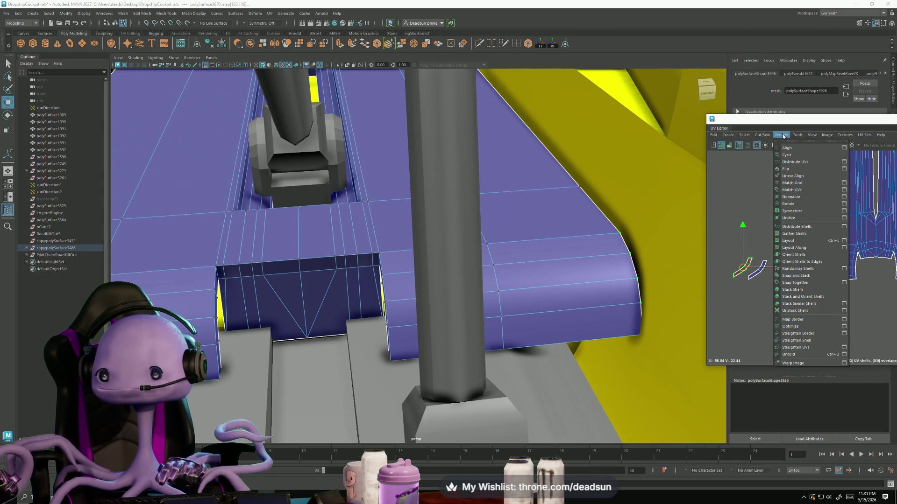
{"action": "left_click", "coordinate": [788, 169]}
{"action": "scroll", "coordinate": [790, 177], "scroll_direction": "up", "scroll_amount": 2}
{"action": "scroll", "coordinate": [760, 259], "scroll_direction": "up", "scroll_amount": 2}
{"action": "scroll", "coordinate": [750, 257], "scroll_direction": "up", "scroll_amount": 2}
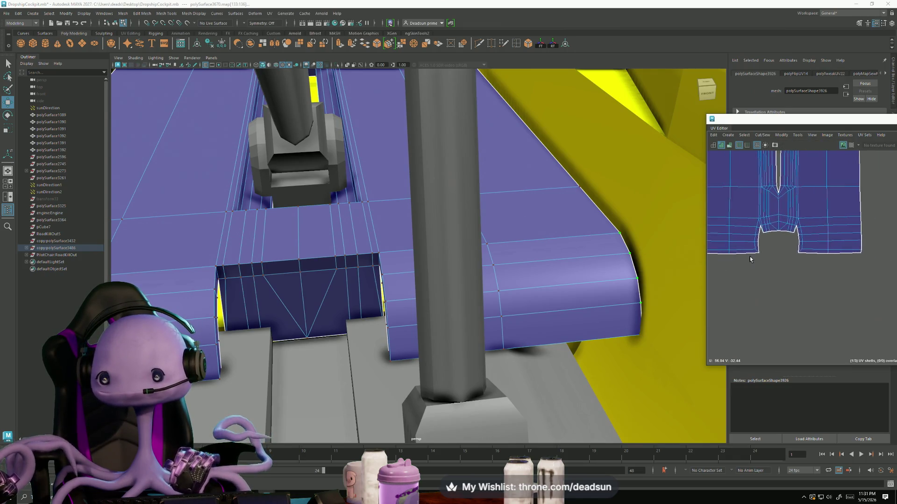
{"action": "scroll", "coordinate": [771, 239], "scroll_direction": "up", "scroll_amount": 2}
{"action": "right_click_drag", "start_coordinate": [781, 191], "coordinate": [779, 188]}
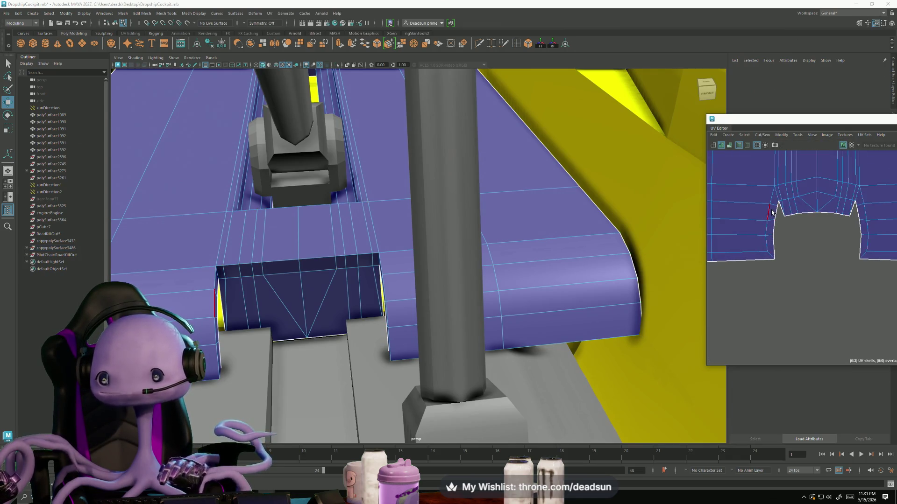
- Stitch the notch edges together and reposition the V-shaped and main shells apart
{"action": "left_click", "coordinate": [777, 250]}
{"action": "left_click", "coordinate": [861, 243], "text": "shift"}
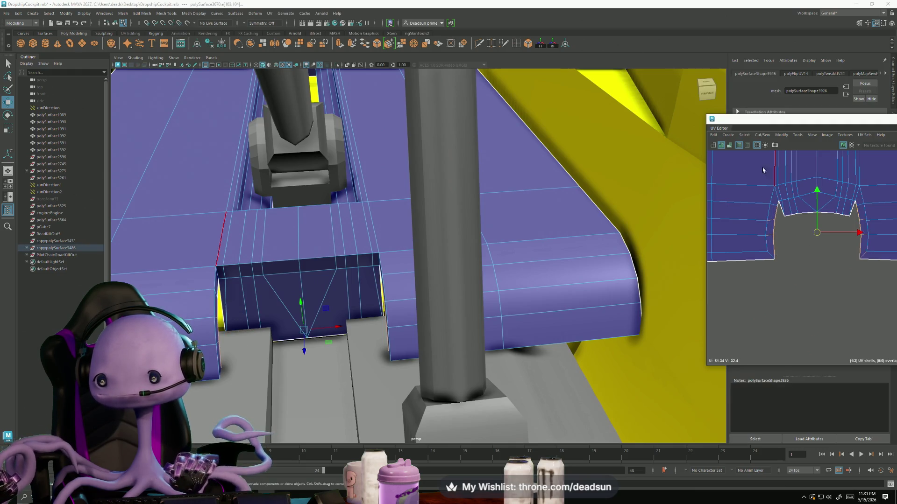
{"action": "left_click", "coordinate": [761, 135]}
{"action": "left_click", "coordinate": [781, 206]}
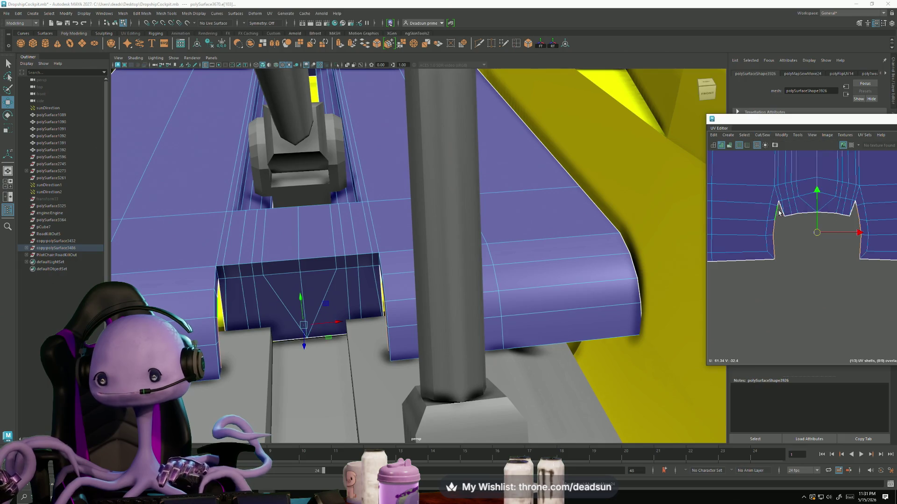
{"action": "left_click_drag", "start_coordinate": [776, 216], "coordinate": [779, 256]}
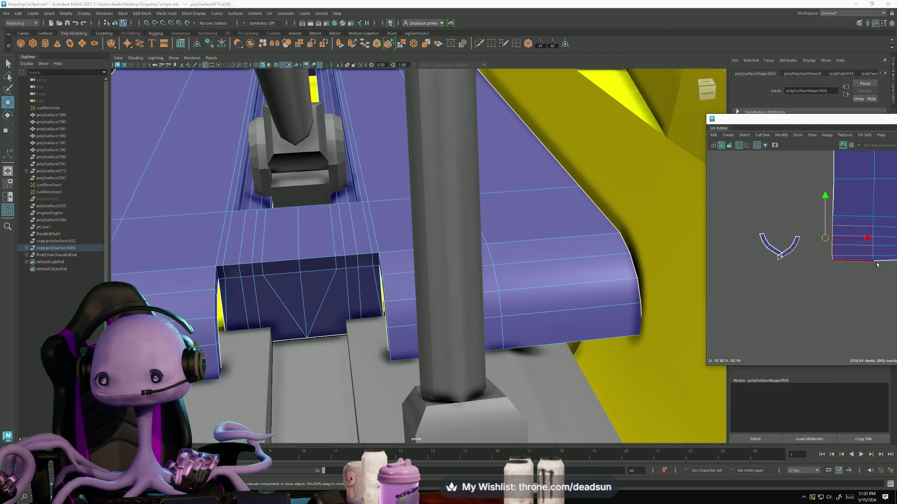
{"action": "left_click_drag", "start_coordinate": [838, 262], "coordinate": [727, 266]}
- Select the shell's bottom border and unfold the floor platform into one upright notched strip
{"action": "left_click_drag", "start_coordinate": [795, 234], "coordinate": [802, 263]}
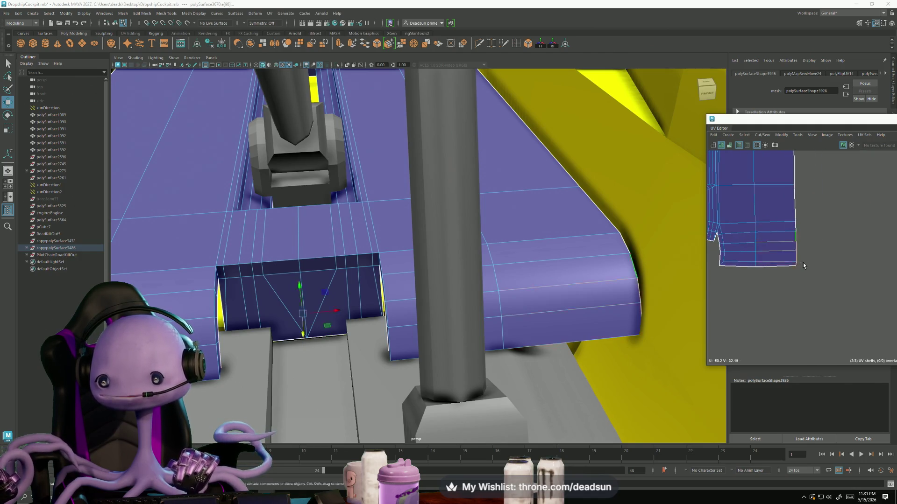
{"action": "middle_click_drag", "start_coordinate": [802, 263], "coordinate": [879, 264], "text": "alt"}
{"action": "key", "text": "w"}
{"action": "left_click", "coordinate": [780, 136]}
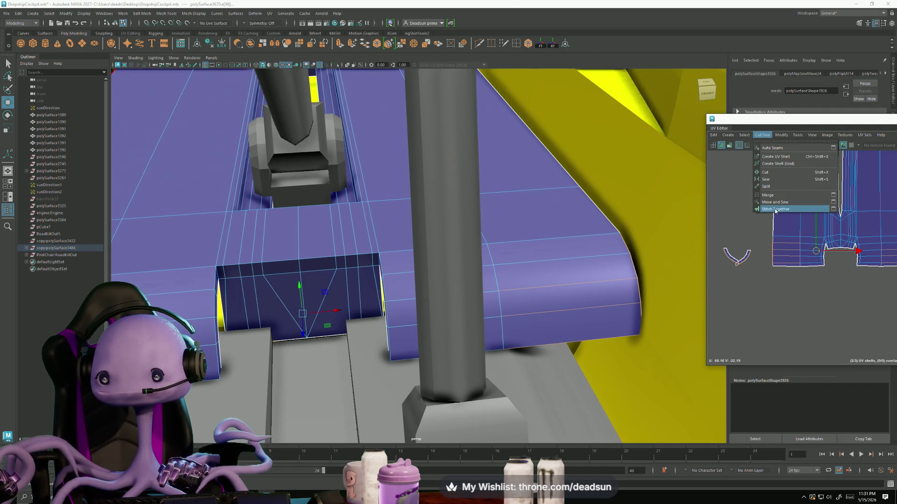
{"action": "left_click", "coordinate": [760, 208]}
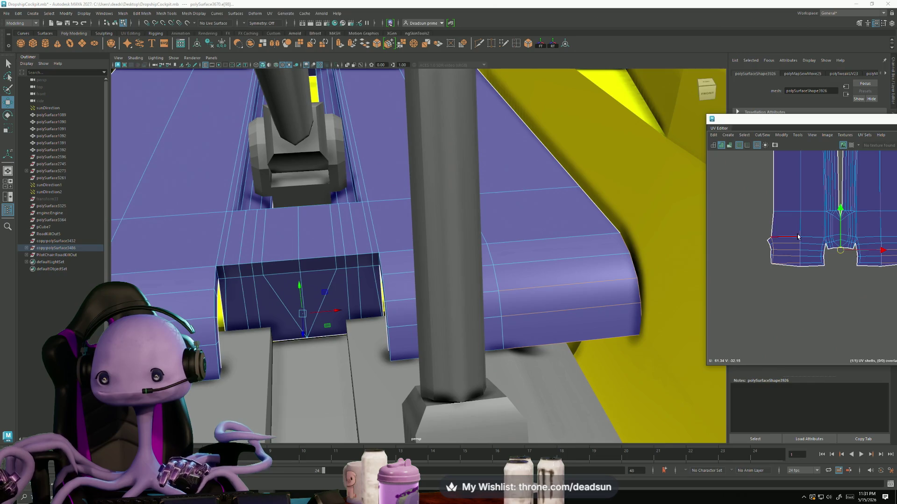
{"action": "left_click", "coordinate": [781, 135]}
{"action": "left_click", "coordinate": [793, 355]}
{"action": "scroll", "coordinate": [815, 309], "scroll_direction": "down", "scroll_amount": 5}
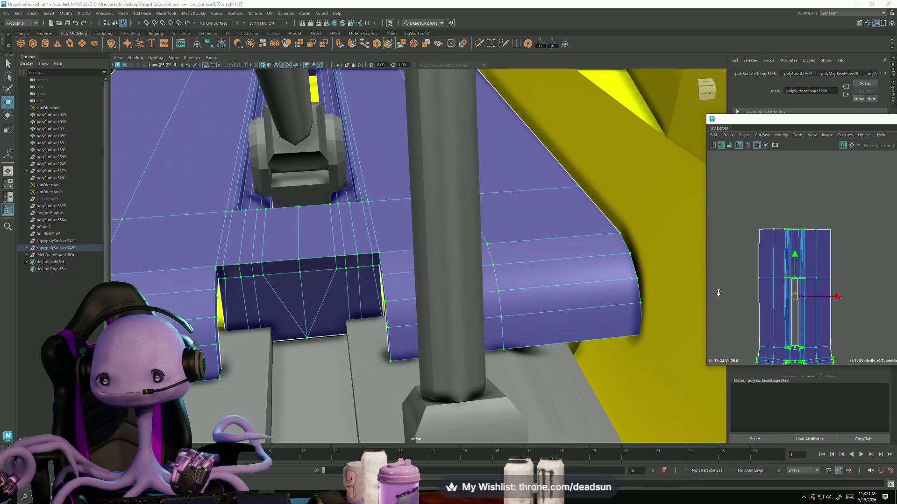
{"action": "mouse_move", "coordinate": [664, 305]}
{"action": "left_mouse_down", "text": "alt"}
{"action": "mouse_move", "coordinate": [433, 314]}
{"action": "mouse_move", "coordinate": [369, 286]}
{"action": "mouse_move", "coordinate": [376, 272]}
{"action": "mouse_move", "coordinate": [455, 254]}
{"action": "mouse_move", "coordinate": [493, 202]}
{"action": "left_mouse_up", "text": "alt"}
{"action": "scroll", "coordinate": [454, 254], "scroll_direction": "down", "scroll_amount": 5}
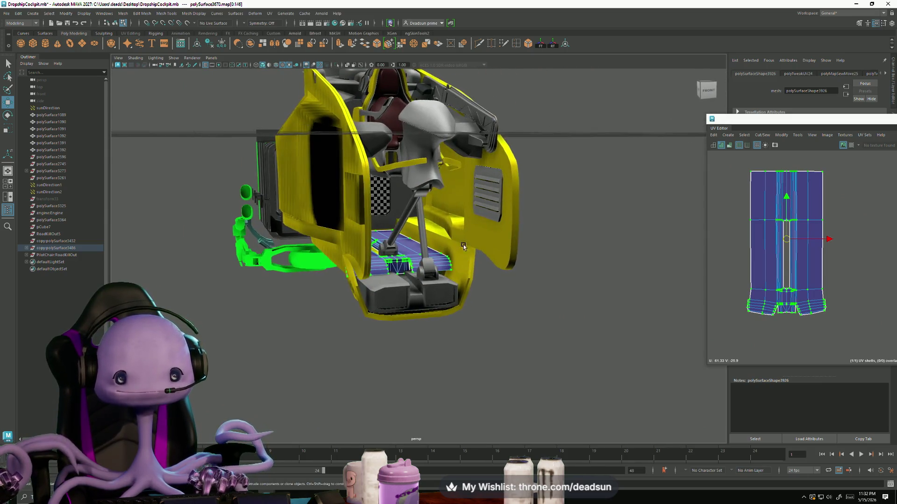
- Stitch all the vent grille's faces into one UV shell and unfold it
{"action": "left_click", "coordinate": [492, 189]}
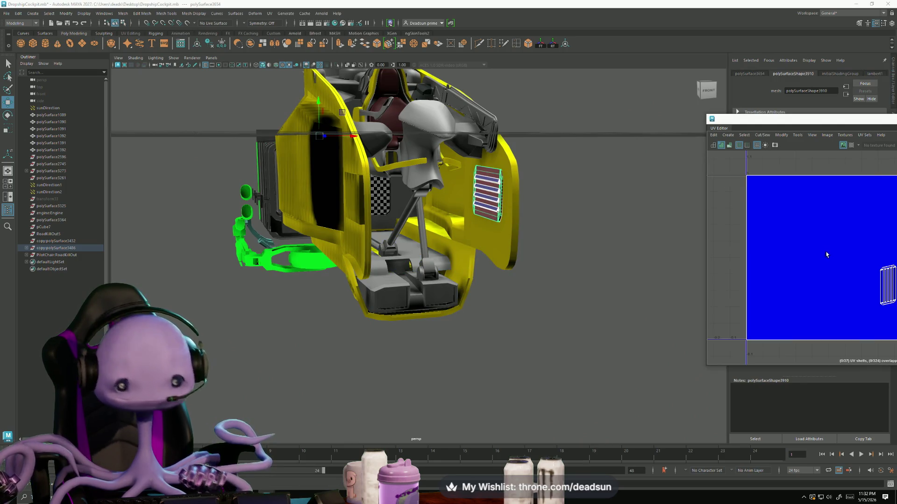
{"action": "scroll", "coordinate": [824, 249], "scroll_direction": "down", "scroll_amount": 3}
{"action": "scroll", "coordinate": [781, 245], "scroll_direction": "down", "scroll_amount": 2}
{"action": "key", "text": "ctrl+F11"}
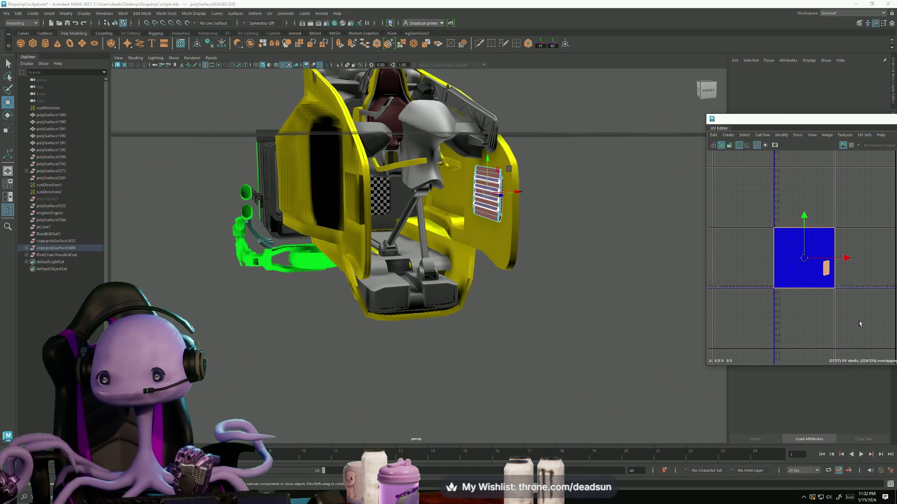
{"action": "left_click", "coordinate": [725, 138]}
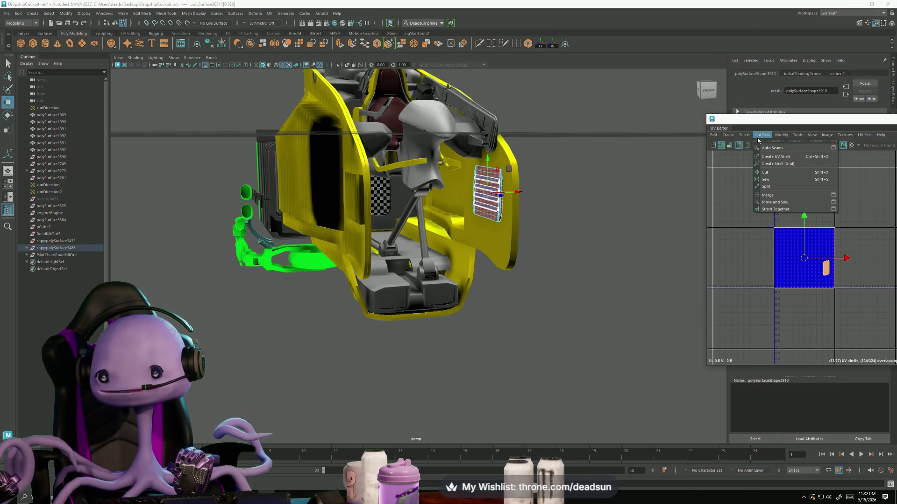
{"action": "left_click", "coordinate": [770, 209]}
{"action": "right_click_drag", "start_coordinate": [808, 267], "coordinate": [807, 259]}
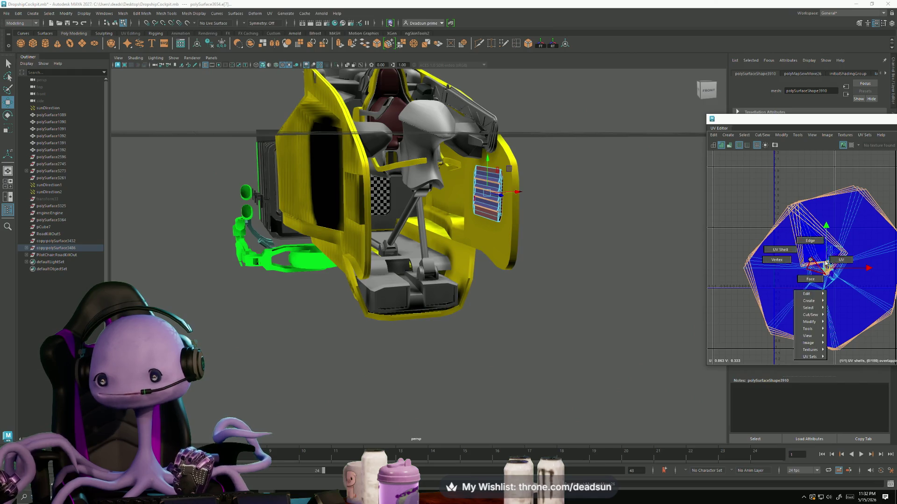
{"action": "left_click", "coordinate": [808, 260]}
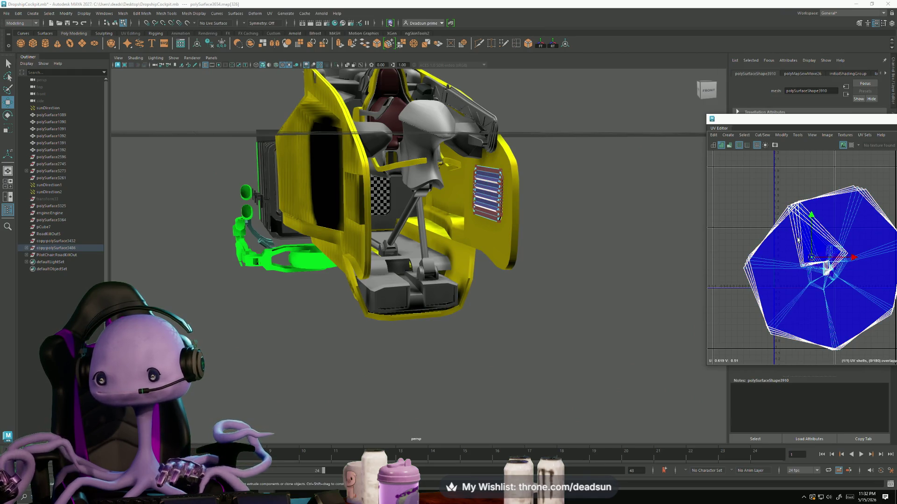
{"action": "left_click", "coordinate": [783, 136]}
{"action": "left_click", "coordinate": [795, 352]}
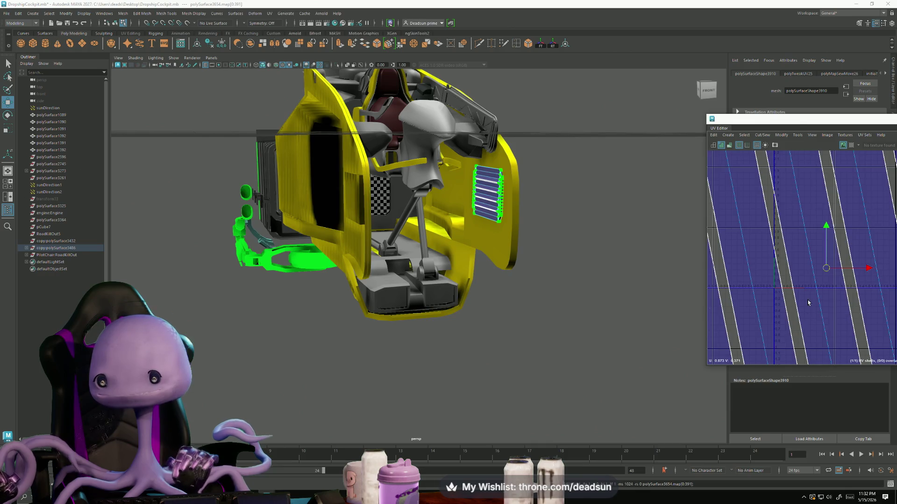
{"action": "scroll", "coordinate": [808, 303], "scroll_direction": "down", "scroll_amount": 5}
{"action": "scroll", "coordinate": [785, 294], "scroll_direction": "up", "scroll_amount": 1}
{"action": "scroll", "coordinate": [771, 280], "scroll_direction": "up", "scroll_amount": 1}
{"action": "scroll", "coordinate": [764, 273], "scroll_direction": "up", "scroll_amount": 1}
- Rotate the grille shell upright, scale it down small and shift it across the grid
{"action": "key", "text": "e"}
{"action": "mouse_move", "coordinate": [764, 273]}
{"action": "left_mouse_down"}
{"action": "mouse_move", "coordinate": [779, 280]}
{"action": "mouse_move", "coordinate": [774, 293]}
{"action": "left_mouse_up"}
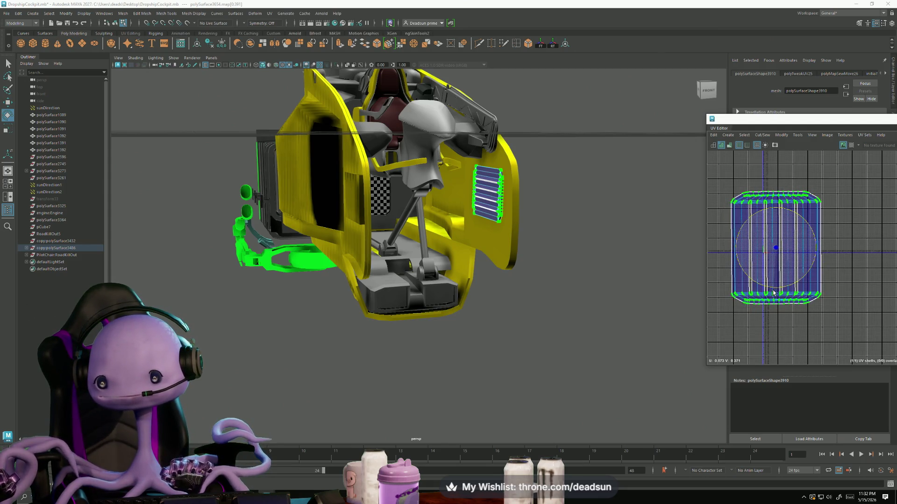
{"action": "key", "text": "r"}
{"action": "left_click_drag", "start_coordinate": [775, 251], "coordinate": [749, 259]}
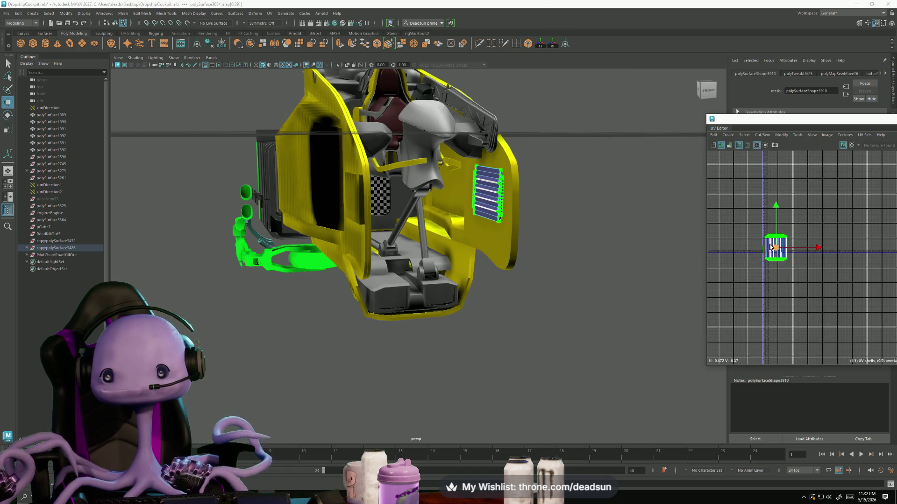
{"action": "left_click_drag", "start_coordinate": [771, 247], "coordinate": [751, 241]}
{"action": "scroll", "coordinate": [750, 239], "scroll_direction": "up", "scroll_amount": 5}
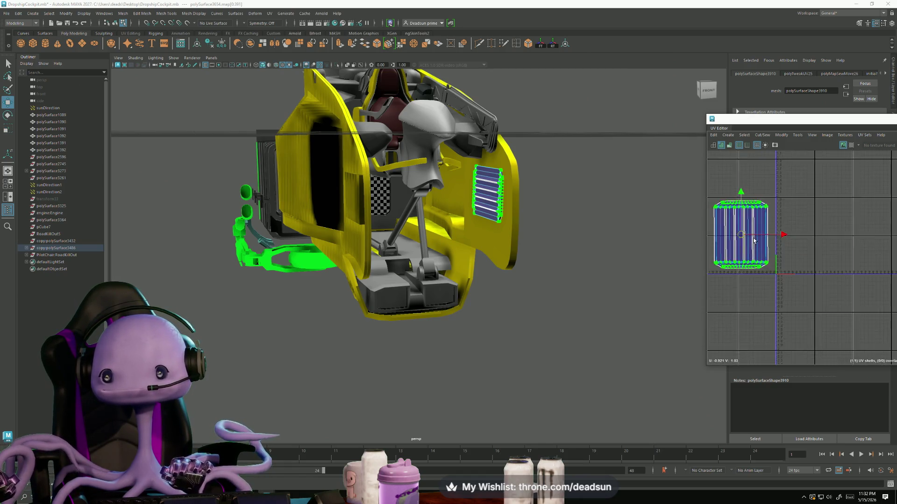
{"action": "key", "text": "r"}
{"action": "scroll", "coordinate": [729, 241], "scroll_direction": "down", "scroll_amount": 3}
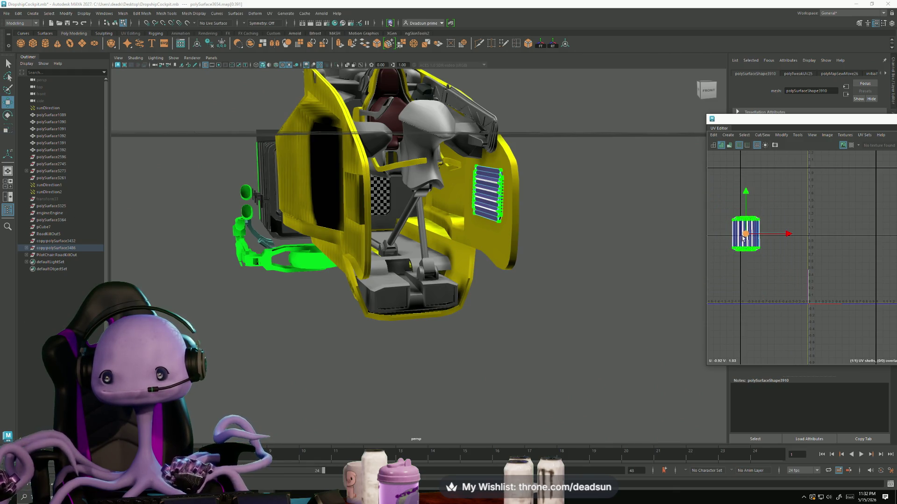
{"action": "left_click_drag", "start_coordinate": [768, 271], "coordinate": [793, 288]}
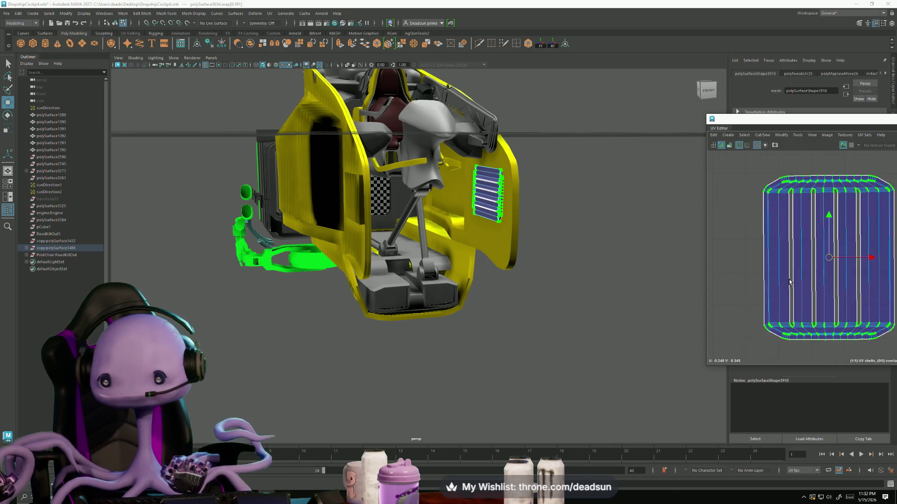
{"action": "scroll", "coordinate": [791, 269], "scroll_direction": "up", "scroll_amount": 3}
{"action": "scroll", "coordinate": [792, 270], "scroll_direction": "down", "scroll_amount": 3}
{"action": "scroll", "coordinate": [793, 280], "scroll_direction": "down", "scroll_amount": 2}
- Shrink the grille shell further and centre it on the UV grid
{"action": "middle_click_drag", "start_coordinate": [794, 286], "coordinate": [758, 247], "text": "alt"}
{"action": "left_click_drag", "start_coordinate": [754, 212], "coordinate": [769, 246]}
{"action": "key", "text": "w"}
{"action": "left_click_drag", "start_coordinate": [530, 260], "coordinate": [443, 361], "text": "alt"}
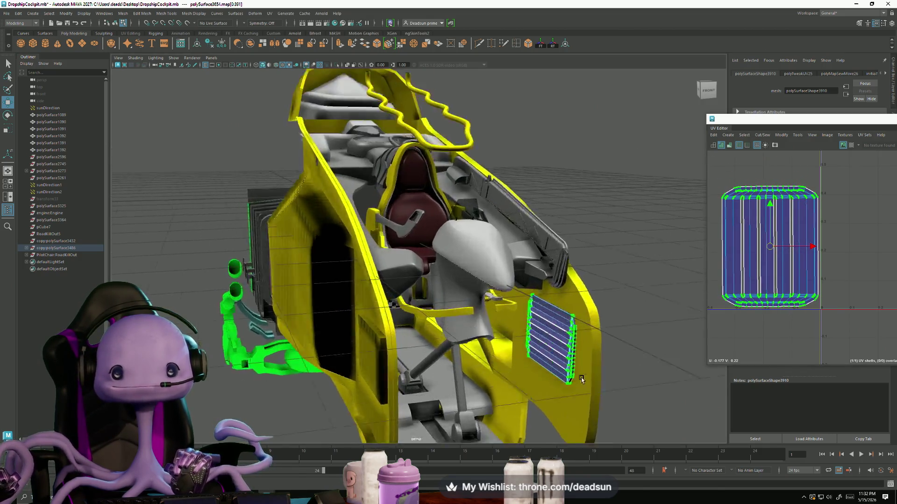
{"action": "scroll", "coordinate": [443, 361], "scroll_direction": "up", "scroll_amount": 3}
- Unfold the slanted truss panel's UVs into one flat lattice shell, then go to edge selection
{"action": "right_click_drag", "start_coordinate": [471, 284], "coordinate": [479, 279]}
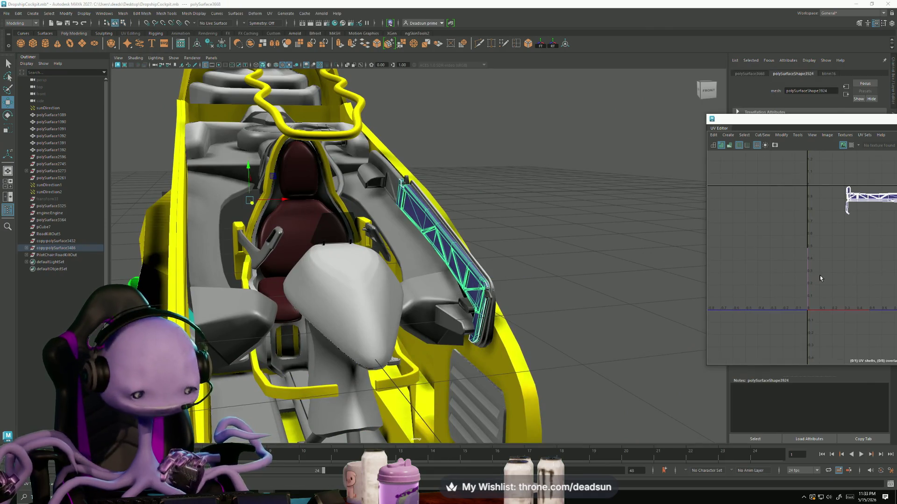
{"action": "key", "text": "f"}
{"action": "scroll", "coordinate": [781, 286], "scroll_direction": "down", "scroll_amount": 3}
{"action": "left_click", "coordinate": [802, 256]}
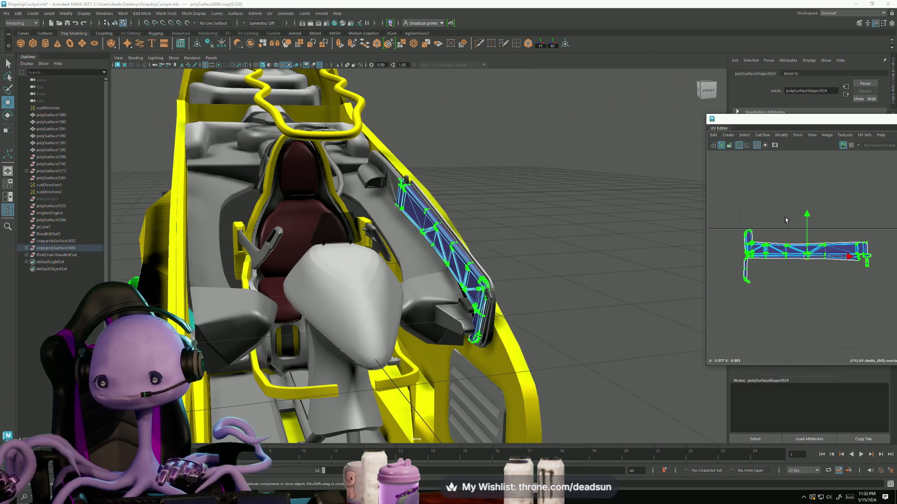
{"action": "left_click", "coordinate": [786, 135]}
{"action": "left_click", "coordinate": [798, 355]}
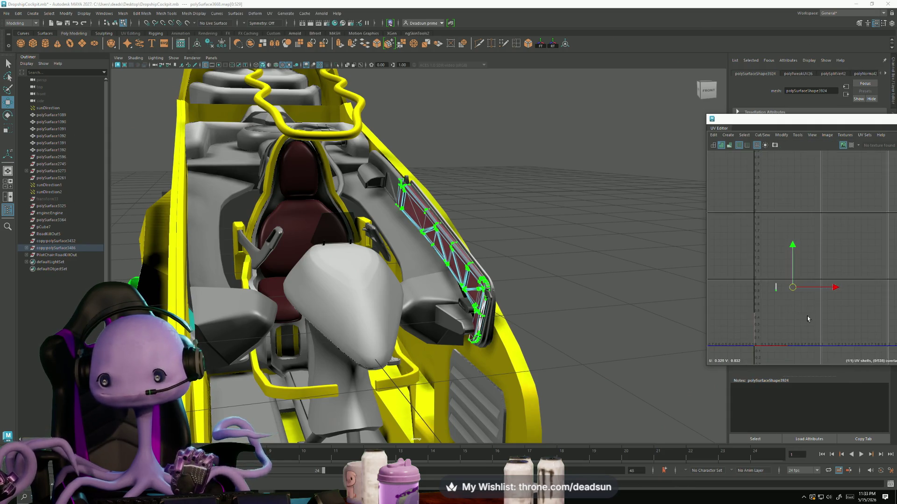
{"action": "scroll", "coordinate": [537, 338], "scroll_direction": "up", "scroll_amount": 3}
{"action": "scroll", "coordinate": [538, 338], "scroll_direction": "up", "scroll_amount": 2}
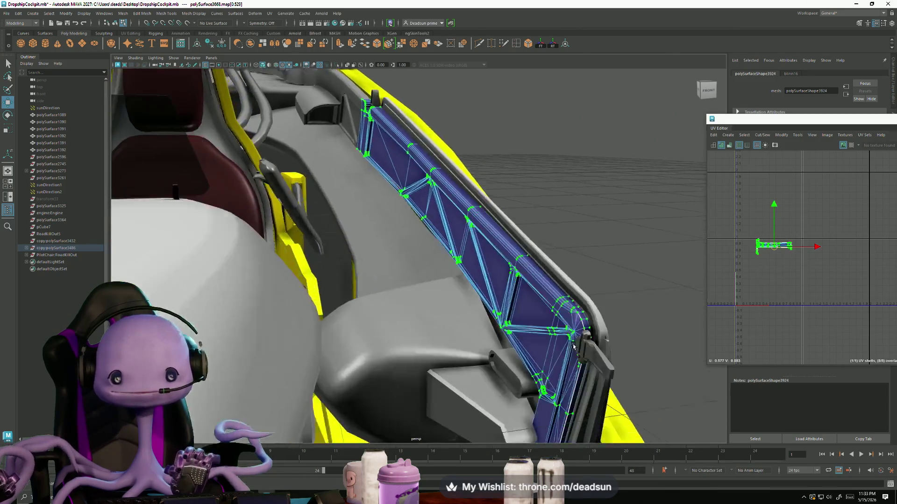
{"action": "scroll", "coordinate": [537, 338], "scroll_direction": "up", "scroll_amount": 2}
{"action": "scroll", "coordinate": [537, 338], "scroll_direction": "up", "scroll_amount": 3}
{"action": "scroll", "coordinate": [740, 298], "scroll_direction": "up", "scroll_amount": 2}
{"action": "scroll", "coordinate": [769, 307], "scroll_direction": "up", "scroll_amount": 2}
{"action": "scroll", "coordinate": [770, 307], "scroll_direction": "up", "scroll_amount": 2}
{"action": "scroll", "coordinate": [786, 303], "scroll_direction": "up", "scroll_amount": 1}
{"action": "scroll", "coordinate": [782, 329], "scroll_direction": "up", "scroll_amount": 2}
{"action": "scroll", "coordinate": [771, 345], "scroll_direction": "up", "scroll_amount": 1}
{"action": "scroll", "coordinate": [769, 333], "scroll_direction": "up", "scroll_amount": 2}
{"action": "right_click", "coordinate": [747, 228]}
{"action": "left_click", "coordinate": [746, 208]}
{"action": "scroll", "coordinate": [771, 204], "scroll_direction": "up", "scroll_amount": 2}
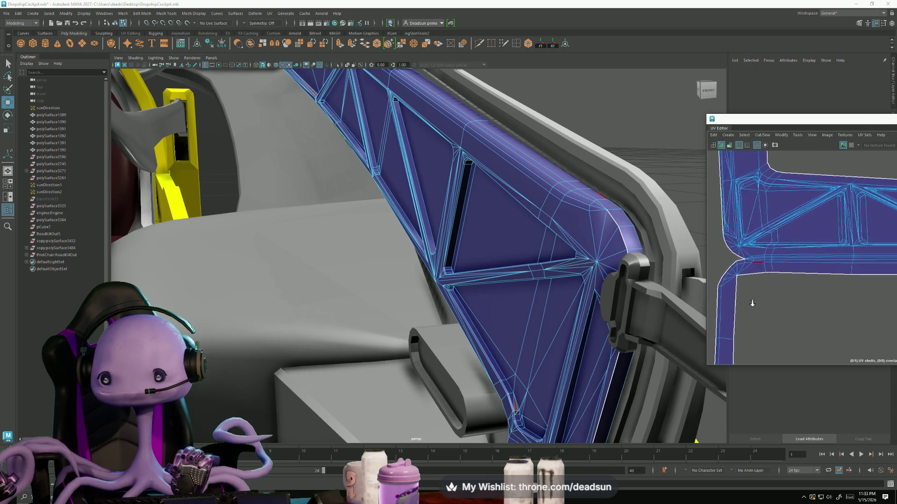
{"action": "scroll", "coordinate": [774, 200], "scroll_direction": "up", "scroll_amount": 2}
{"action": "scroll", "coordinate": [778, 198], "scroll_direction": "up", "scroll_amount": 2}
- Cut the truss panel's UVs along a chosen seam edge with Cut/Sew > Cut
{"action": "left_click", "coordinate": [762, 195]}
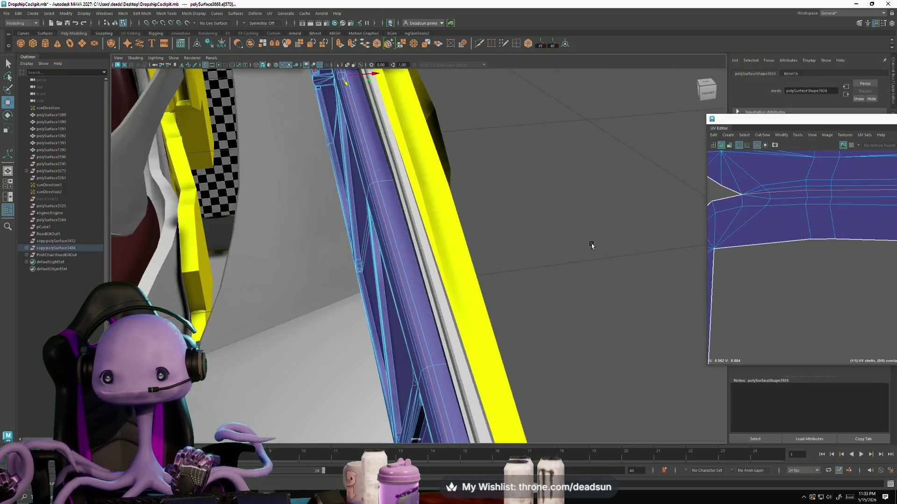
{"action": "left_click_drag", "start_coordinate": [596, 234], "coordinate": [635, 277], "text": "alt"}
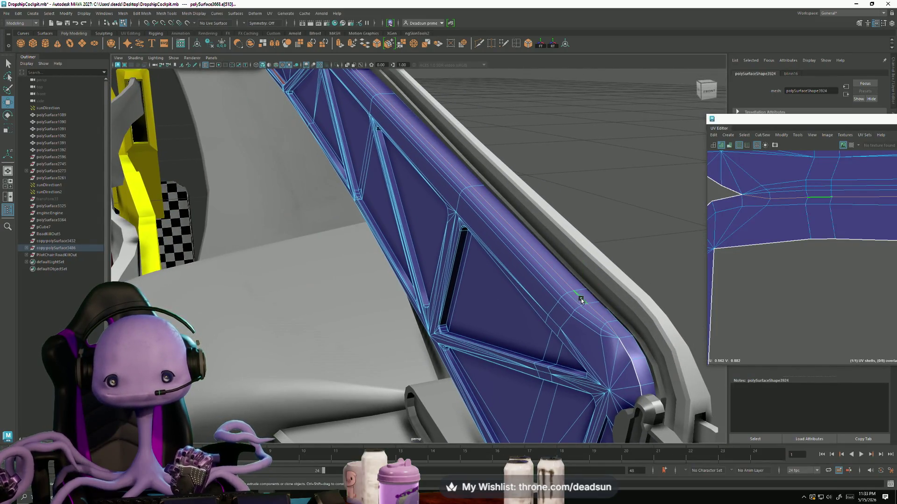
{"action": "scroll", "coordinate": [786, 318], "scroll_direction": "down", "scroll_amount": 3}
{"action": "scroll", "coordinate": [786, 318], "scroll_direction": "down", "scroll_amount": 2}
{"action": "left_click_drag", "start_coordinate": [715, 161], "coordinate": [890, 294]}
{"action": "middle_click_drag", "start_coordinate": [710, 217], "coordinate": [709, 251], "text": "alt"}
{"action": "scroll", "coordinate": [754, 300], "scroll_direction": "down", "scroll_amount": 2}
{"action": "scroll", "coordinate": [813, 274], "scroll_direction": "down", "scroll_amount": 2}
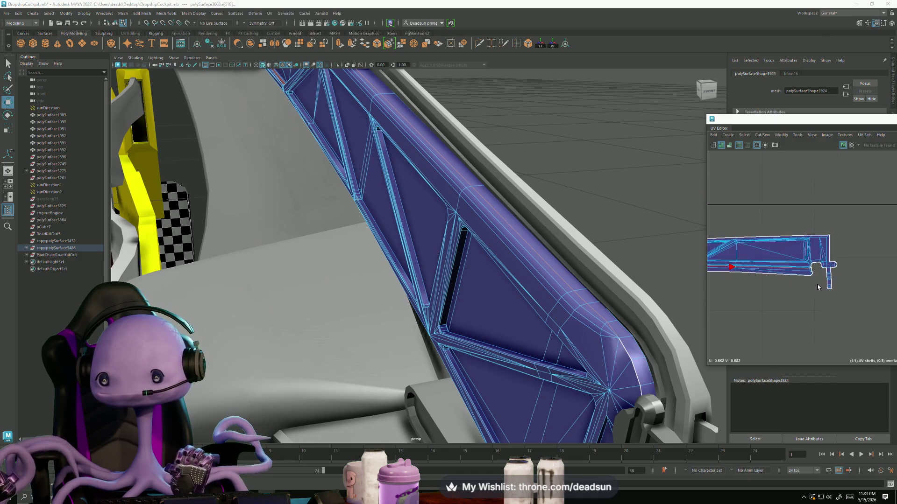
{"action": "scroll", "coordinate": [820, 286], "scroll_direction": "up", "scroll_amount": 5}
{"action": "left_click", "coordinate": [763, 134]}
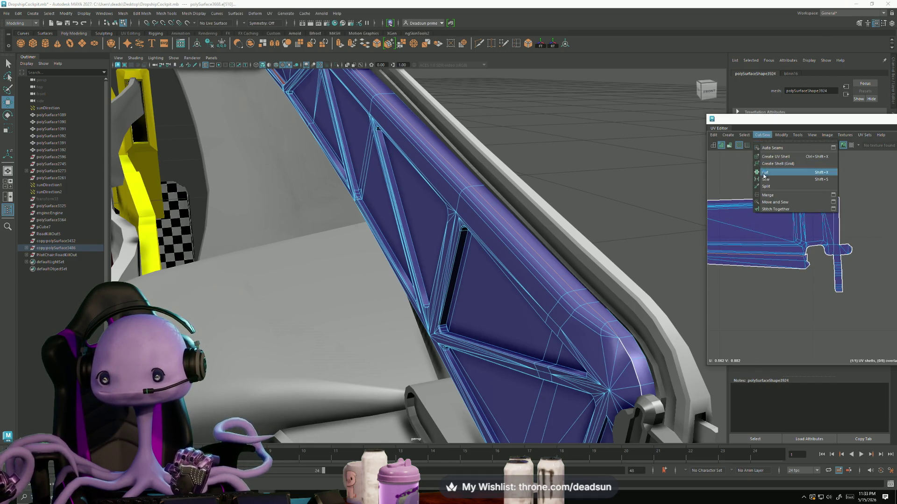
{"action": "left_click", "coordinate": [764, 172]}
{"action": "scroll", "coordinate": [753, 245], "scroll_direction": "down", "scroll_amount": 3}
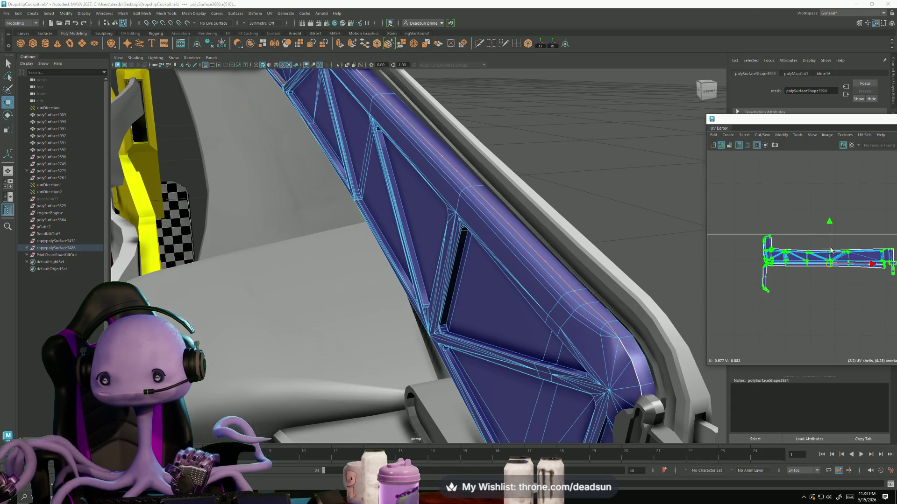
- Unfold the separated truss shells and zoom in to check the shell's end
{"action": "left_click", "coordinate": [780, 135]}
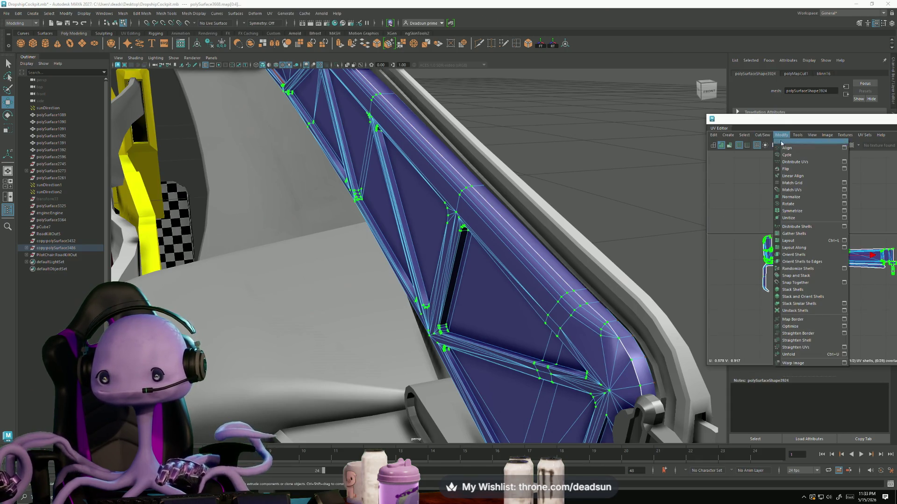
{"action": "left_click", "coordinate": [793, 354]}
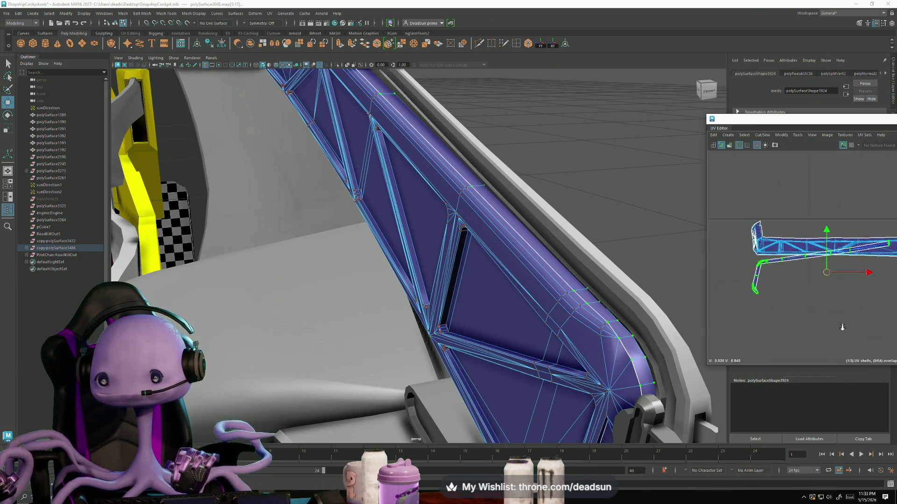
{"action": "right_click_drag", "start_coordinate": [804, 279], "coordinate": [860, 331], "text": "alt"}
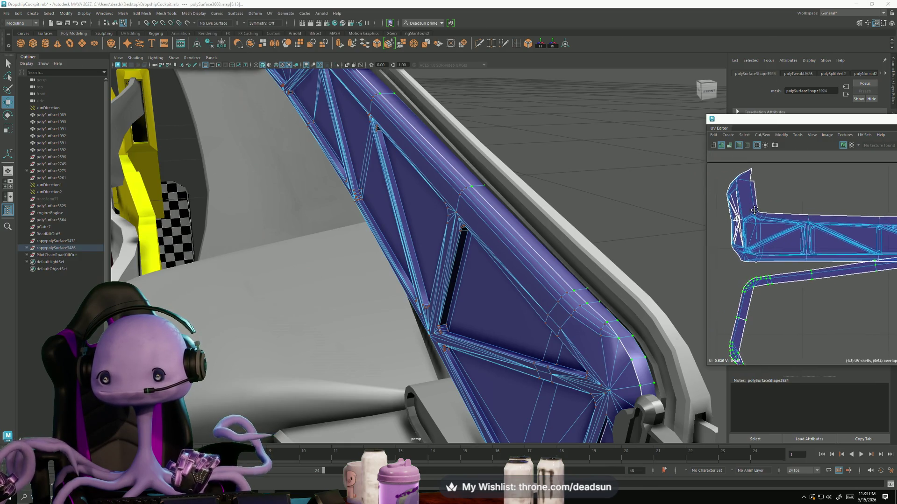
{"action": "scroll", "coordinate": [771, 236], "scroll_direction": "up", "scroll_amount": 3}
{"action": "scroll", "coordinate": [804, 270], "scroll_direction": "up", "scroll_amount": 3}
{"action": "middle_click_drag", "start_coordinate": [815, 288], "coordinate": [801, 242], "text": "alt"}
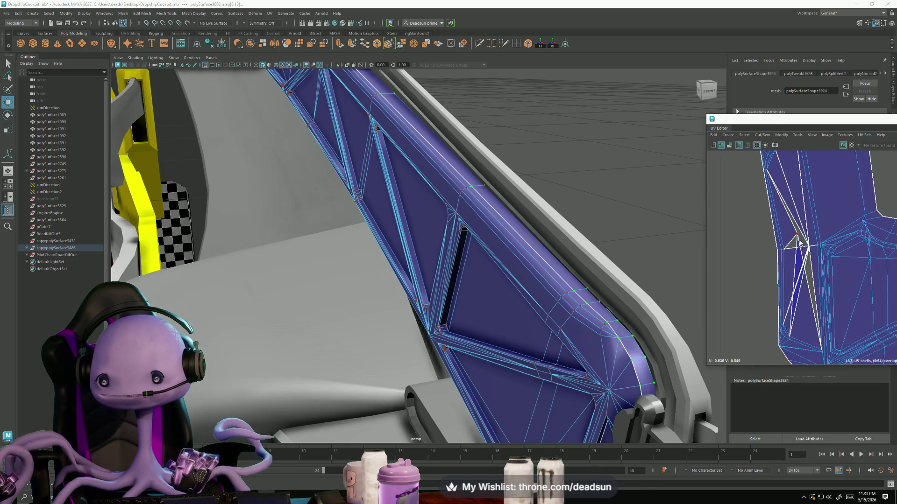
- Move and Sew the stray piece back onto the truss shell and frame a seam vertex in the viewport
{"action": "left_click", "coordinate": [810, 256]}
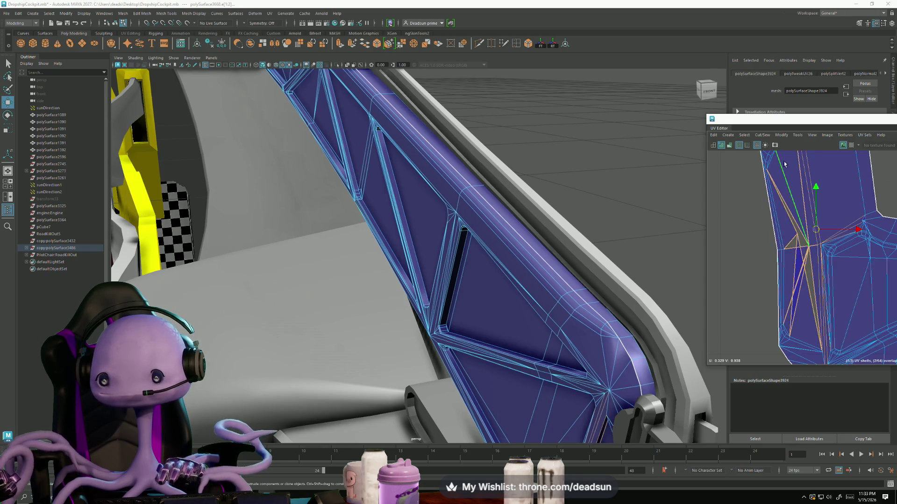
{"action": "left_click", "coordinate": [760, 135]}
{"action": "left_click", "coordinate": [776, 204]}
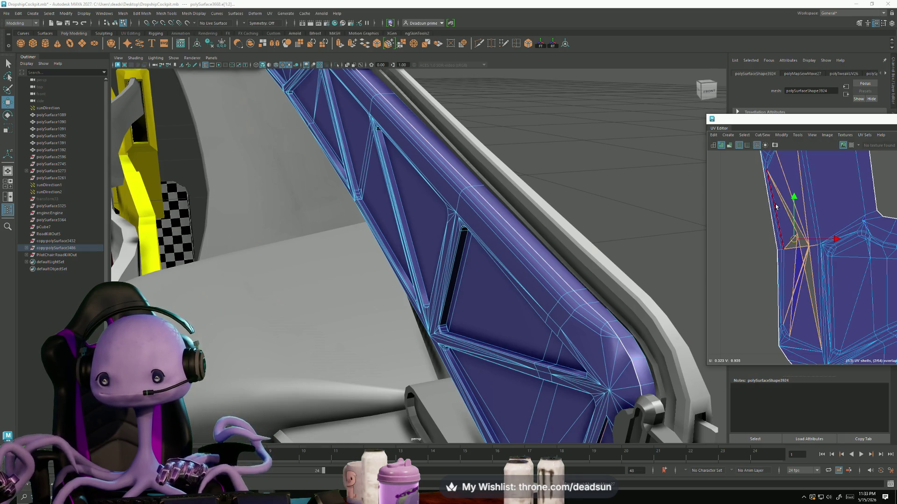
{"action": "left_click", "coordinate": [783, 202]}
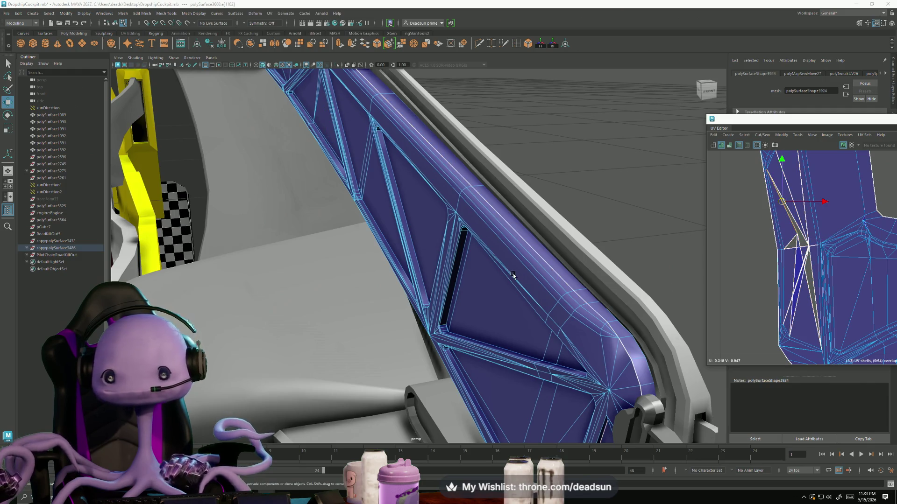
{"action": "key", "text": "f"}
- Move and Sew the truss panel's split seam edge shut and frame the merged shell
{"action": "mouse_move", "coordinate": [513, 275]}
{"action": "left_mouse_down", "text": "alt"}
{"action": "mouse_move", "coordinate": [490, 251]}
{"action": "mouse_move", "coordinate": [404, 324]}
{"action": "mouse_move", "coordinate": [430, 282]}
{"action": "mouse_move", "coordinate": [377, 269]}
{"action": "left_mouse_up", "text": "alt"}
{"action": "scroll", "coordinate": [482, 252], "scroll_direction": "up", "scroll_amount": 5}
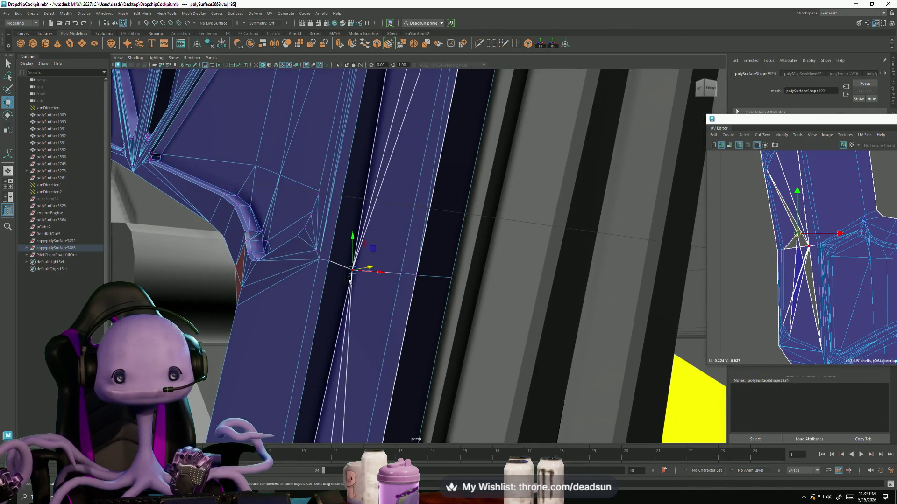
{"action": "left_click_drag", "start_coordinate": [361, 190], "coordinate": [273, 79], "text": "alt"}
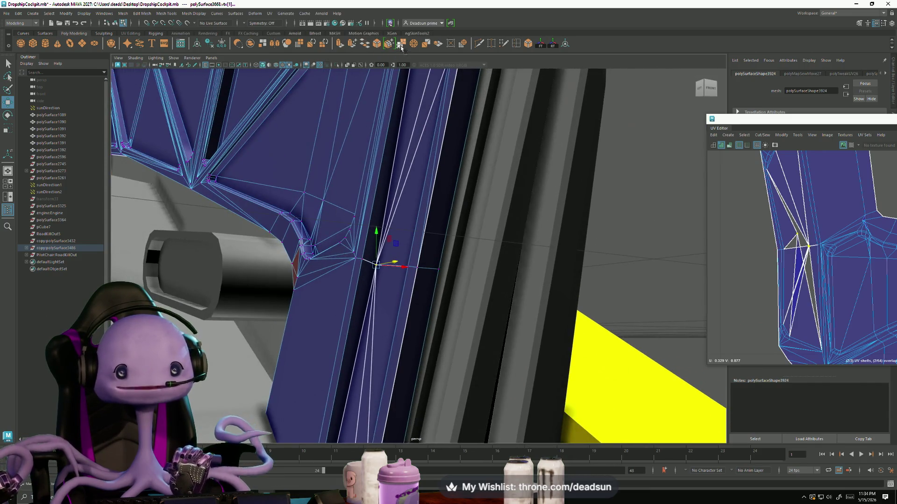
{"action": "left_click", "coordinate": [788, 219]}
{"action": "left_click", "coordinate": [762, 135]}
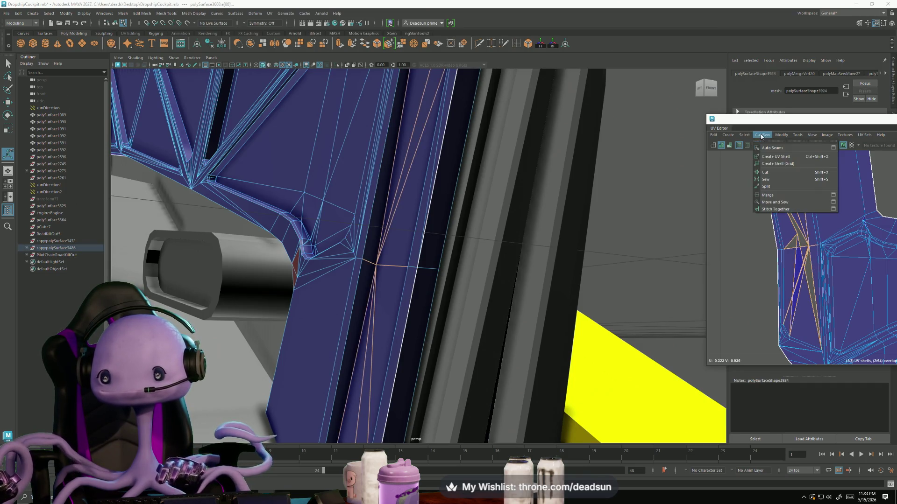
{"action": "left_click", "coordinate": [775, 203]}
{"action": "double_click", "coordinate": [803, 248]}
{"action": "key", "text": "f"}
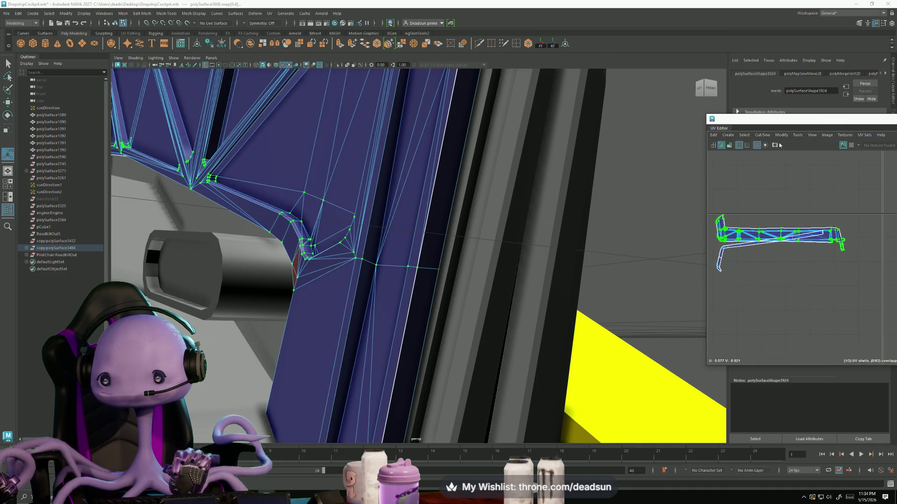
- Unfold the merged truss shell and select a split edge along its border
{"action": "left_click", "coordinate": [780, 135]}
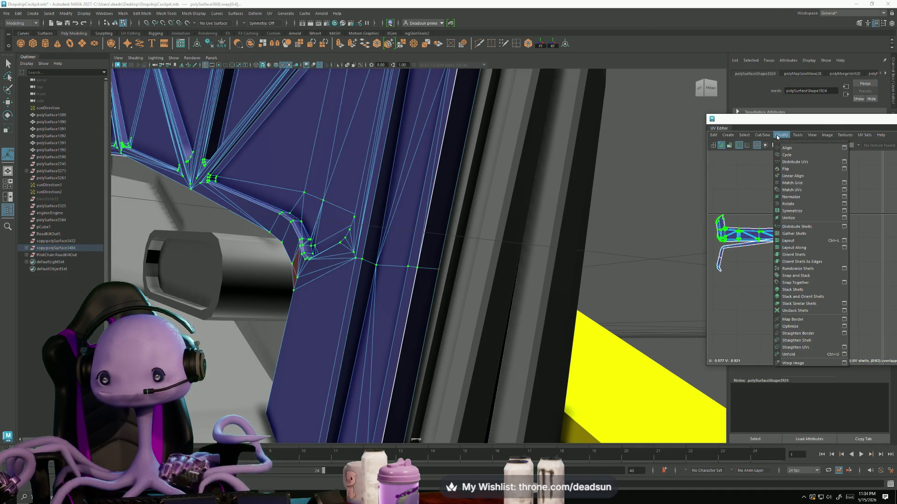
{"action": "left_click", "coordinate": [801, 355]}
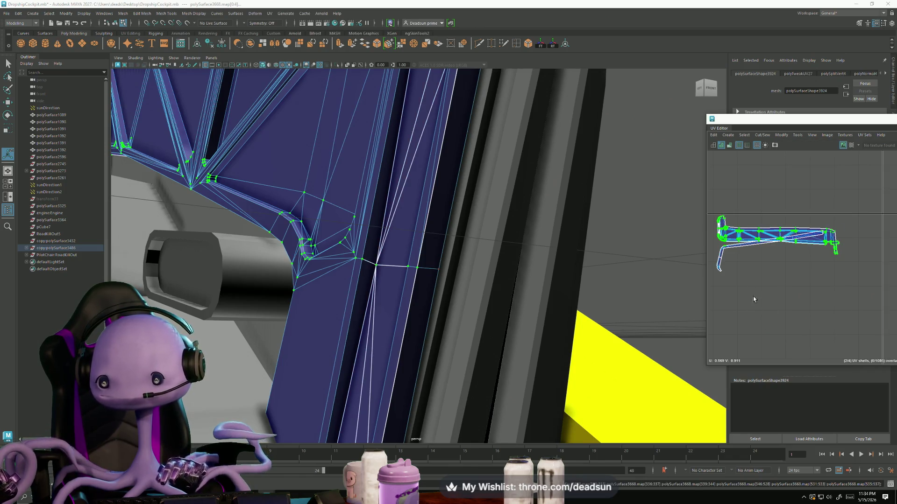
{"action": "scroll", "coordinate": [743, 249], "scroll_direction": "up", "scroll_amount": 5}
{"action": "middle_click_drag", "start_coordinate": [724, 251], "coordinate": [789, 260], "text": "alt"}
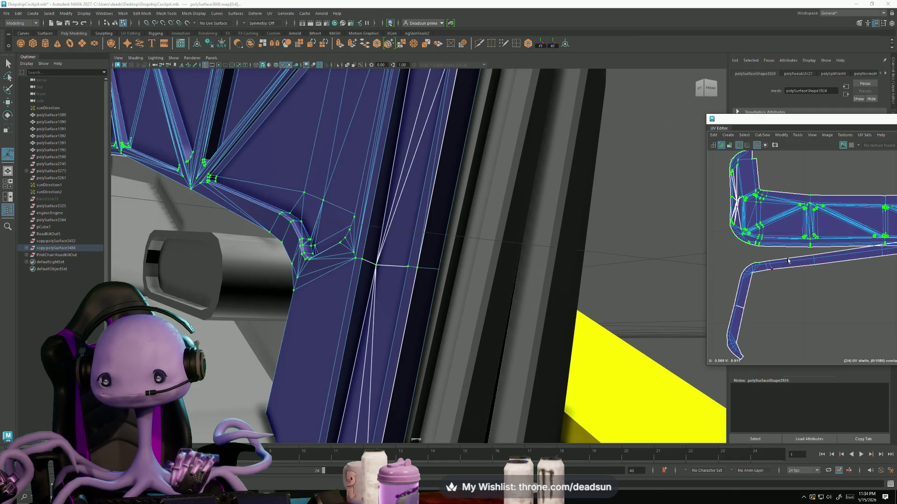
{"action": "left_click", "coordinate": [790, 253]}
{"action": "scroll", "coordinate": [790, 254], "scroll_direction": "up", "scroll_amount": 3}
{"action": "scroll", "coordinate": [732, 267], "scroll_direction": "up", "scroll_amount": 3}
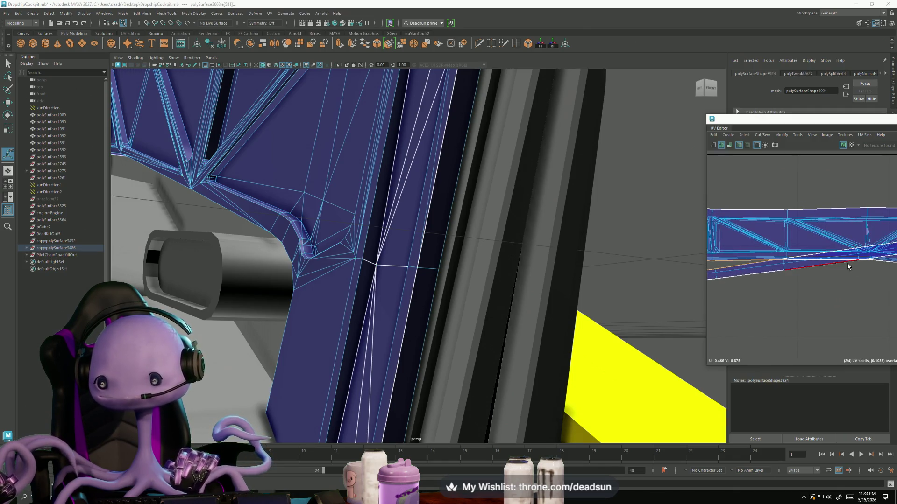
- Move and Sew the selected split edges so the lattice strip stays one continuous shell
{"action": "middle_click_drag", "start_coordinate": [849, 267], "coordinate": [775, 271], "text": "alt"}
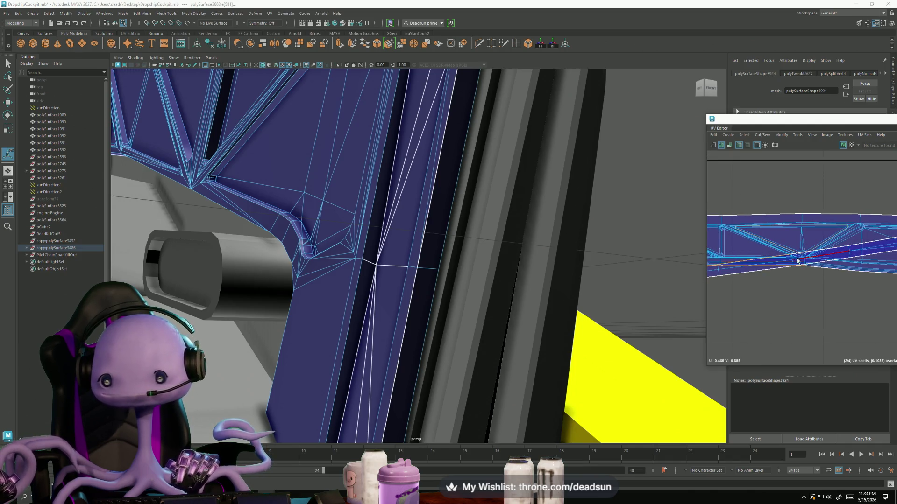
{"action": "scroll", "coordinate": [829, 270], "scroll_direction": "up", "scroll_amount": 3}
{"action": "scroll", "coordinate": [758, 257], "scroll_direction": "up", "scroll_amount": 3}
{"action": "middle_click_drag", "start_coordinate": [786, 244], "coordinate": [855, 316], "text": "alt"}
{"action": "scroll", "coordinate": [821, 281], "scroll_direction": "up", "scroll_amount": 3}
{"action": "scroll", "coordinate": [735, 271], "scroll_direction": "down", "scroll_amount": 2}
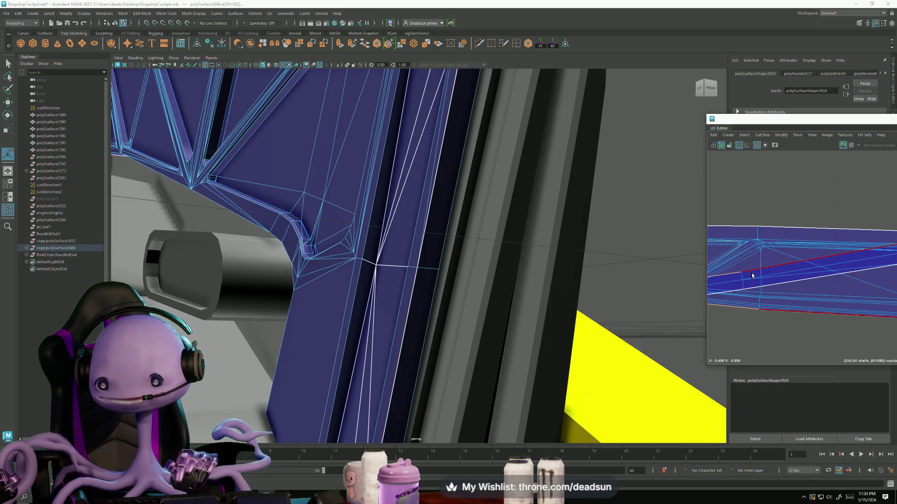
{"action": "scroll", "coordinate": [752, 276], "scroll_direction": "down", "scroll_amount": 2}
{"action": "scroll", "coordinate": [794, 261], "scroll_direction": "up", "scroll_amount": 2}
{"action": "scroll", "coordinate": [793, 261], "scroll_direction": "up", "scroll_amount": 2}
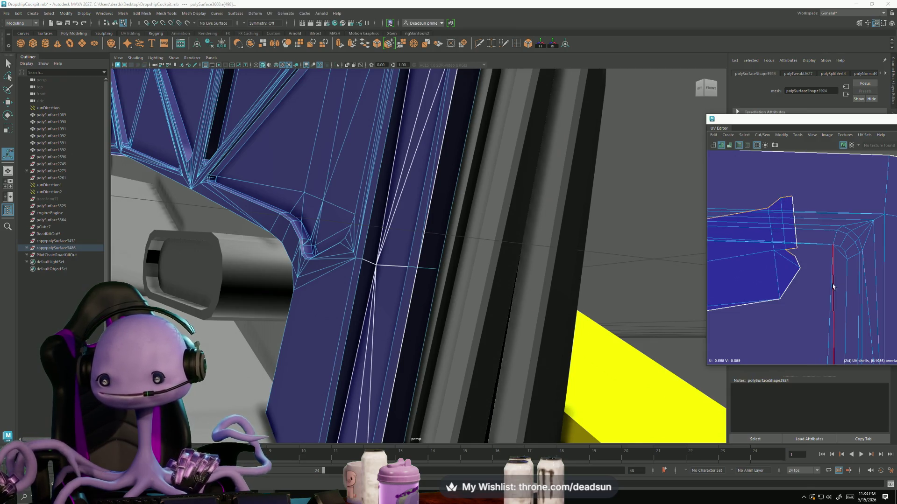
{"action": "scroll", "coordinate": [833, 287], "scroll_direction": "down", "scroll_amount": 3}
{"action": "middle_click_drag", "start_coordinate": [833, 287], "coordinate": [877, 261], "text": "alt"}
{"action": "scroll", "coordinate": [875, 262], "scroll_direction": "up", "scroll_amount": 1}
{"action": "scroll", "coordinate": [840, 261], "scroll_direction": "up", "scroll_amount": 2}
{"action": "scroll", "coordinate": [806, 260], "scroll_direction": "up", "scroll_amount": 2}
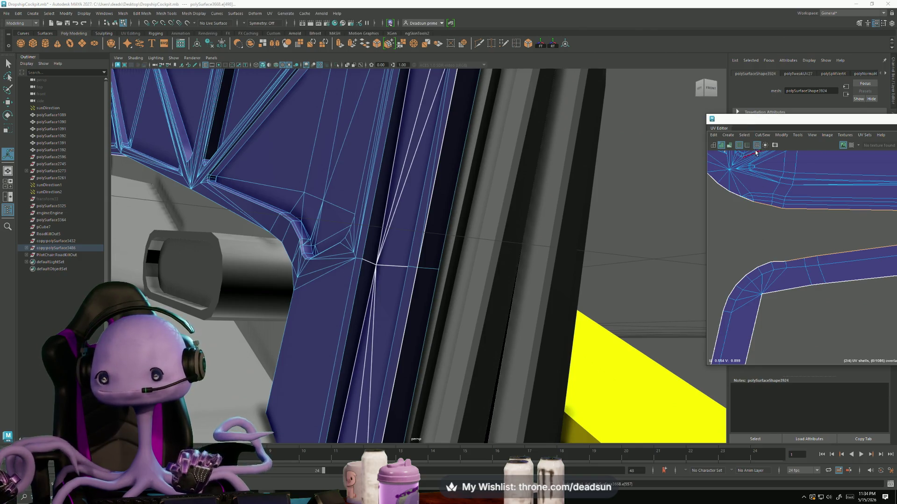
{"action": "left_click", "coordinate": [762, 135]}
{"action": "left_click", "coordinate": [779, 203]}
{"action": "middle_click_drag", "start_coordinate": [784, 225], "coordinate": [798, 239], "text": "alt"}
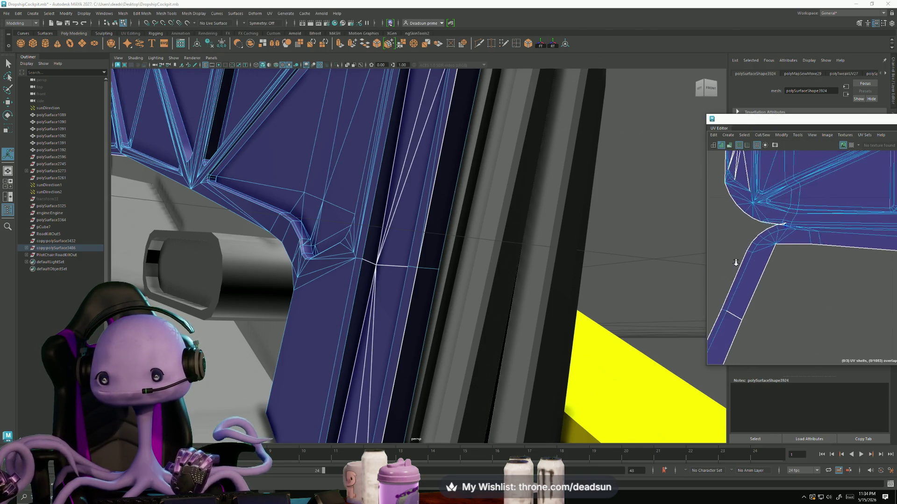
{"action": "scroll", "coordinate": [802, 245], "scroll_direction": "down", "scroll_amount": 2}
{"action": "scroll", "coordinate": [808, 252], "scroll_direction": "up", "scroll_amount": 2}
{"action": "scroll", "coordinate": [816, 254], "scroll_direction": "down", "scroll_amount": 2}
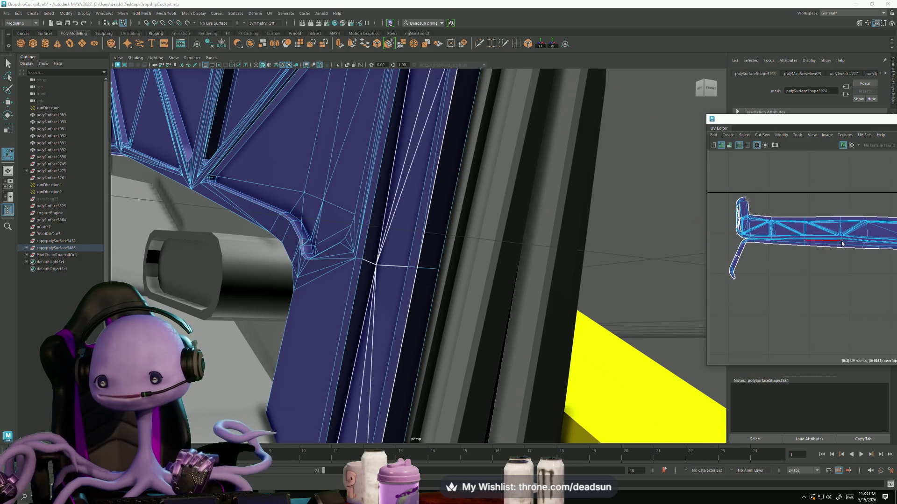
{"action": "left_click", "coordinate": [781, 135]}
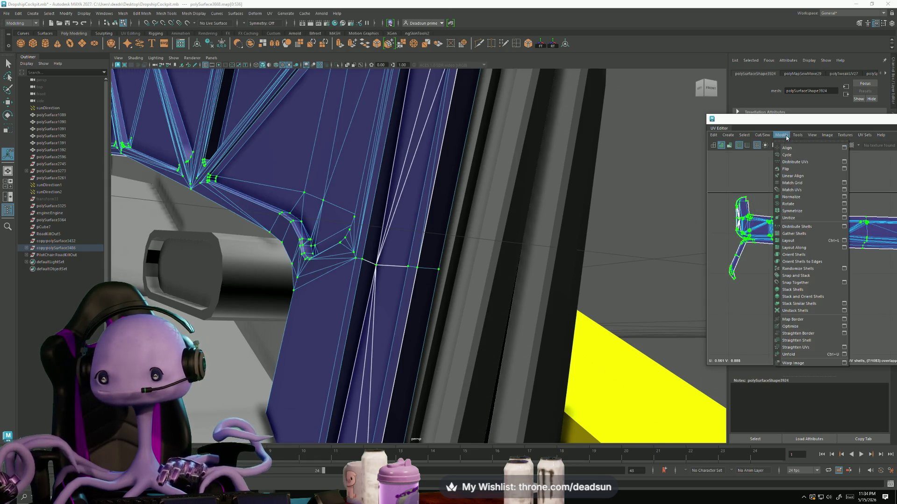
- Unfold the truss UV shell and Move-and-Sew the edge at its bent end
{"action": "left_click", "coordinate": [792, 355]}
{"action": "scroll", "coordinate": [783, 266], "scroll_direction": "up", "scroll_amount": 2}
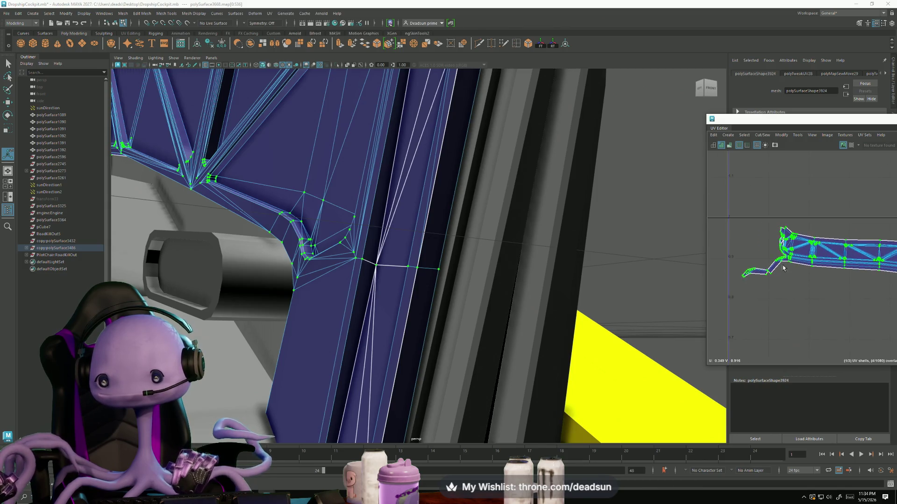
{"action": "scroll", "coordinate": [778, 269], "scroll_direction": "up", "scroll_amount": 3}
{"action": "scroll", "coordinate": [778, 268], "scroll_direction": "up", "scroll_amount": 2}
{"action": "scroll", "coordinate": [779, 268], "scroll_direction": "up", "scroll_amount": 2}
{"action": "right_click", "coordinate": [771, 287]}
{"action": "left_click", "coordinate": [772, 287]}
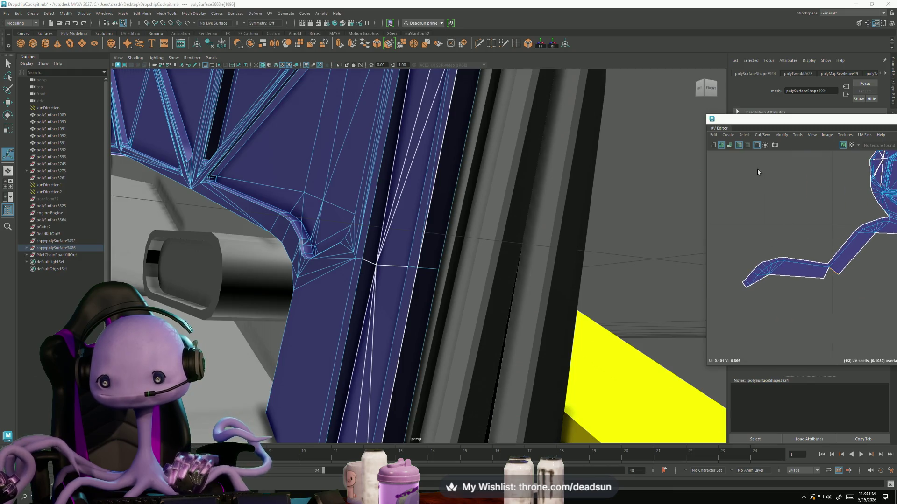
{"action": "left_click", "coordinate": [767, 135]}
{"action": "left_click", "coordinate": [783, 203]}
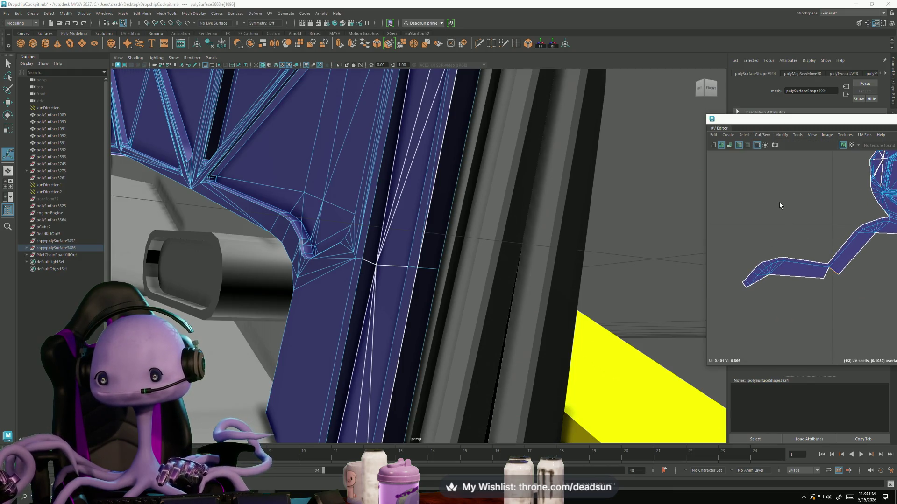
- Select faces of the strip's middle and left sections for the next seam operation
{"action": "left_click", "coordinate": [763, 135]}
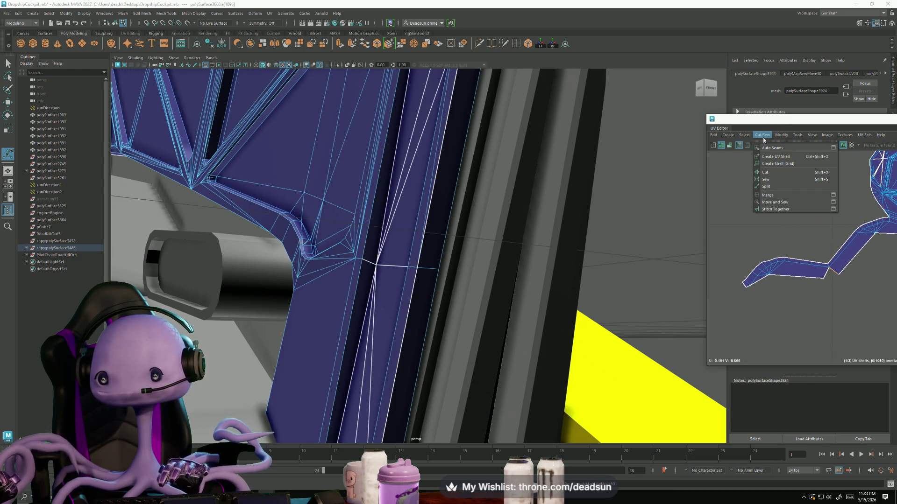
{"action": "left_click", "coordinate": [813, 272]}
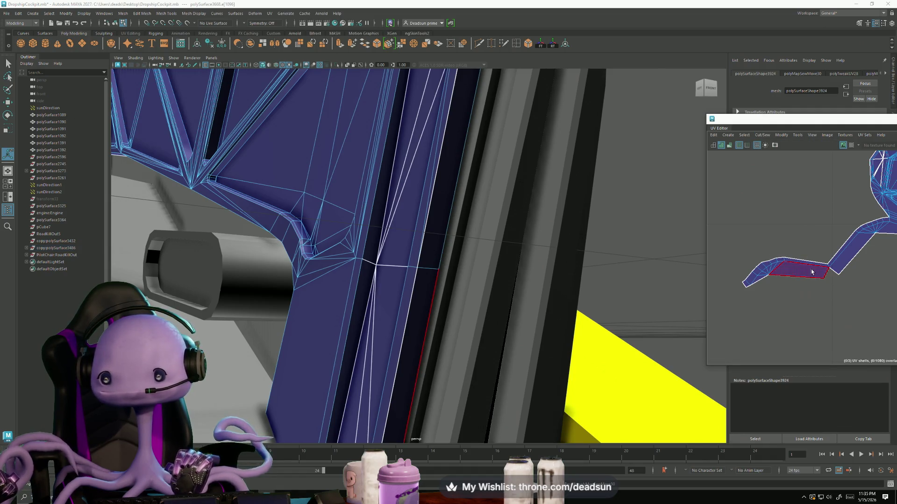
{"action": "mouse_move", "coordinate": [395, 322]}
{"action": "left_mouse_down", "text": "alt"}
{"action": "mouse_move", "coordinate": [456, 267]}
{"action": "mouse_move", "coordinate": [483, 286]}
{"action": "mouse_move", "coordinate": [569, 302]}
{"action": "mouse_move", "coordinate": [491, 306]}
{"action": "mouse_move", "coordinate": [525, 310]}
{"action": "left_mouse_up", "text": "alt"}
{"action": "left_click_drag", "start_coordinate": [742, 254], "coordinate": [790, 303]}
{"action": "mouse_move", "coordinate": [449, 294]}
{"action": "left_mouse_down", "text": "alt"}
{"action": "mouse_move", "coordinate": [417, 281]}
{"action": "mouse_move", "coordinate": [397, 194]}
{"action": "left_mouse_up", "text": "alt"}
{"action": "left_click", "coordinate": [397, 195]}
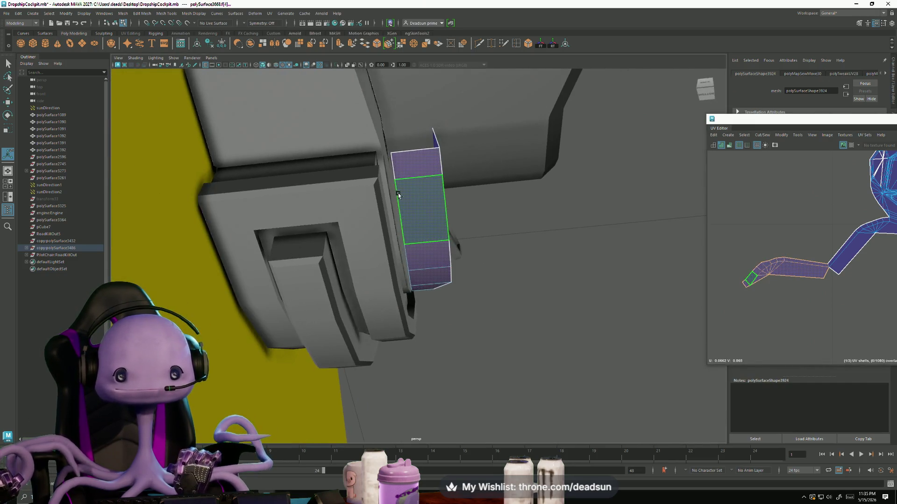
{"action": "mouse_move", "coordinate": [435, 255]}
{"action": "left_mouse_down", "text": "alt"}
{"action": "mouse_move", "coordinate": [318, 298]}
{"action": "mouse_move", "coordinate": [366, 296]}
{"action": "mouse_move", "coordinate": [383, 283]}
{"action": "mouse_move", "coordinate": [399, 318]}
{"action": "mouse_move", "coordinate": [388, 299]}
{"action": "mouse_move", "coordinate": [309, 286]}
{"action": "mouse_move", "coordinate": [359, 245]}
{"action": "mouse_move", "coordinate": [411, 315]}
{"action": "mouse_move", "coordinate": [561, 311]}
{"action": "mouse_move", "coordinate": [477, 321]}
{"action": "left_mouse_up", "text": "alt"}
{"action": "scroll", "coordinate": [390, 267], "scroll_direction": "up", "scroll_amount": 2}
{"action": "scroll", "coordinate": [390, 267], "scroll_direction": "up", "scroll_amount": 3}
{"action": "left_click", "coordinate": [421, 324]}
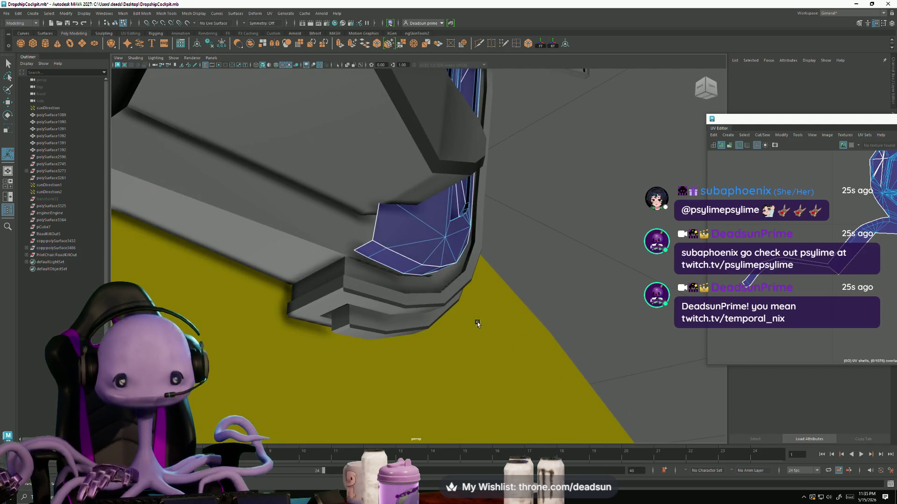
{"action": "scroll", "coordinate": [809, 241], "scroll_direction": "up", "scroll_amount": 2}
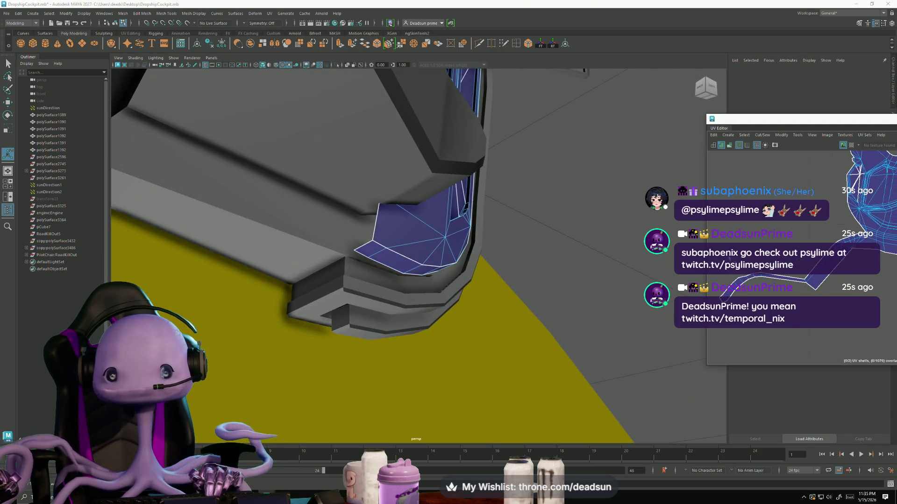
{"action": "left_click", "coordinate": [809, 242]}
{"action": "mouse_move", "coordinate": [495, 304]}
{"action": "left_mouse_down", "text": "alt"}
{"action": "mouse_move", "coordinate": [428, 320]}
{"action": "mouse_move", "coordinate": [803, 281]}
{"action": "left_mouse_up", "text": "alt"}
{"action": "middle_click_drag", "start_coordinate": [835, 238], "coordinate": [829, 273], "text": "alt"}
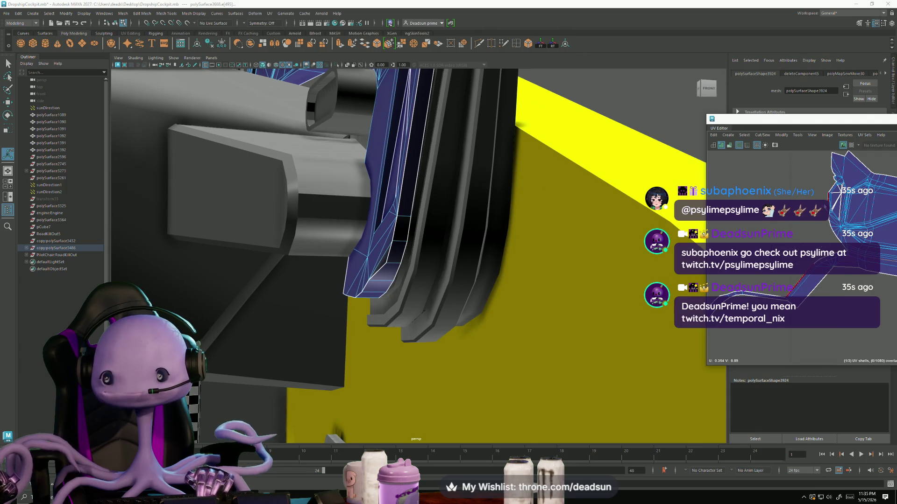
{"action": "middle_click_drag", "start_coordinate": [818, 254], "coordinate": [780, 282], "text": "alt"}
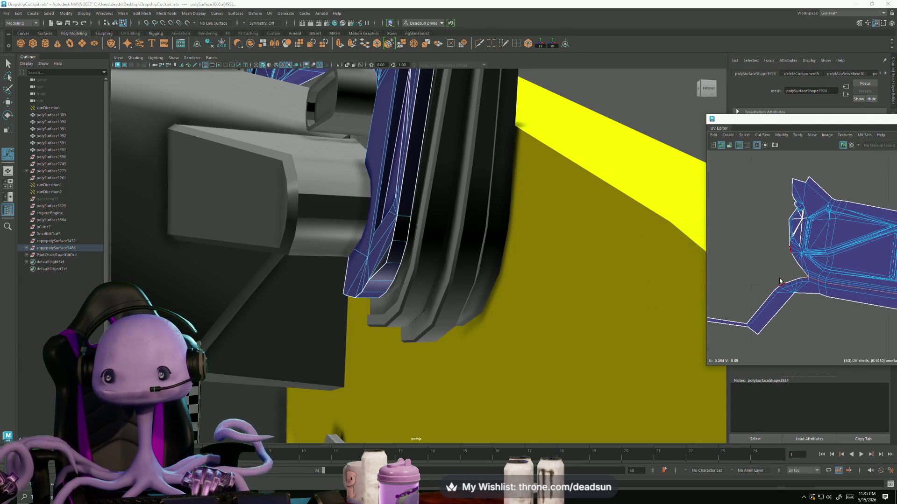
{"action": "scroll", "coordinate": [786, 274], "scroll_direction": "up", "scroll_amount": 3}
{"action": "scroll", "coordinate": [811, 200], "scroll_direction": "up", "scroll_amount": 3}
{"action": "right_click_drag", "start_coordinate": [813, 200], "coordinate": [818, 202]}
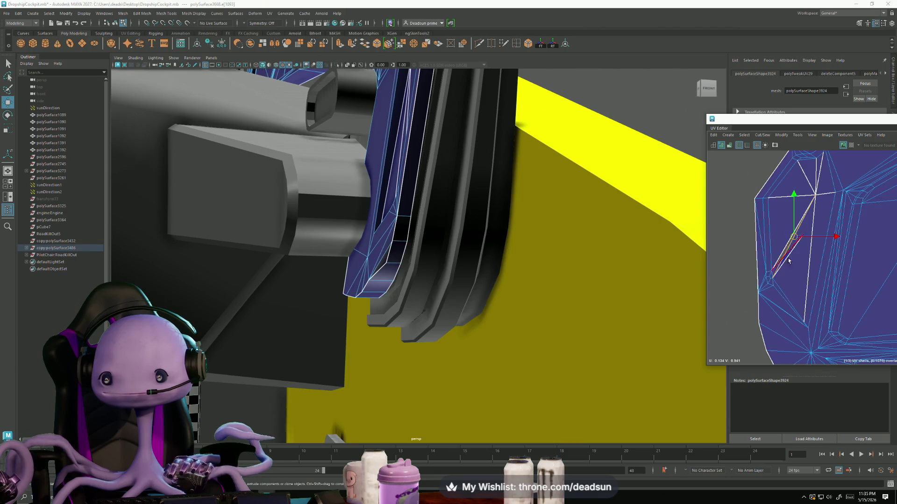
{"action": "scroll", "coordinate": [793, 256], "scroll_direction": "up", "scroll_amount": 2}
{"action": "scroll", "coordinate": [793, 255], "scroll_direction": "up", "scroll_amount": 2}
{"action": "right_click_drag", "start_coordinate": [793, 255], "coordinate": [792, 218]}
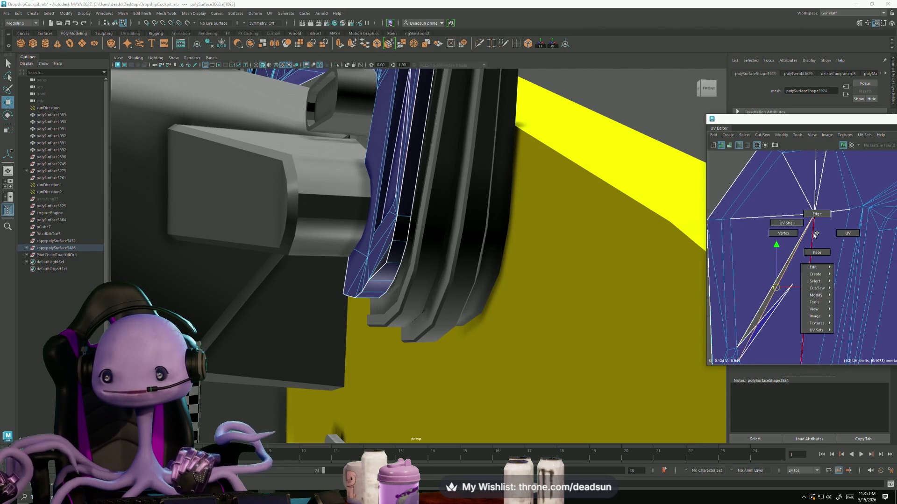
{"action": "mouse_move", "coordinate": [504, 262]}
{"action": "left_mouse_down", "text": "alt"}
{"action": "mouse_move", "coordinate": [554, 145]}
{"action": "mouse_move", "coordinate": [378, 268]}
{"action": "left_mouse_up", "text": "alt"}
{"action": "mouse_move", "coordinate": [375, 266]}
{"action": "right_mouse_down"}
{"action": "mouse_move", "coordinate": [376, 247]}
{"action": "mouse_move", "coordinate": [344, 265]}
{"action": "right_mouse_up"}
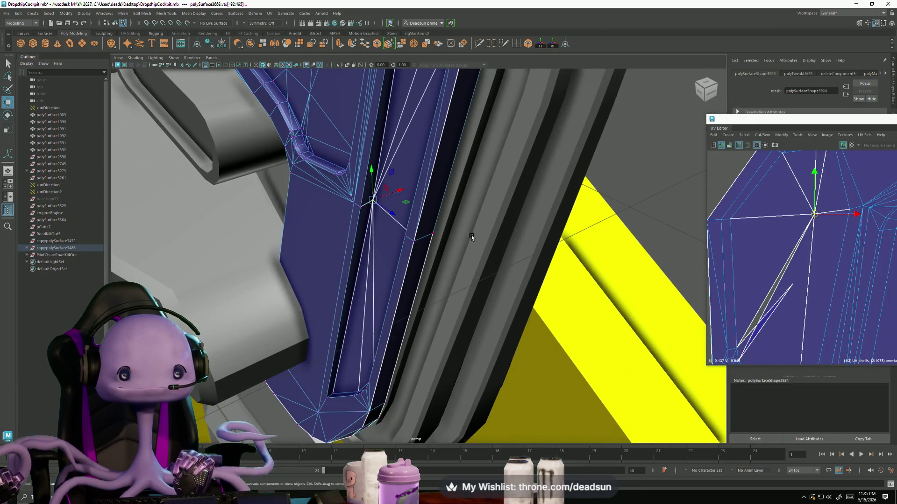
{"action": "left_click", "coordinate": [478, 205]}
{"action": "left_click", "coordinate": [370, 196]}
{"action": "mouse_move", "coordinate": [371, 197]}
{"action": "left_mouse_down", "text": "alt"}
{"action": "mouse_move", "coordinate": [591, 277]}
{"action": "mouse_move", "coordinate": [439, 285]}
{"action": "mouse_move", "coordinate": [418, 266]}
{"action": "mouse_move", "coordinate": [448, 259]}
{"action": "left_mouse_up", "text": "alt"}
{"action": "key", "text": "f"}
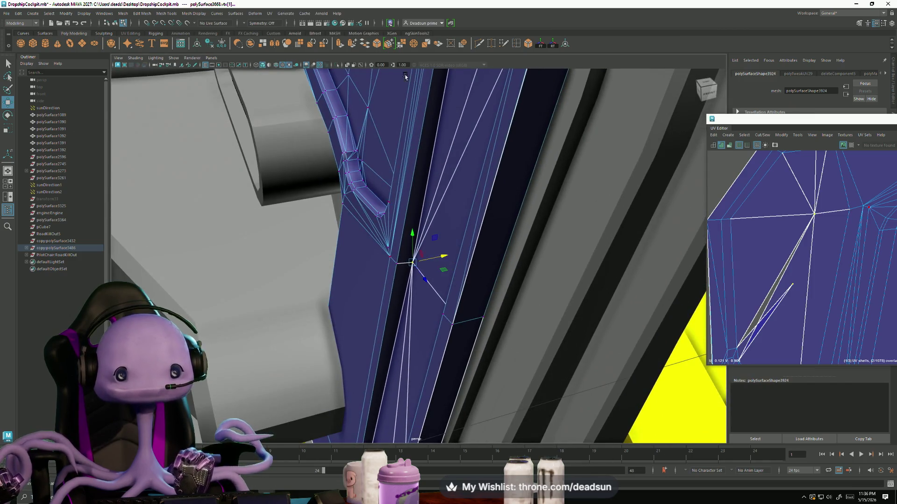
- Merge the stray seam vertices, then Move-and-Sew the diagonal and vertical seam edges
{"action": "double_click", "coordinate": [400, 46]}
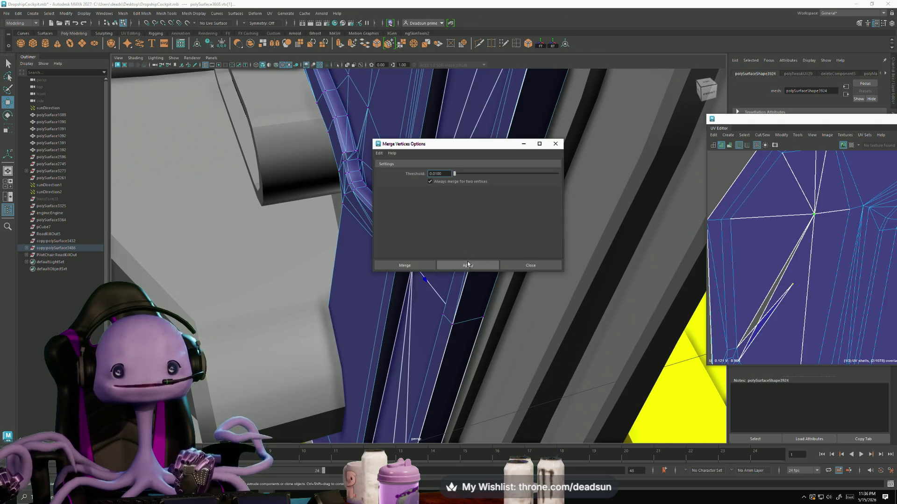
{"action": "left_click", "coordinate": [417, 264]}
{"action": "key", "text": "F10"}
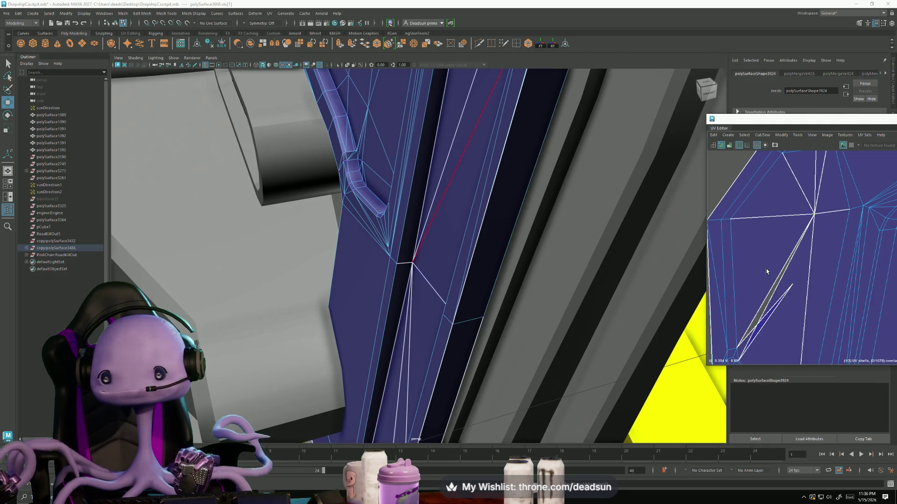
{"action": "left_click", "coordinate": [771, 288]}
{"action": "left_click", "coordinate": [813, 234]}
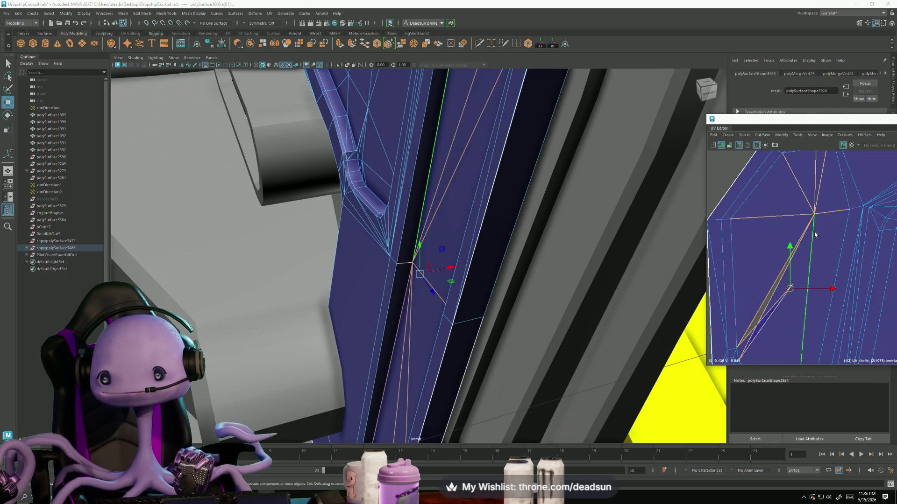
{"action": "left_click", "coordinate": [761, 135]}
{"action": "left_click", "coordinate": [771, 202]}
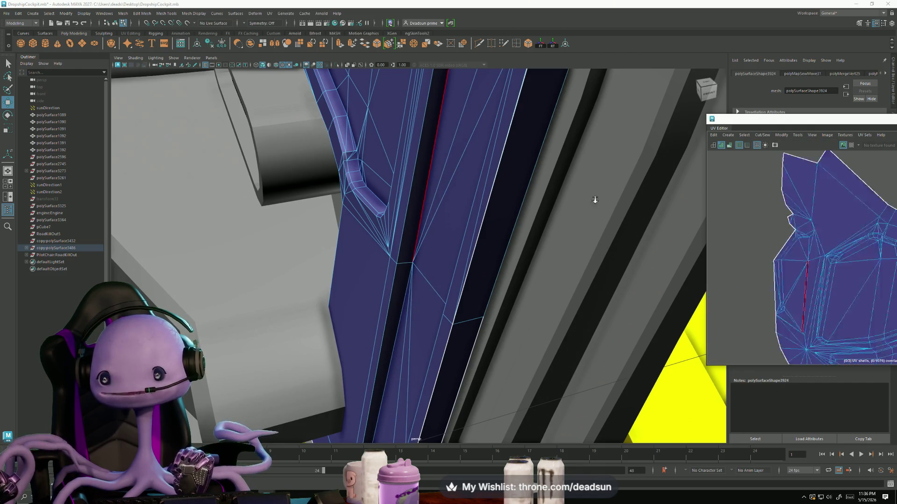
{"action": "scroll", "coordinate": [782, 279], "scroll_direction": "down", "scroll_amount": 3}
- Re-unfold the side panel's UV shell after sewing
{"action": "middle_click_drag", "start_coordinate": [782, 279], "coordinate": [774, 251]}
{"action": "right_click_drag", "start_coordinate": [776, 251], "coordinate": [775, 256]}
{"action": "left_click", "coordinate": [756, 136]}
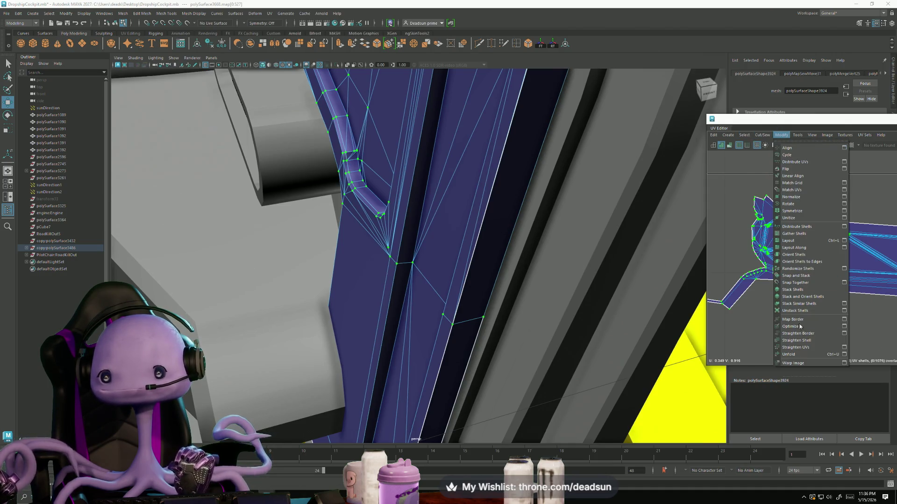
{"action": "left_click", "coordinate": [798, 354]}
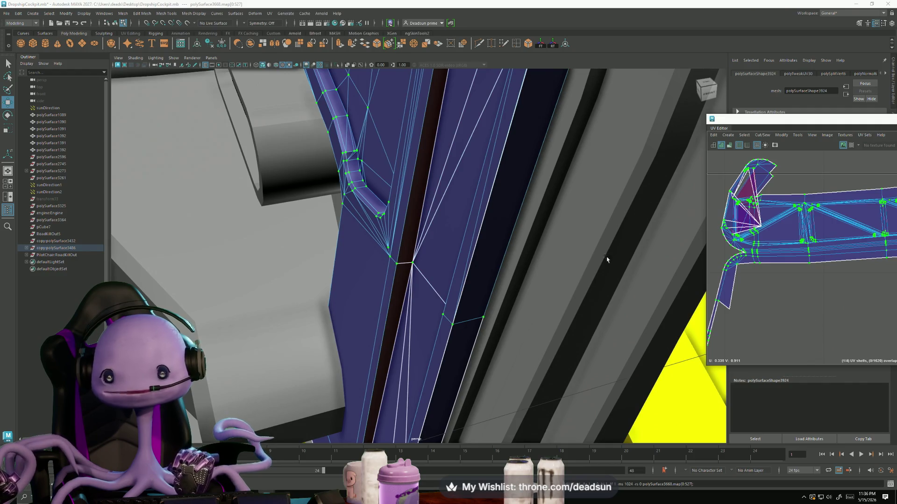
{"action": "scroll", "coordinate": [449, 250], "scroll_direction": "down", "scroll_amount": 3}
{"action": "scroll", "coordinate": [465, 231], "scroll_direction": "down", "scroll_amount": 3}
{"action": "scroll", "coordinate": [456, 246], "scroll_direction": "down", "scroll_amount": 3}
{"action": "scroll", "coordinate": [450, 263], "scroll_direction": "down", "scroll_amount": 2}
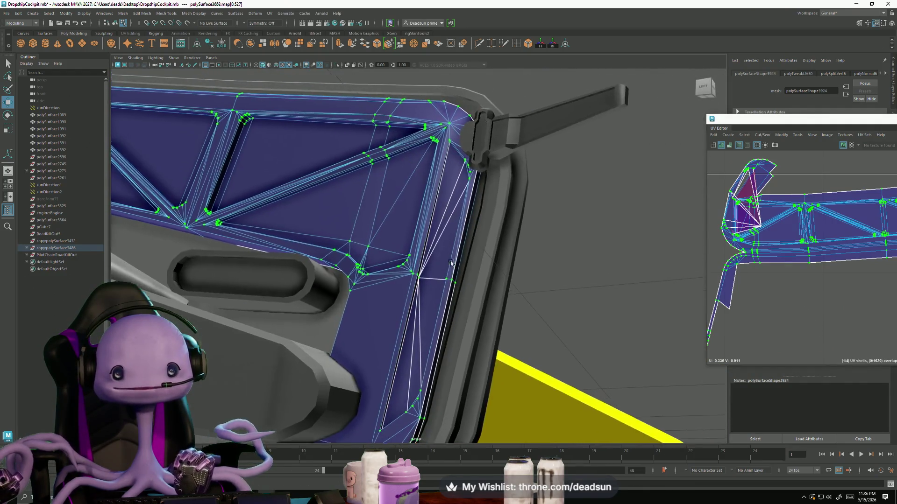
{"action": "scroll", "coordinate": [462, 281], "scroll_direction": "up", "scroll_amount": 3}
{"action": "scroll", "coordinate": [449, 284], "scroll_direction": "down", "scroll_amount": 3}
{"action": "mouse_move", "coordinate": [430, 285]}
{"action": "left_mouse_down", "text": "alt"}
{"action": "mouse_move", "coordinate": [454, 285]}
{"action": "mouse_move", "coordinate": [426, 316]}
{"action": "mouse_move", "coordinate": [411, 301]}
{"action": "mouse_move", "coordinate": [461, 295]}
{"action": "mouse_move", "coordinate": [486, 310]}
{"action": "mouse_move", "coordinate": [485, 323]}
{"action": "mouse_move", "coordinate": [422, 306]}
{"action": "mouse_move", "coordinate": [460, 301]}
{"action": "mouse_move", "coordinate": [464, 311]}
{"action": "mouse_move", "coordinate": [446, 282]}
{"action": "left_mouse_up", "text": "alt"}
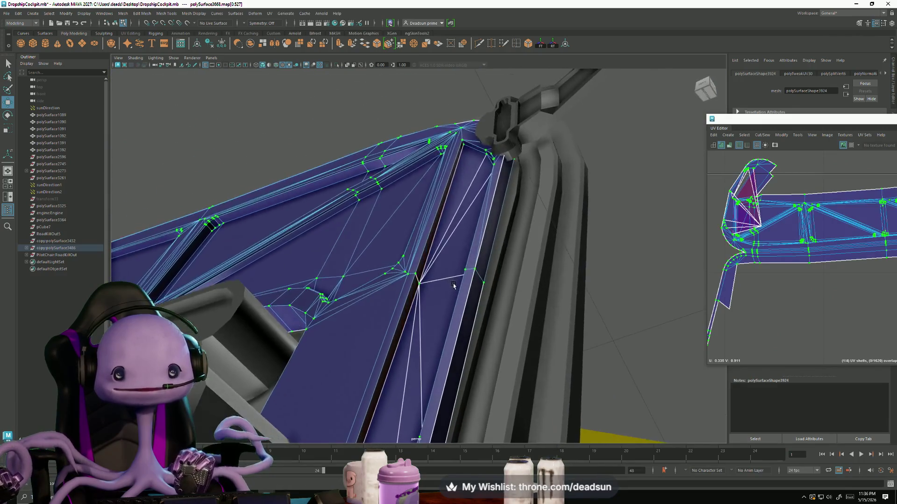
- Inspect faces along the seam and clear the selection near the panel's grey frame
{"action": "key", "text": "F11"}
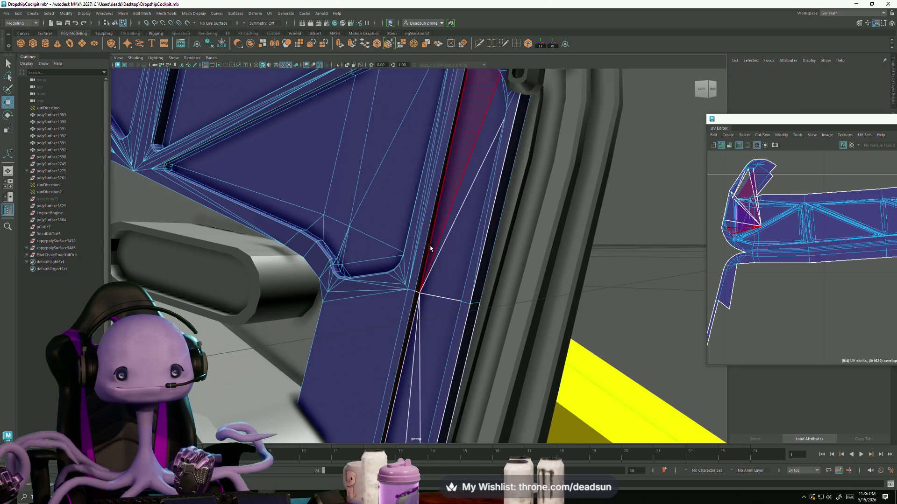
{"action": "left_click", "coordinate": [442, 272]}
{"action": "left_click", "coordinate": [426, 310], "text": "shift"}
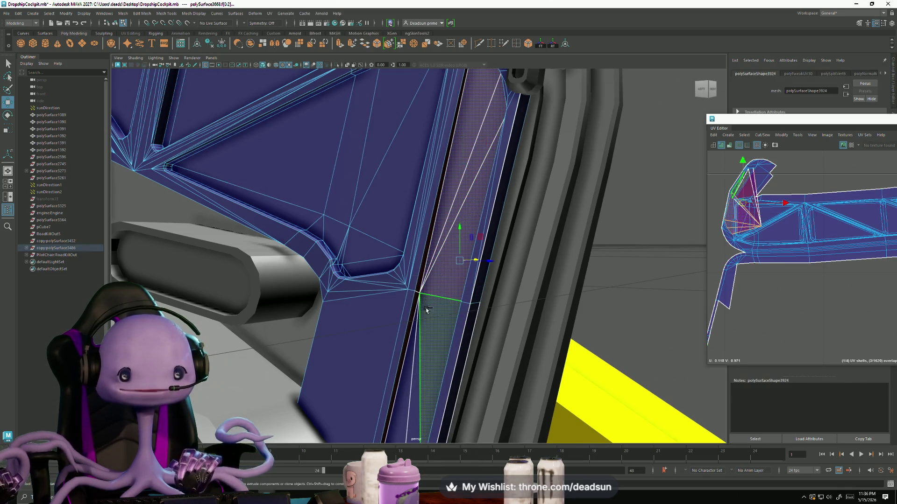
{"action": "mouse_move", "coordinate": [418, 341]}
{"action": "left_mouse_down", "text": "alt"}
{"action": "mouse_move", "coordinate": [475, 318]}
{"action": "mouse_move", "coordinate": [464, 336]}
{"action": "left_mouse_up", "text": "alt"}
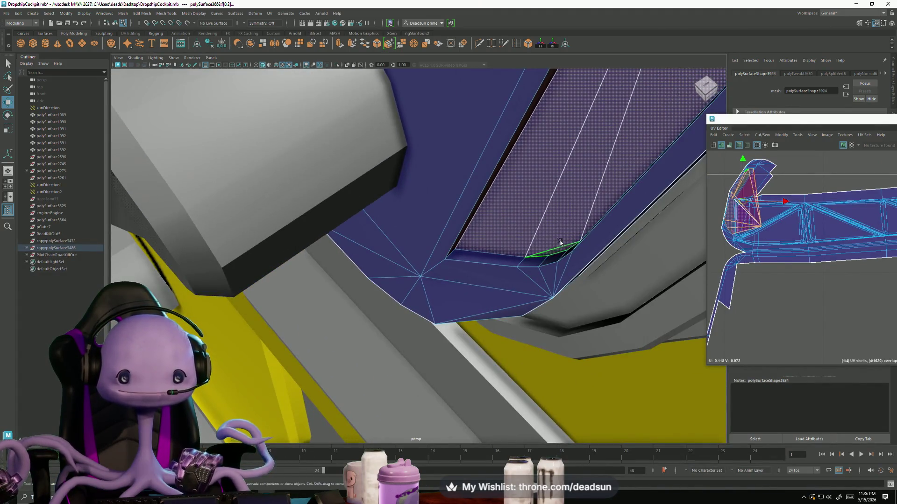
{"action": "mouse_move", "coordinate": [560, 242]}
{"action": "left_mouse_down", "text": "alt"}
{"action": "mouse_move", "coordinate": [511, 325]}
{"action": "mouse_move", "coordinate": [593, 306]}
{"action": "mouse_move", "coordinate": [560, 247]}
{"action": "left_mouse_up", "text": "alt"}
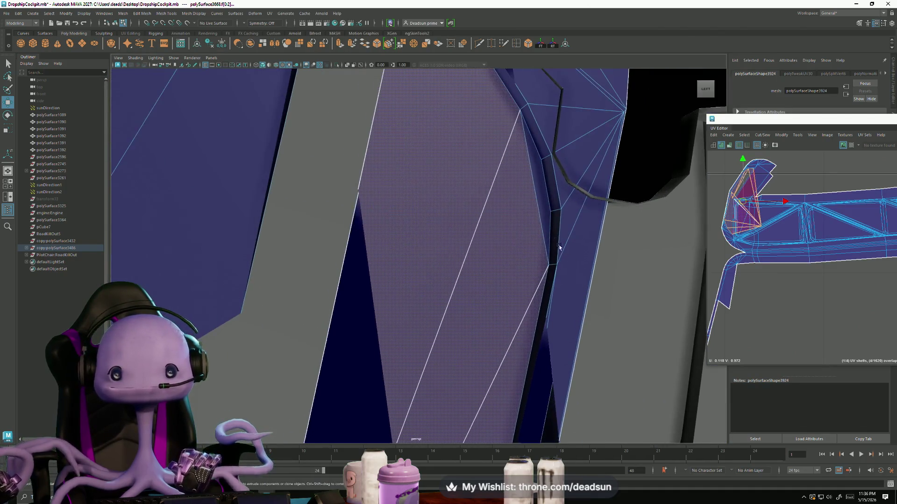
{"action": "scroll", "coordinate": [741, 281], "scroll_direction": "down", "scroll_amount": 2}
{"action": "scroll", "coordinate": [741, 281], "scroll_direction": "down", "scroll_amount": 1}
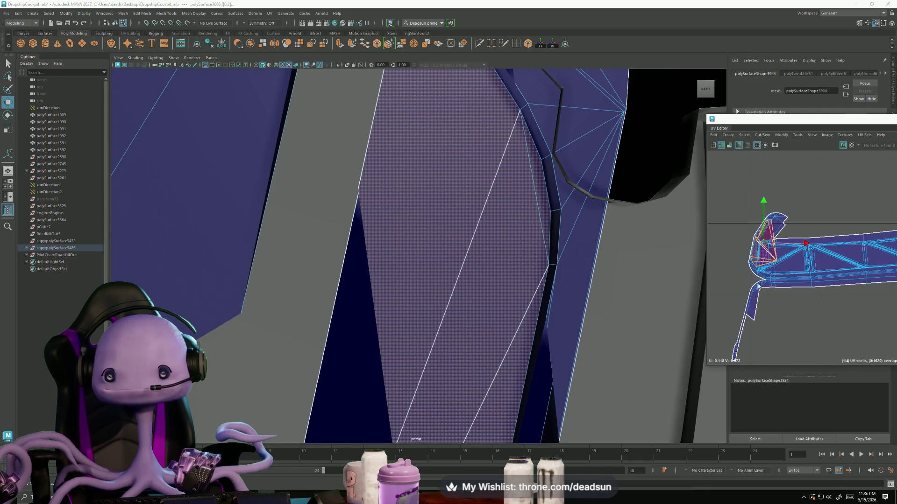
{"action": "scroll", "coordinate": [741, 282], "scroll_direction": "down", "scroll_amount": 1}
{"action": "left_click", "coordinate": [741, 280]}
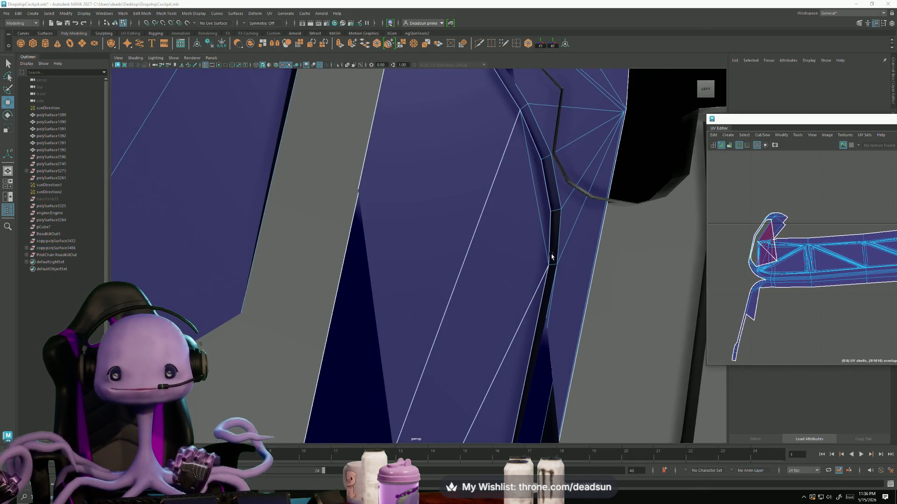
{"action": "left_click_drag", "start_coordinate": [551, 257], "coordinate": [414, 240], "text": "alt"}
{"action": "scroll", "coordinate": [413, 241], "scroll_direction": "up", "scroll_amount": 3}
{"action": "scroll", "coordinate": [414, 278], "scroll_direction": "up", "scroll_amount": 3}
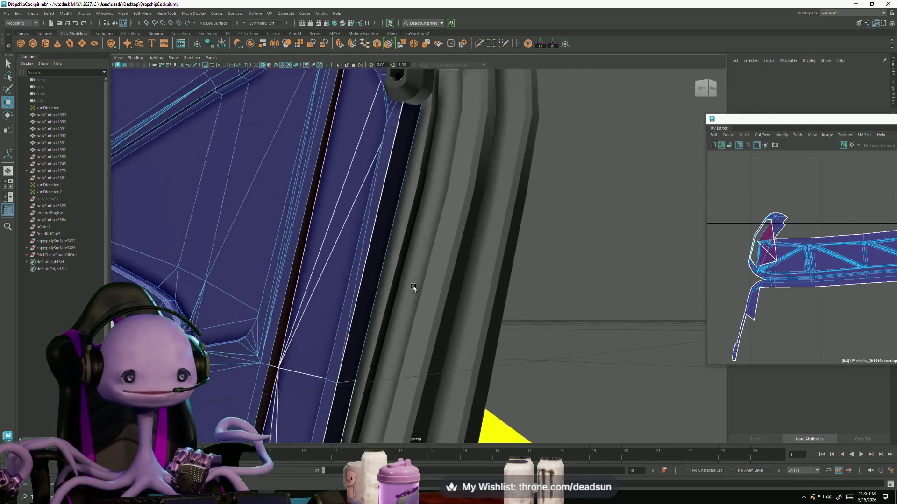
{"action": "scroll", "coordinate": [413, 287], "scroll_direction": "down", "scroll_amount": 2}
{"action": "scroll", "coordinate": [421, 280], "scroll_direction": "down", "scroll_amount": 1}
- Select and delete the stray dark face at the panel corner beside the frame strip
{"action": "left_click", "coordinate": [353, 342]}
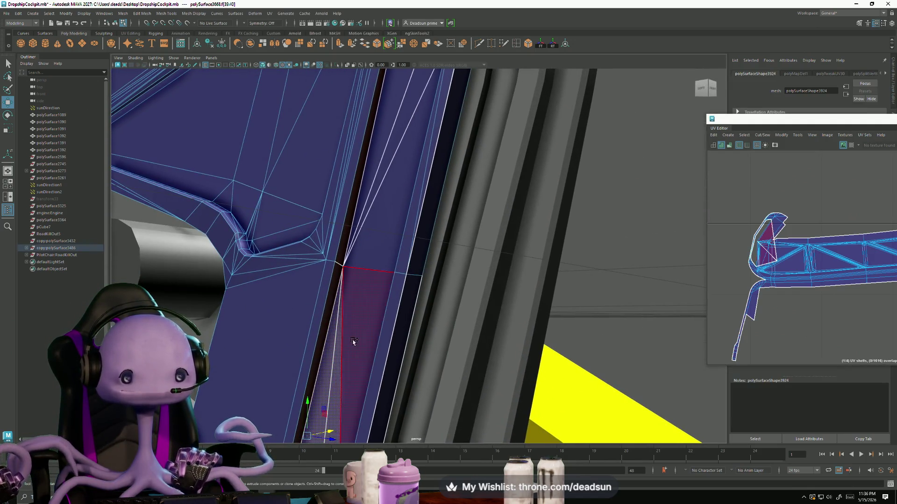
{"action": "left_click", "coordinate": [371, 238], "text": "shift"}
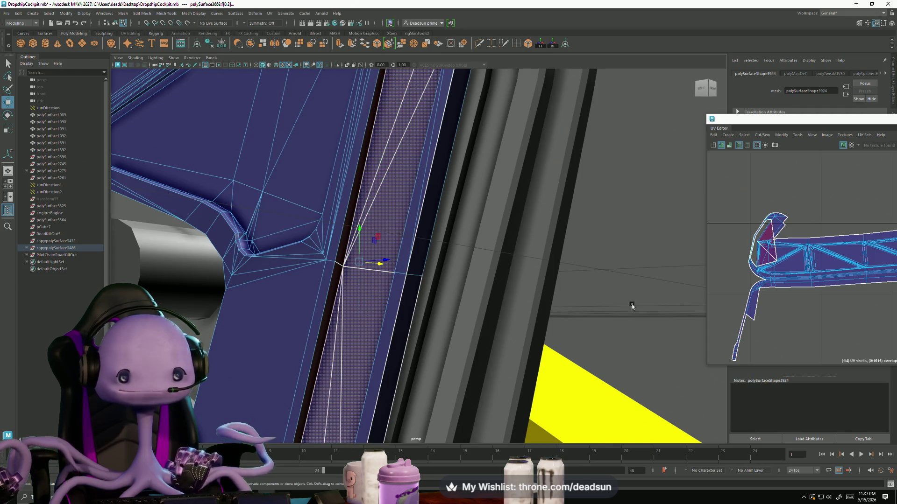
{"action": "left_click_drag", "start_coordinate": [562, 257], "coordinate": [365, 280], "text": "alt"}
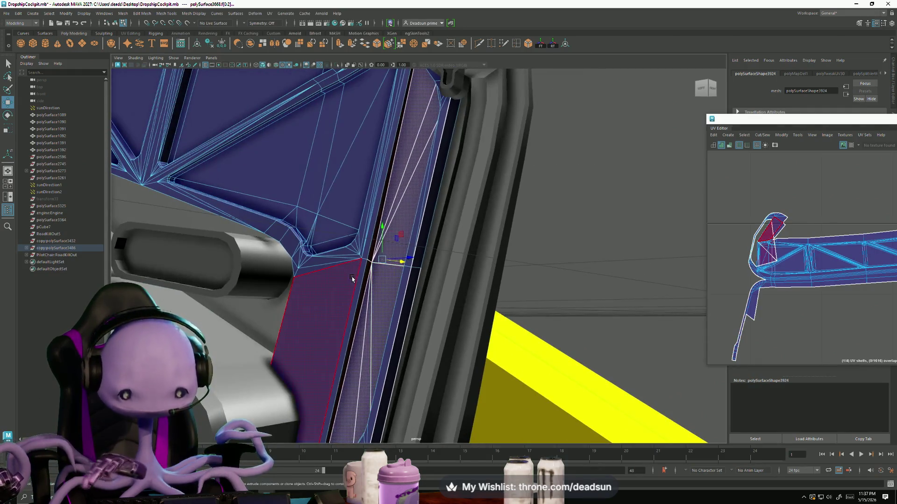
{"action": "left_click", "coordinate": [351, 289]}
{"action": "right_click_drag", "start_coordinate": [351, 289], "coordinate": [451, 282], "text": "alt"}
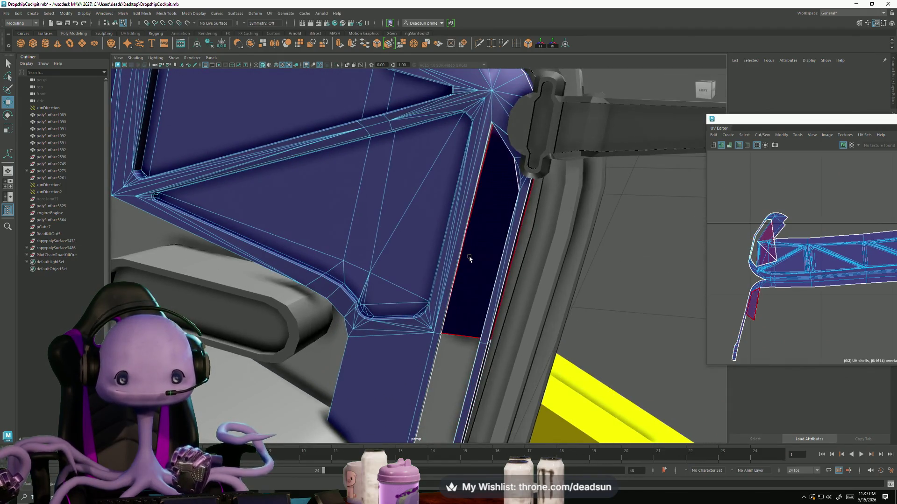
{"action": "key", "text": "Delete"}
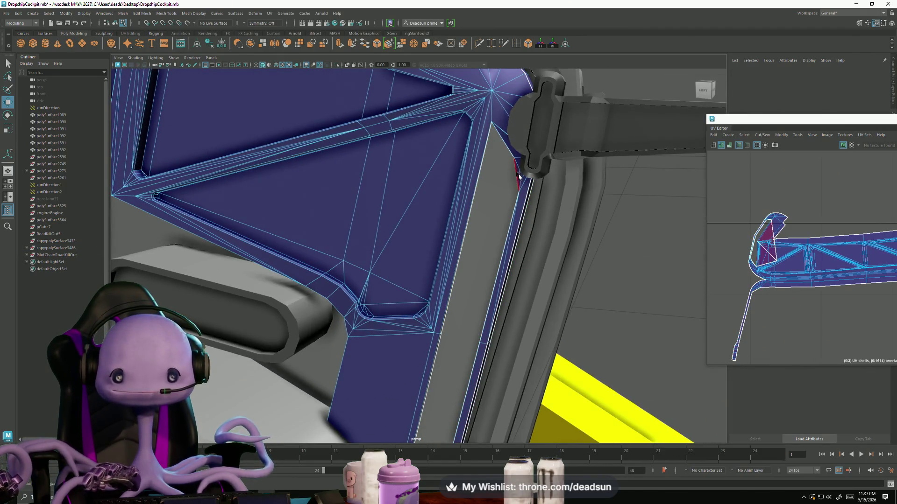
- Pick edges at the lower panel corner in Edge mode to check the remaining seam
{"action": "mouse_move", "coordinate": [487, 291]}
{"action": "left_mouse_down", "text": "alt"}
{"action": "mouse_move", "coordinate": [478, 279]}
{"action": "mouse_move", "coordinate": [430, 301]}
{"action": "mouse_move", "coordinate": [428, 330]}
{"action": "mouse_move", "coordinate": [512, 332]}
{"action": "mouse_move", "coordinate": [511, 358]}
{"action": "left_mouse_up", "text": "alt"}
{"action": "right_click_drag", "start_coordinate": [511, 358], "coordinate": [522, 378], "text": "alt"}
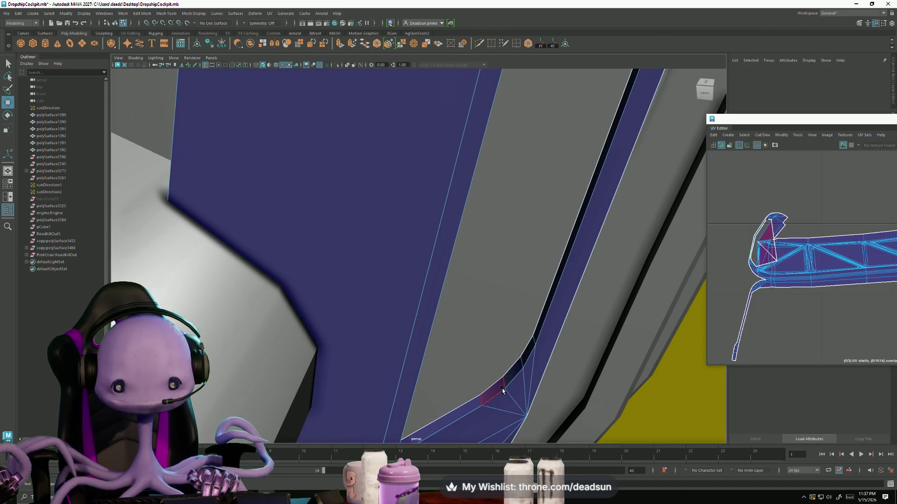
{"action": "right_click_drag", "start_coordinate": [490, 345], "coordinate": [505, 282]}
{"action": "left_click", "coordinate": [499, 376]}
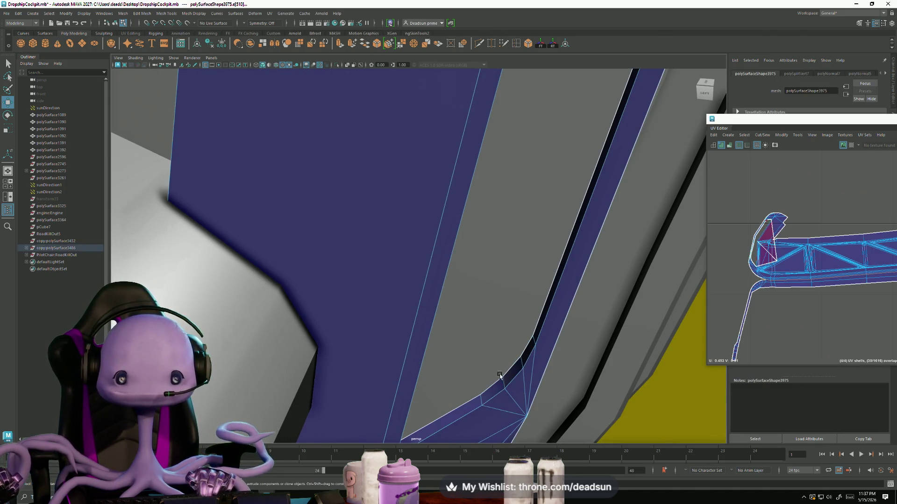
{"action": "right_click_drag", "start_coordinate": [494, 385], "coordinate": [496, 393]}
{"action": "right_click_drag", "start_coordinate": [492, 258], "coordinate": [494, 263]}
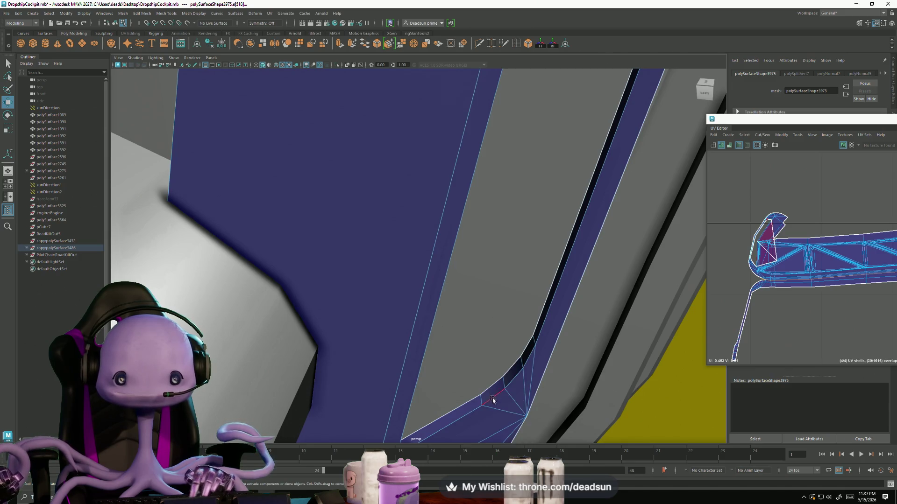
{"action": "left_click", "coordinate": [468, 403]}
{"action": "left_click_drag", "start_coordinate": [486, 406], "coordinate": [539, 295], "text": "alt"}
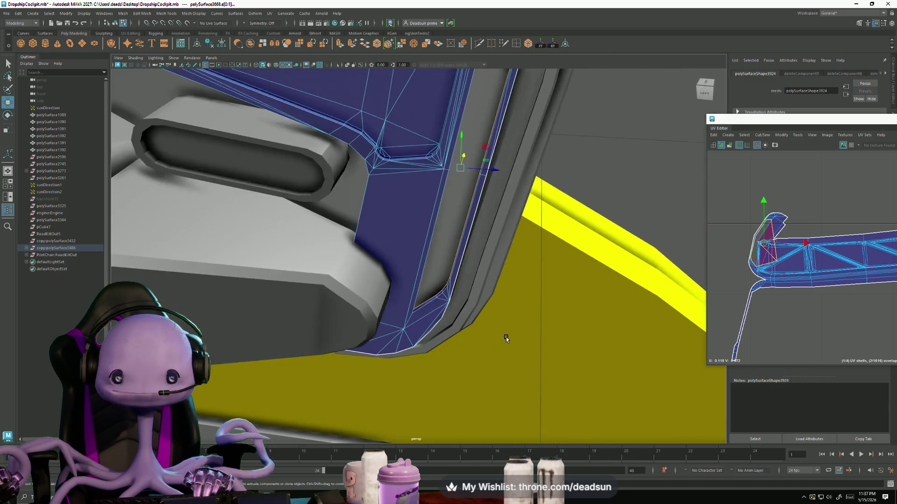
{"action": "scroll", "coordinate": [755, 273], "scroll_direction": "up", "scroll_amount": 5}
- Convert the shell's left border edge to UVs, unfold the shell and frame it in view
{"action": "left_click", "coordinate": [742, 260]}
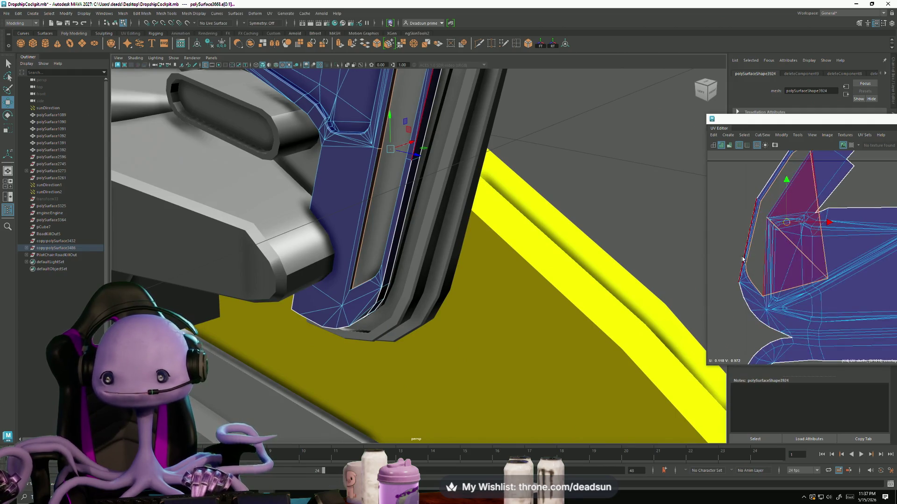
{"action": "left_click_drag", "start_coordinate": [597, 282], "coordinate": [441, 274], "text": "alt"}
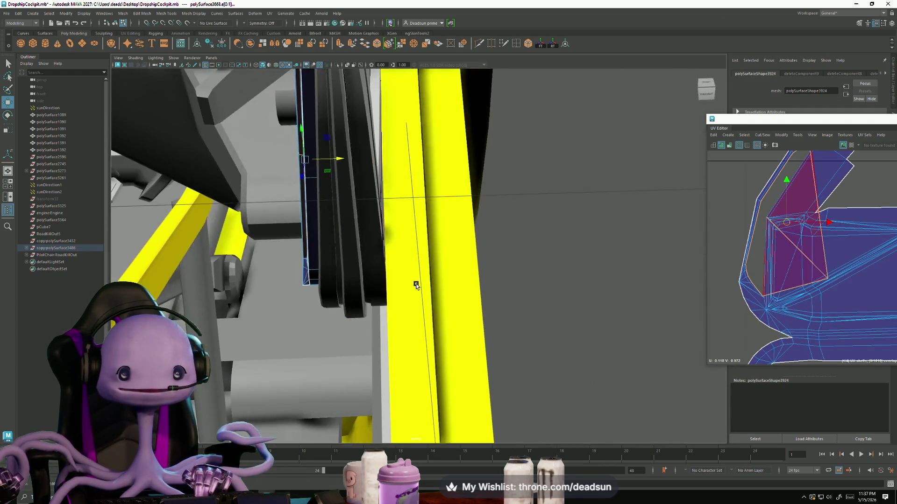
{"action": "right_click_drag", "start_coordinate": [793, 281], "coordinate": [822, 277], "text": "ctrl"}
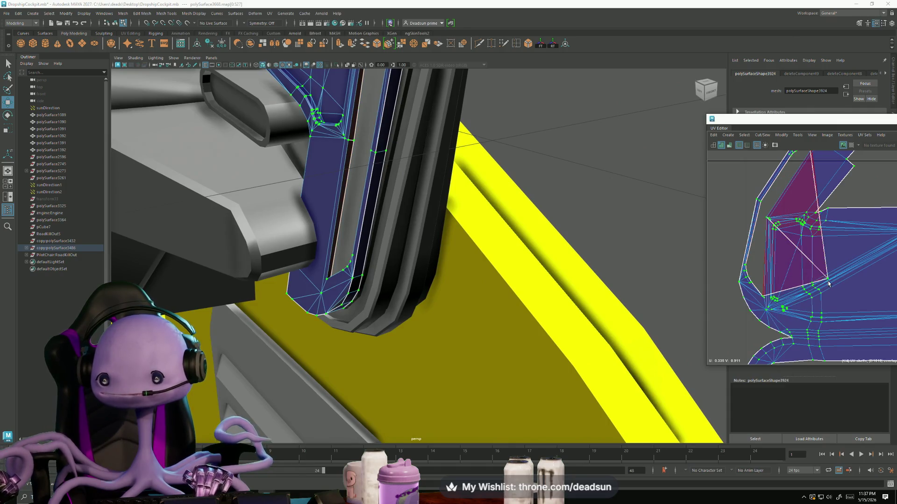
{"action": "left_click", "coordinate": [784, 136]}
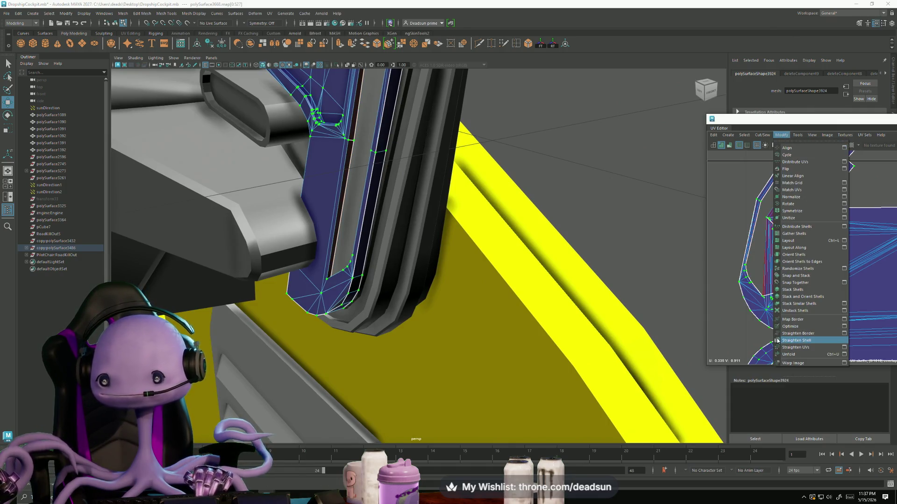
{"action": "left_click", "coordinate": [790, 355]}
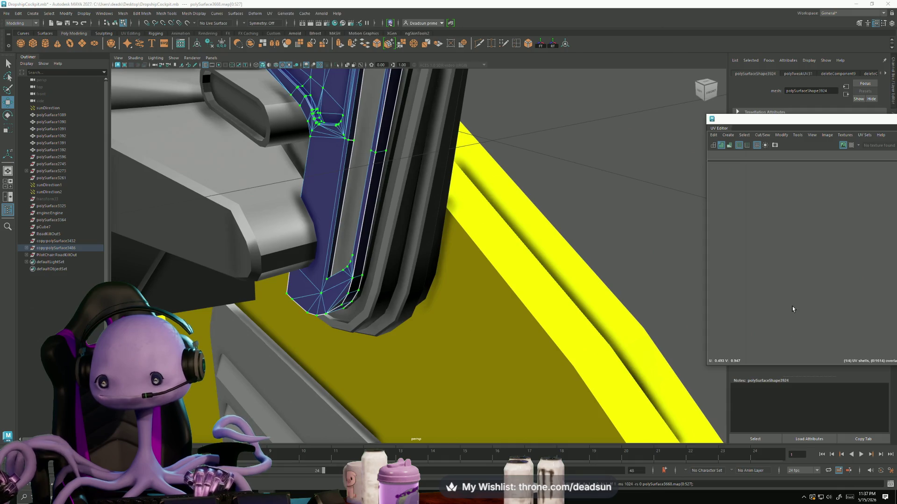
{"action": "key", "text": "f"}
{"action": "scroll", "coordinate": [785, 294], "scroll_direction": "up", "scroll_amount": 3}
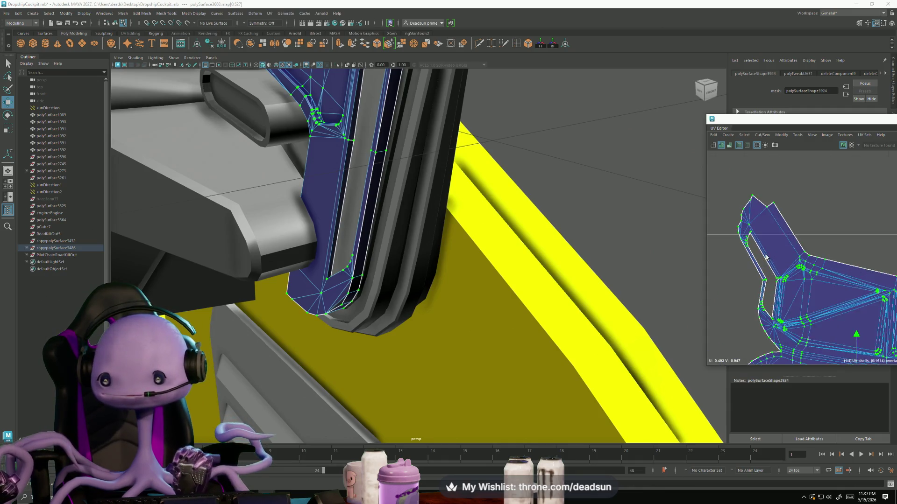
{"action": "scroll", "coordinate": [764, 287], "scroll_direction": "up", "scroll_amount": 2}
{"action": "scroll", "coordinate": [785, 270], "scroll_direction": "up", "scroll_amount": 2}
- Select a diagonal UV edge and switch to UV vertex selection for seam cleanup
{"action": "right_click_drag", "start_coordinate": [785, 298], "coordinate": [780, 286]}
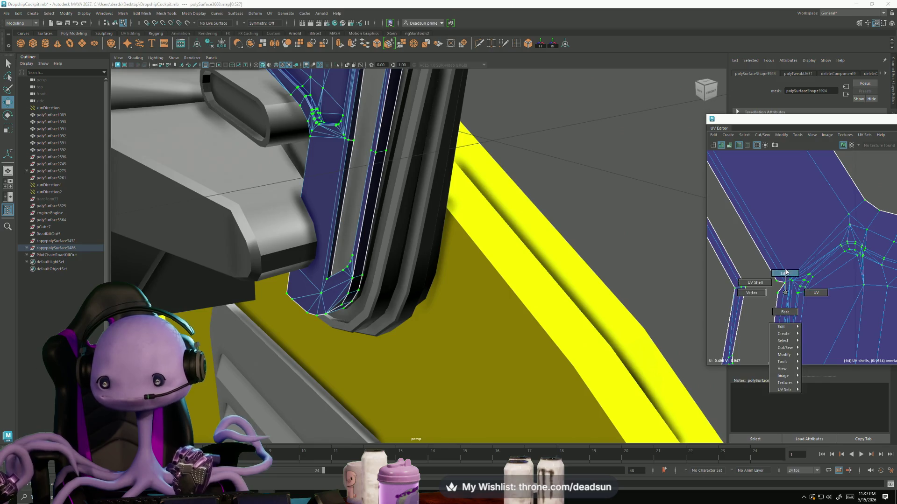
{"action": "left_click", "coordinate": [785, 295]}
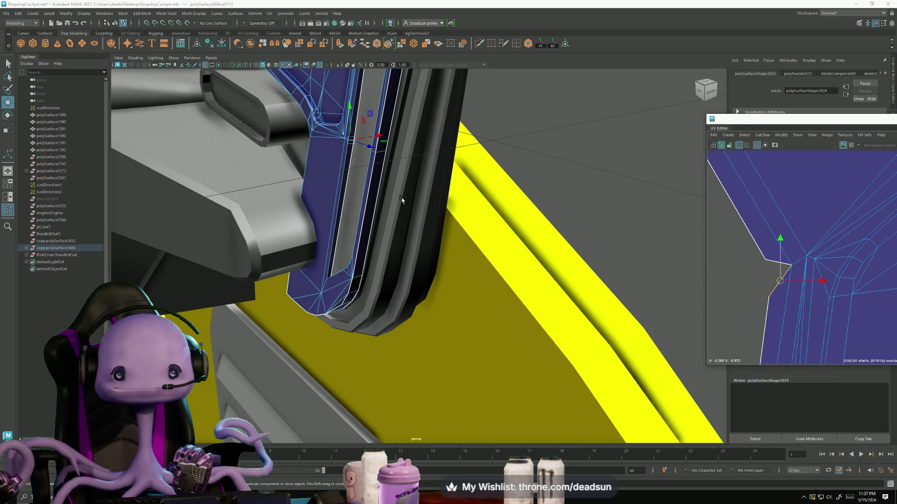
{"action": "left_click_drag", "start_coordinate": [401, 200], "coordinate": [449, 210], "text": "alt"}
{"action": "right_click_drag", "start_coordinate": [760, 232], "coordinate": [747, 231]}
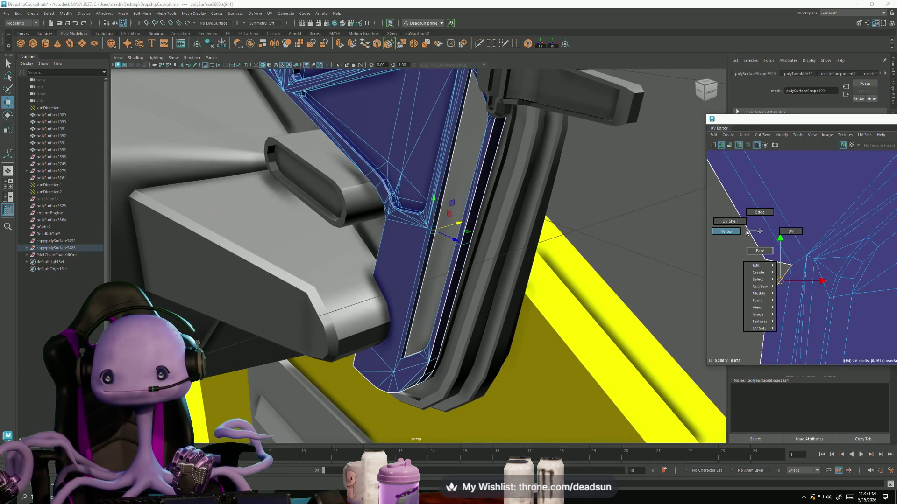
{"action": "scroll", "coordinate": [442, 239], "scroll_direction": "up", "scroll_amount": 3}
{"action": "scroll", "coordinate": [443, 239], "scroll_direction": "up", "scroll_amount": 3}
{"action": "scroll", "coordinate": [443, 240], "scroll_direction": "up", "scroll_amount": 3}
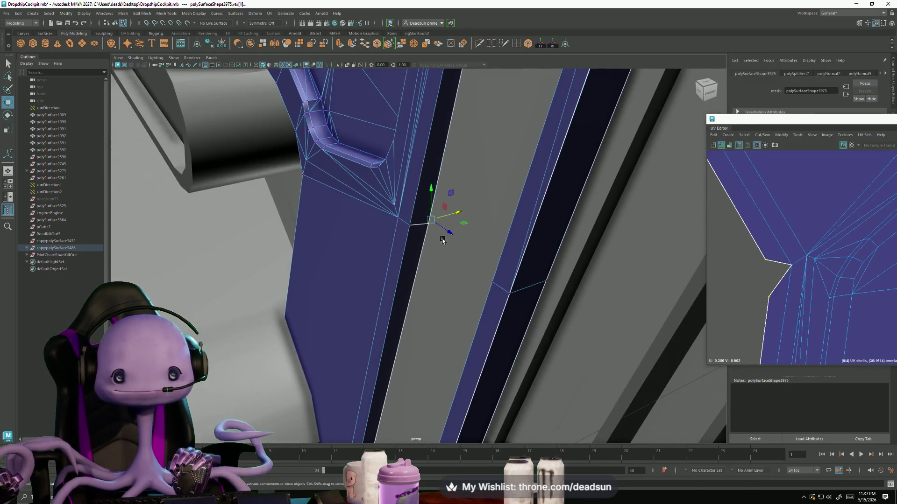
{"action": "key", "text": "F11"}
{"action": "left_click", "coordinate": [422, 182]}
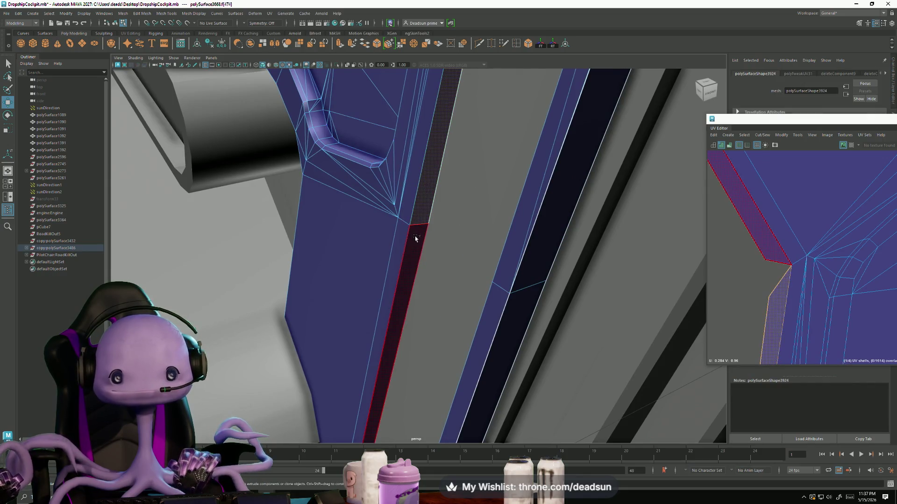
{"action": "left_click", "coordinate": [415, 239], "text": "shift"}
{"action": "scroll", "coordinate": [805, 253], "scroll_direction": "down", "scroll_amount": 4}
{"action": "mouse_move", "coordinate": [508, 243]}
{"action": "left_mouse_down", "text": "alt"}
{"action": "mouse_move", "coordinate": [408, 258]}
{"action": "mouse_move", "coordinate": [410, 301]}
{"action": "mouse_move", "coordinate": [450, 299]}
{"action": "mouse_move", "coordinate": [390, 328]}
{"action": "mouse_move", "coordinate": [443, 312]}
{"action": "left_mouse_up", "text": "alt"}
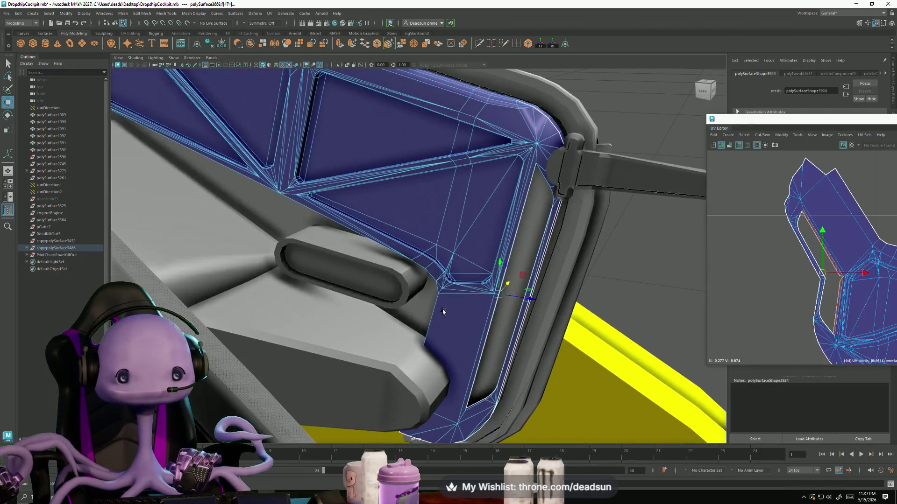
{"action": "mouse_move", "coordinate": [493, 241]}
{"action": "left_mouse_down", "text": "alt"}
{"action": "mouse_move", "coordinate": [391, 321]}
{"action": "mouse_move", "coordinate": [419, 319]}
{"action": "left_mouse_up", "text": "alt"}
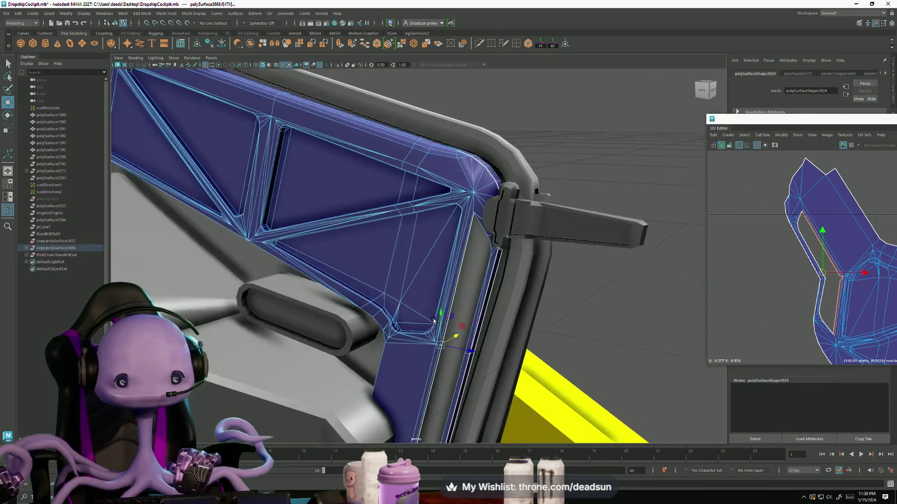
{"action": "left_click", "coordinate": [406, 307]}
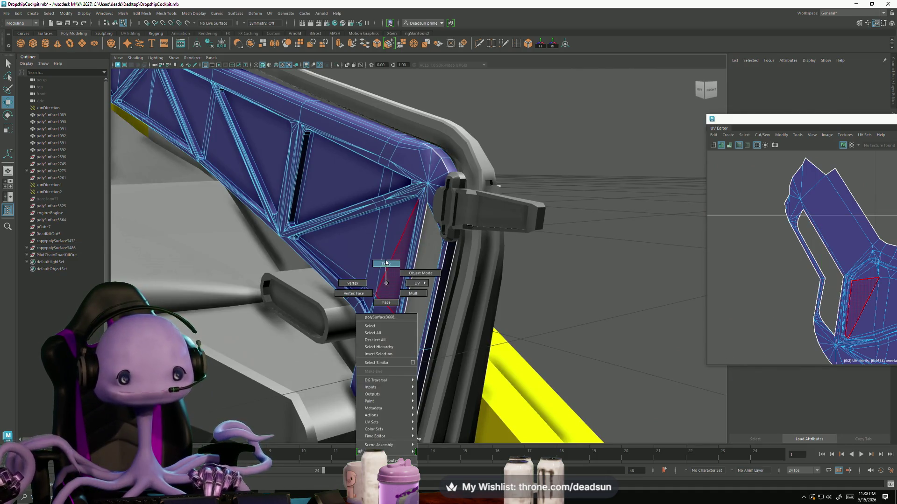
{"action": "right_click_drag", "start_coordinate": [408, 319], "coordinate": [420, 301]}
{"action": "mouse_move", "coordinate": [406, 316]}
{"action": "left_mouse_down", "text": "alt"}
{"action": "mouse_move", "coordinate": [396, 320]}
{"action": "mouse_move", "coordinate": [504, 298]}
{"action": "mouse_move", "coordinate": [539, 310]}
{"action": "mouse_move", "coordinate": [455, 151]}
{"action": "left_mouse_up", "text": "alt"}
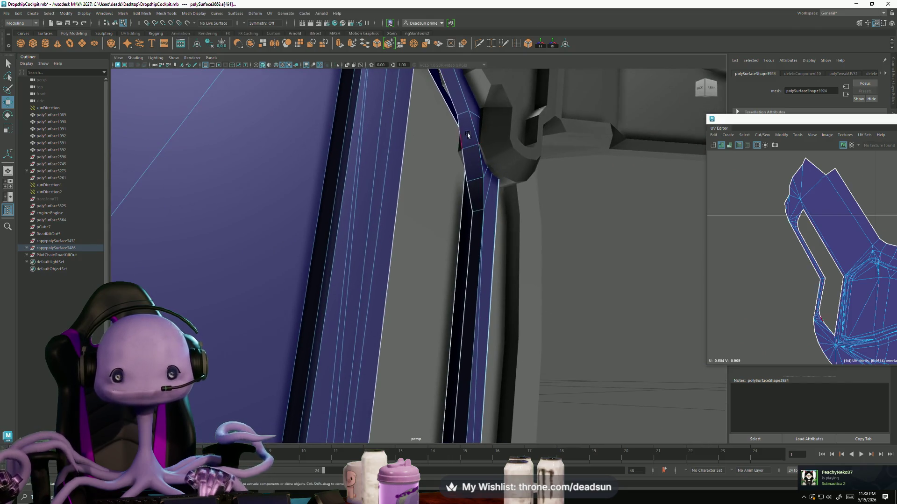
{"action": "right_click_drag", "start_coordinate": [455, 151], "coordinate": [459, 182]}
{"action": "left_click", "coordinate": [472, 171]}
{"action": "mouse_move", "coordinate": [473, 170]}
{"action": "left_mouse_down", "text": "alt"}
{"action": "mouse_move", "coordinate": [430, 176]}
{"action": "mouse_move", "coordinate": [405, 356]}
{"action": "left_mouse_up", "text": "alt"}
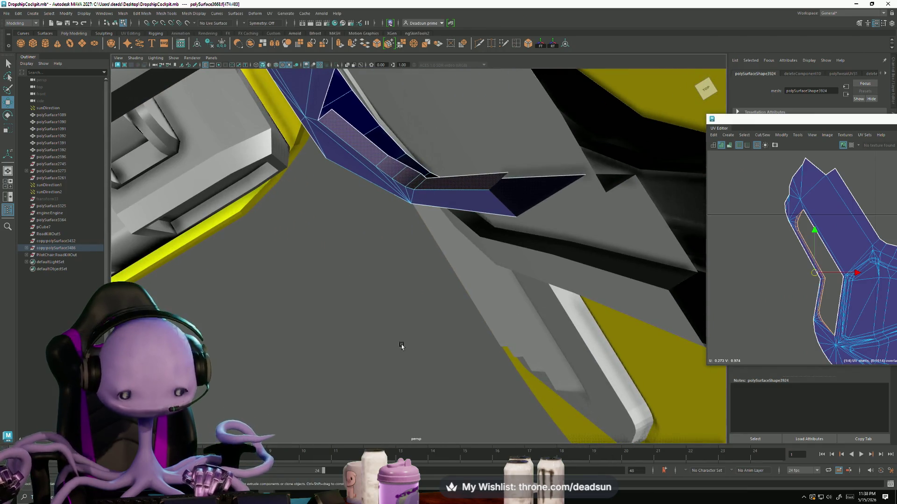
{"action": "left_click", "coordinate": [393, 339]}
{"action": "mouse_move", "coordinate": [463, 276]}
{"action": "left_mouse_down", "text": "alt"}
{"action": "mouse_move", "coordinate": [219, 241]}
{"action": "mouse_move", "coordinate": [381, 297]}
{"action": "mouse_move", "coordinate": [468, 292]}
{"action": "mouse_move", "coordinate": [612, 347]}
{"action": "mouse_move", "coordinate": [513, 289]}
{"action": "left_mouse_up", "text": "alt"}
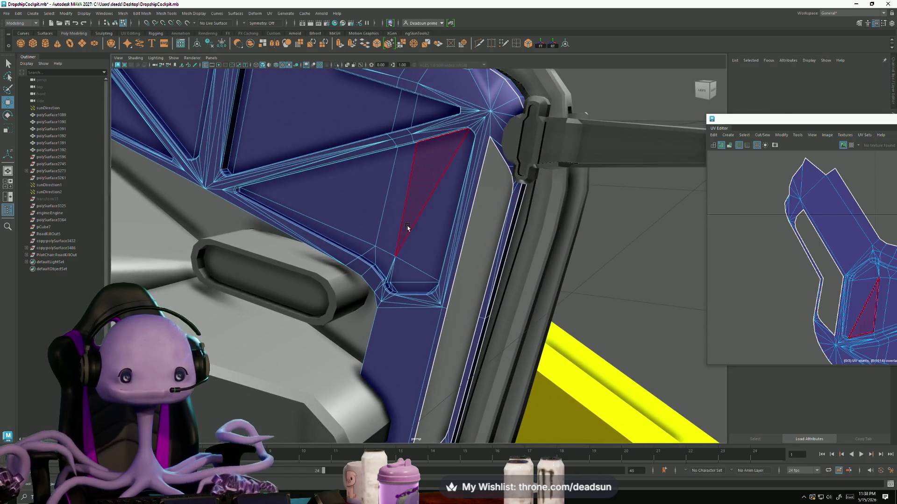
{"action": "mouse_move", "coordinate": [395, 240]}
{"action": "left_mouse_down", "text": "alt"}
{"action": "mouse_move", "coordinate": [320, 257]}
{"action": "mouse_move", "coordinate": [319, 275]}
{"action": "left_mouse_up", "text": "alt"}
{"action": "left_click", "coordinate": [321, 256]}
{"action": "right_click_drag", "start_coordinate": [319, 277], "coordinate": [358, 300], "text": "alt"}
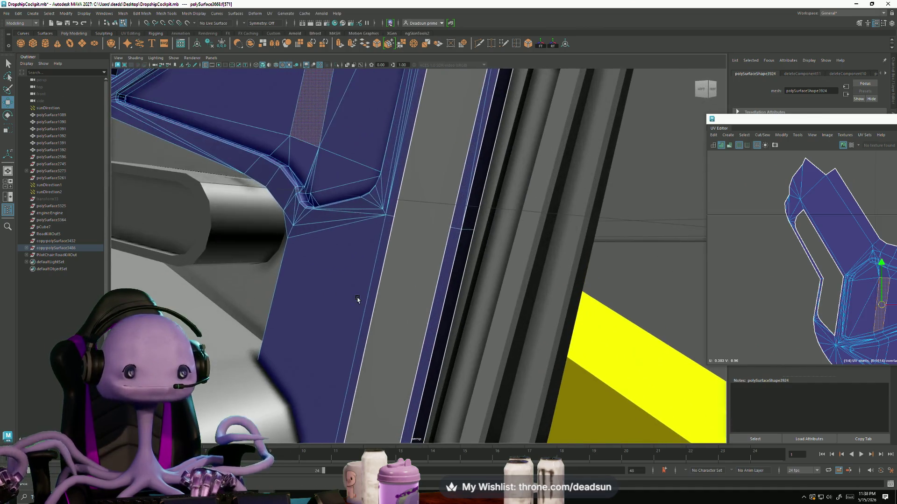
{"action": "left_click", "coordinate": [381, 238]}
{"action": "mouse_move", "coordinate": [389, 241]}
{"action": "left_mouse_down", "text": "alt"}
{"action": "mouse_move", "coordinate": [388, 314]}
{"action": "mouse_move", "coordinate": [426, 331]}
{"action": "left_mouse_up", "text": "alt"}
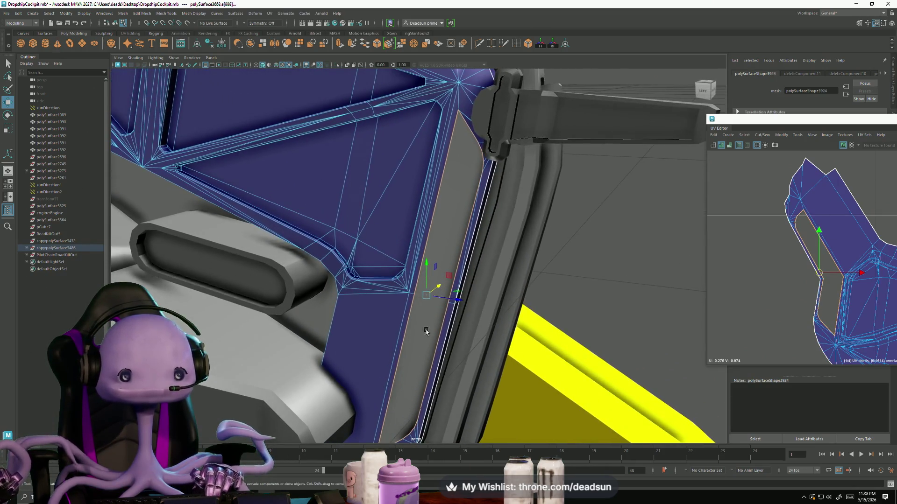
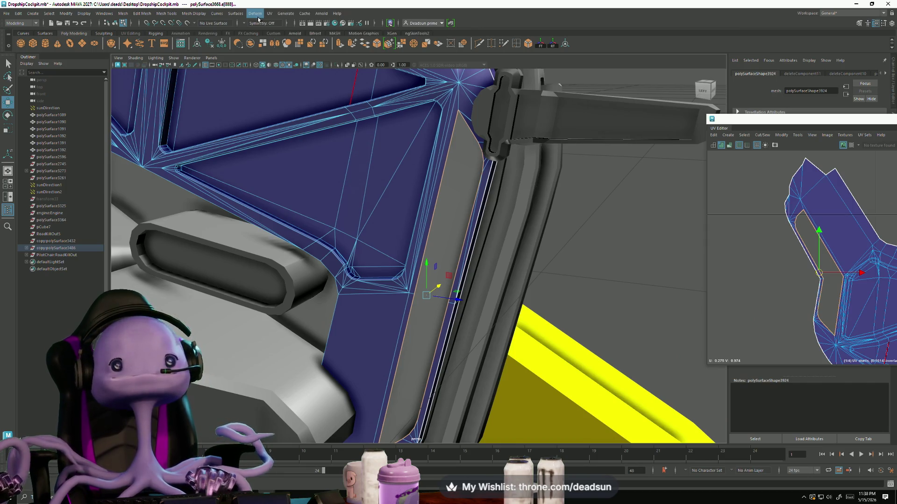
- Close the open hole in the blue frame mesh with Mesh > Fill Hole
{"action": "left_click", "coordinate": [141, 14]}
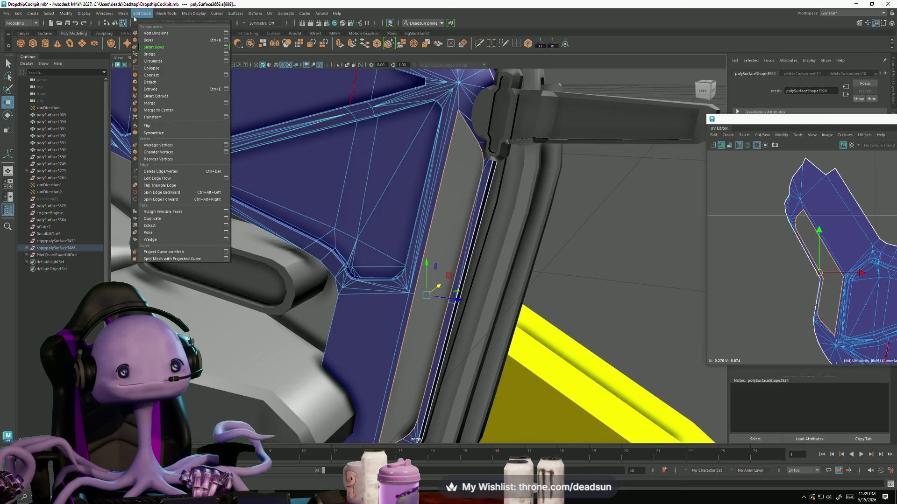
{"action": "left_click", "coordinate": [137, 69]}
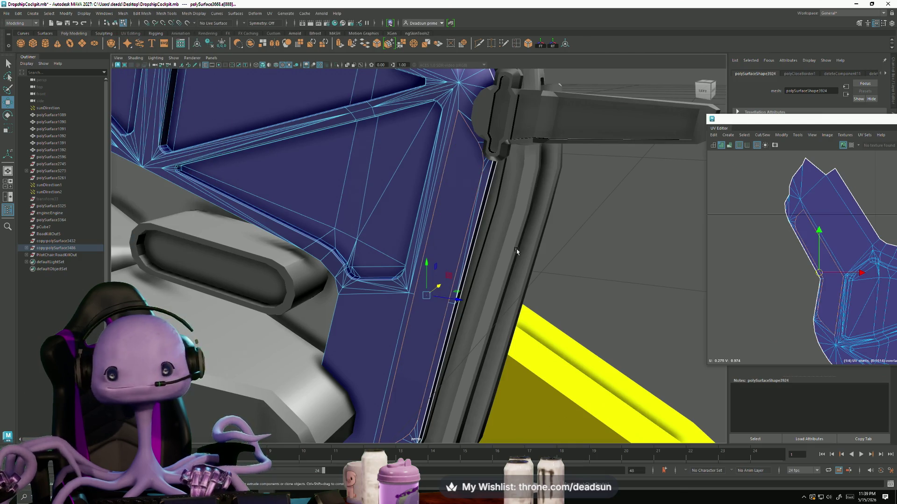
{"action": "mouse_move", "coordinate": [693, 269]}
{"action": "left_mouse_down", "text": "alt"}
{"action": "mouse_move", "coordinate": [485, 267]}
{"action": "mouse_move", "coordinate": [492, 313]}
{"action": "left_mouse_up", "text": "alt"}
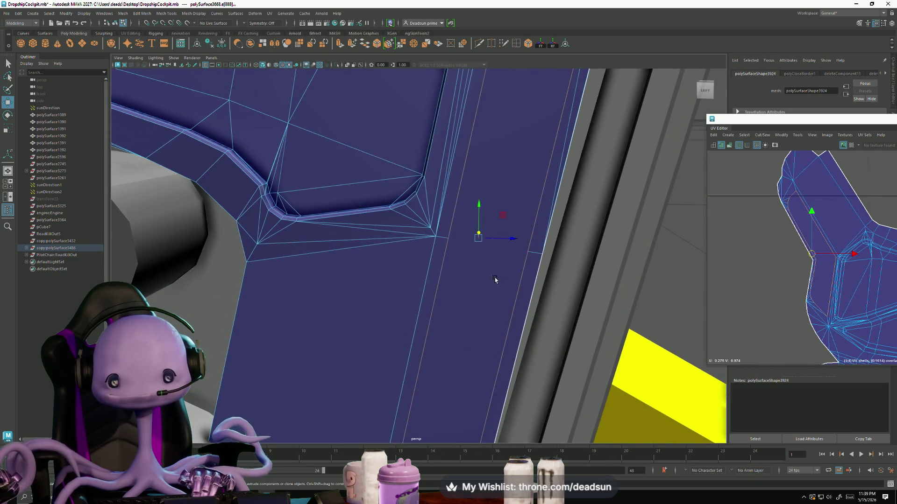
- Cut a first new edge across the frame strip face with Multi-Cut and commit it
{"action": "middle_click_drag", "start_coordinate": [495, 279], "coordinate": [458, 157], "text": "alt"}
{"action": "left_click", "coordinate": [479, 44]}
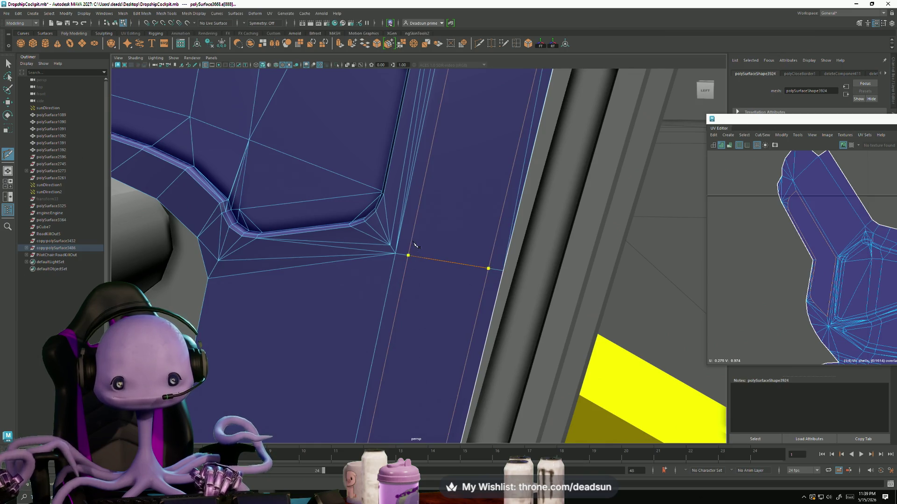
{"action": "key", "text": "Return"}
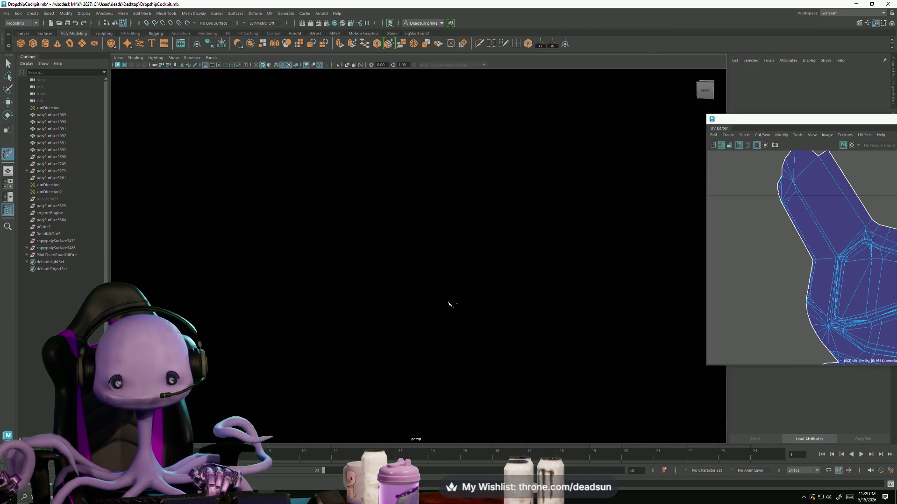
{"action": "scroll", "coordinate": [451, 304], "scroll_direction": "down", "scroll_amount": 5}
{"action": "middle_click_drag", "start_coordinate": [430, 294], "coordinate": [424, 90], "text": "alt"}
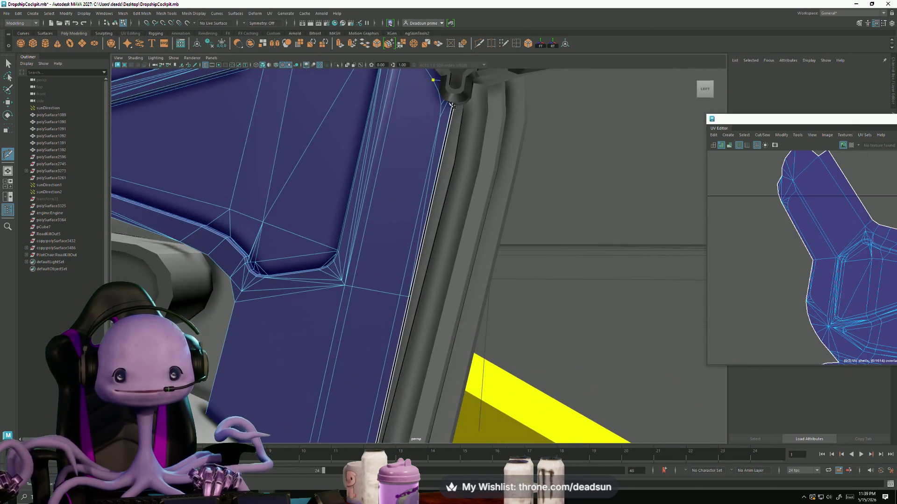
{"action": "left_click_drag", "start_coordinate": [451, 104], "coordinate": [404, 316], "text": "alt"}
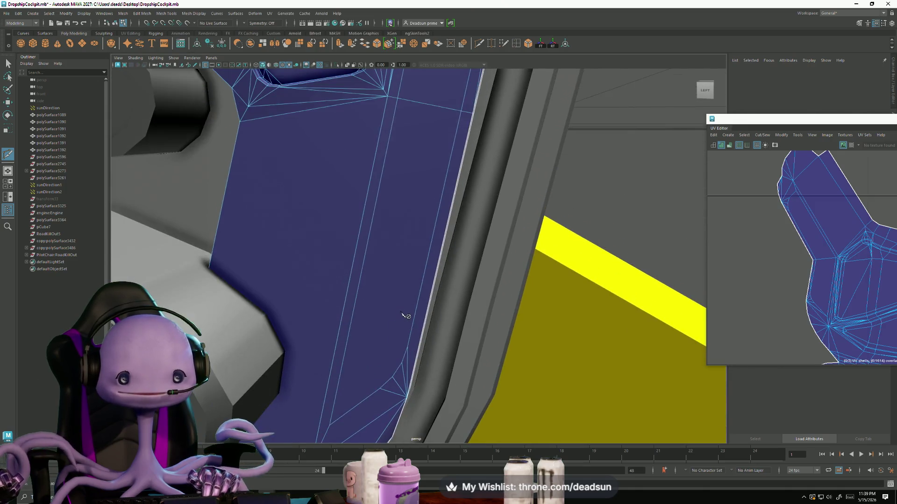
{"action": "left_click_drag", "start_coordinate": [414, 337], "coordinate": [381, 362], "text": "alt"}
- Start another cut from the frame strip's vertex and follow it along the blue panel
{"action": "left_click", "coordinate": [391, 250]}
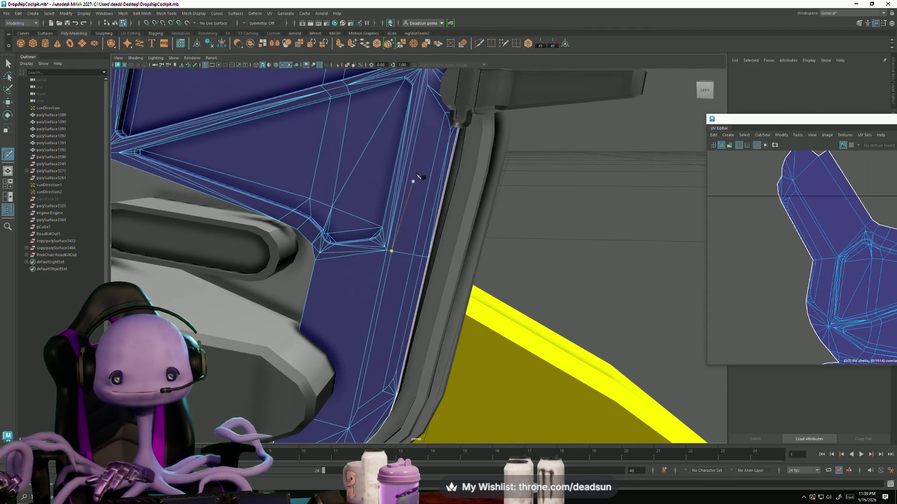
{"action": "mouse_move", "coordinate": [428, 140]}
{"action": "left_mouse_down", "text": "alt"}
{"action": "mouse_move", "coordinate": [419, 221]}
{"action": "mouse_move", "coordinate": [461, 193]}
{"action": "left_mouse_up", "text": "alt"}
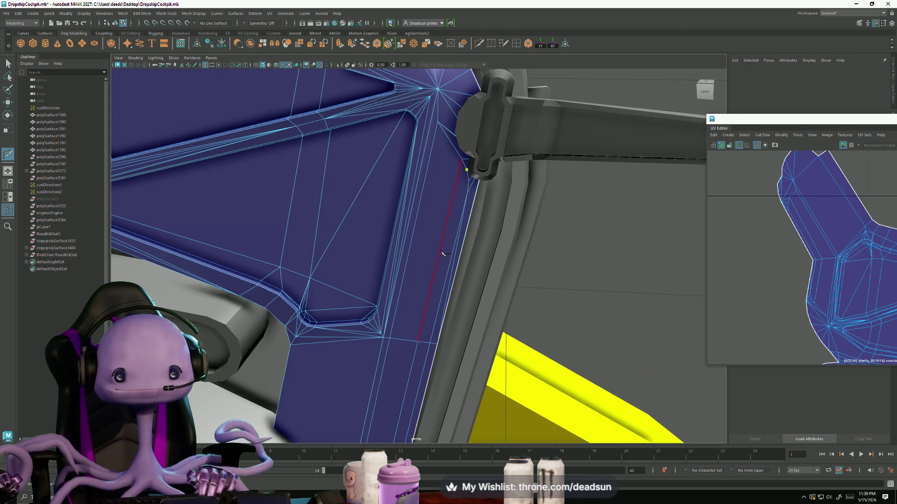
{"action": "left_click_drag", "start_coordinate": [408, 369], "coordinate": [417, 288], "text": "alt"}
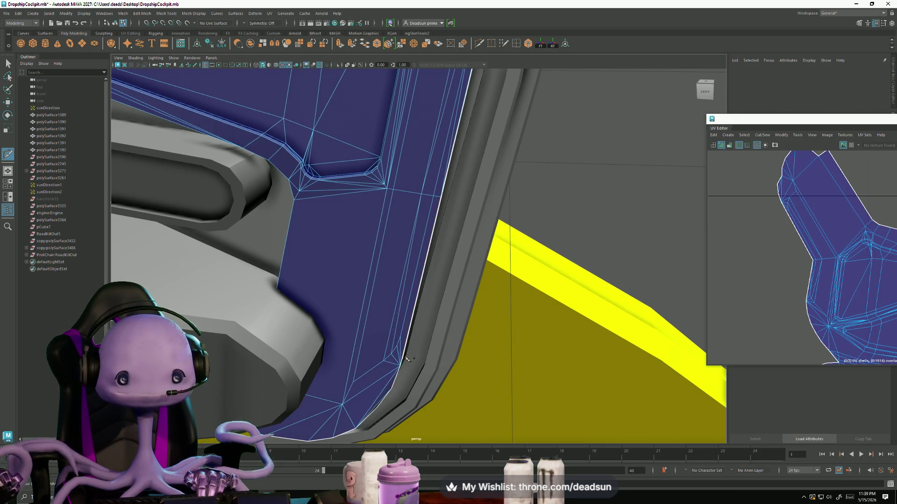
{"action": "scroll", "coordinate": [406, 360], "scroll_direction": "up", "scroll_amount": 2}
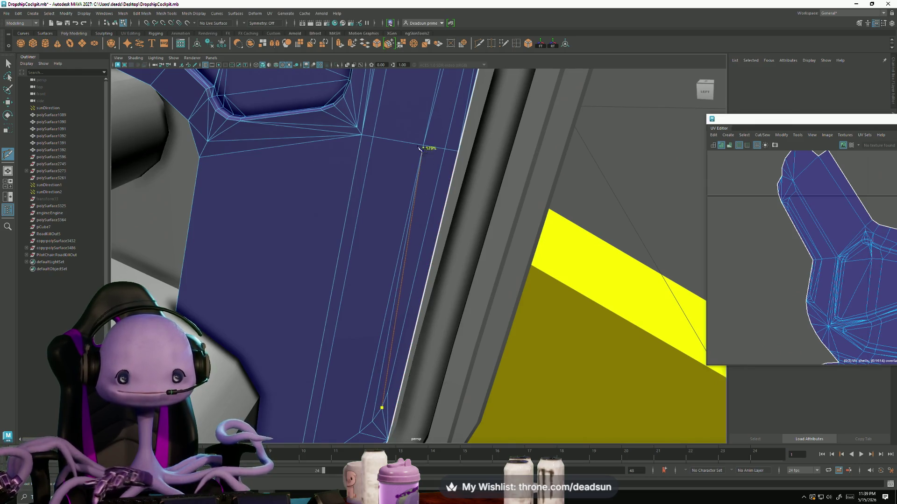
{"action": "mouse_move", "coordinate": [444, 119]}
{"action": "left_mouse_down", "text": "alt"}
{"action": "mouse_move", "coordinate": [449, 158]}
{"action": "mouse_move", "coordinate": [487, 187]}
{"action": "left_mouse_up", "text": "alt"}
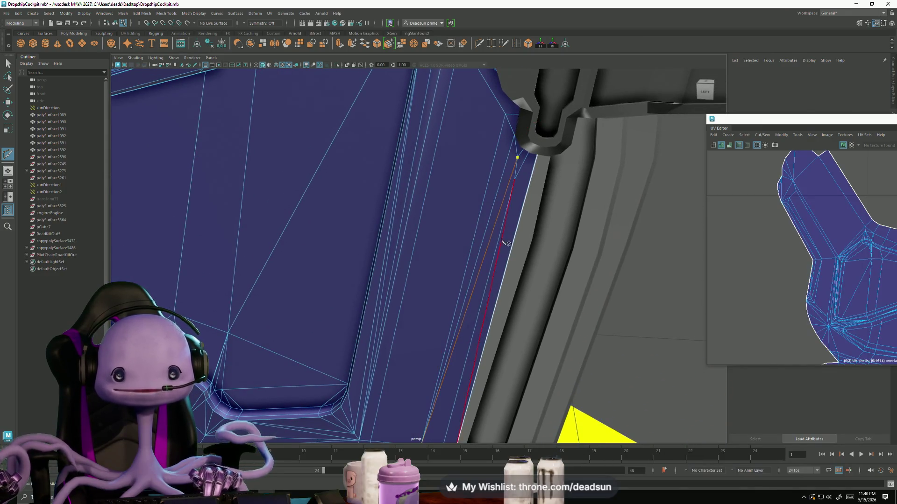
{"action": "left_click_drag", "start_coordinate": [457, 359], "coordinate": [56, 94], "text": "alt"}
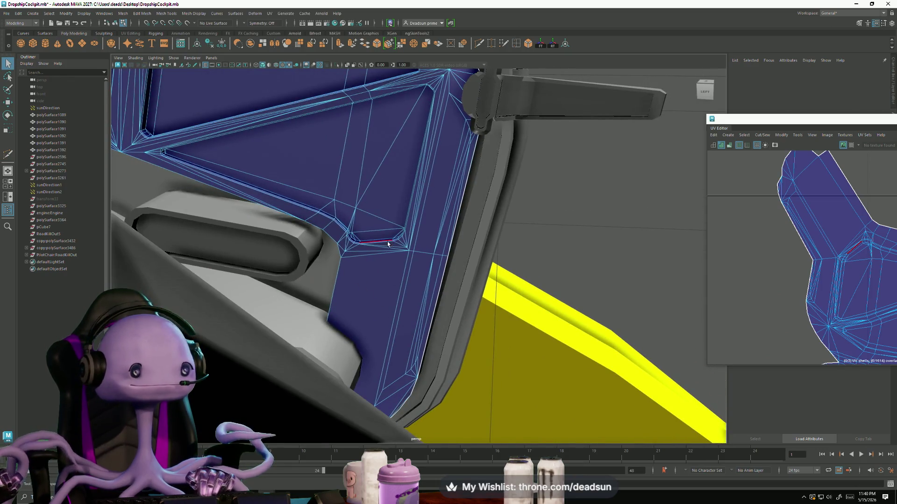
- Select the thin sliver faces along the frame's inner edge with the Select tool
{"action": "key", "text": "q"}
{"action": "left_click", "coordinate": [322, 240]}
{"action": "left_click_drag", "start_coordinate": [323, 240], "coordinate": [378, 242], "text": "alt"}
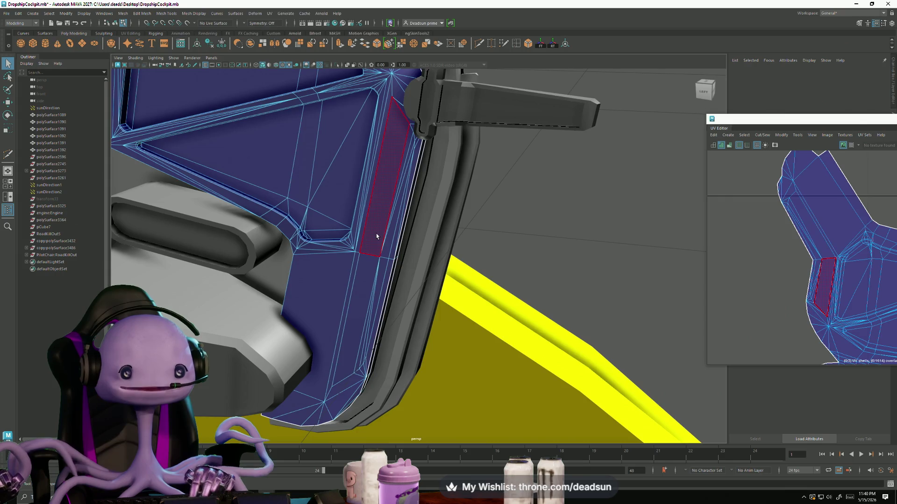
{"action": "left_click", "coordinate": [376, 236]}
{"action": "scroll", "coordinate": [357, 289], "scroll_direction": "up", "scroll_amount": 5}
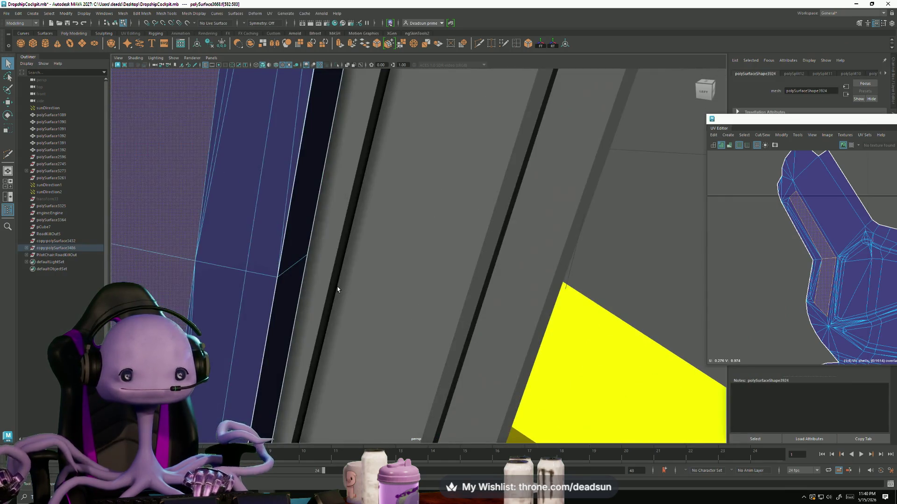
{"action": "scroll", "coordinate": [338, 288], "scroll_direction": "down", "scroll_amount": 3}
{"action": "scroll", "coordinate": [338, 287], "scroll_direction": "down", "scroll_amount": 3}
{"action": "left_click", "coordinate": [421, 282]}
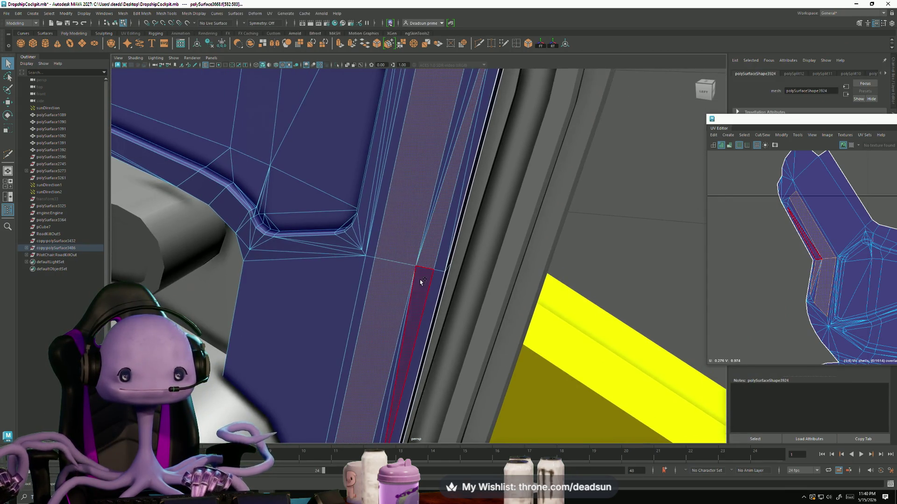
{"action": "left_click", "coordinate": [444, 175]}
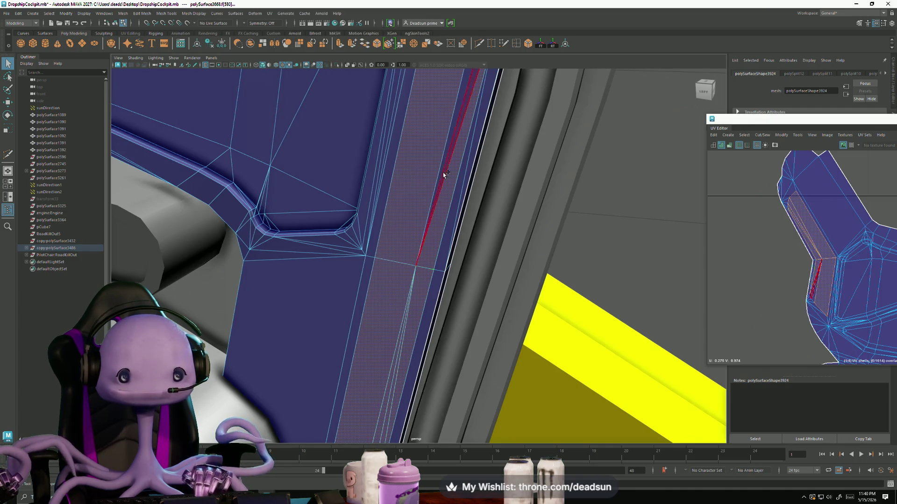
{"action": "scroll", "coordinate": [450, 156], "scroll_direction": "down", "scroll_amount": 3}
{"action": "scroll", "coordinate": [380, 265], "scroll_direction": "down", "scroll_amount": 4}
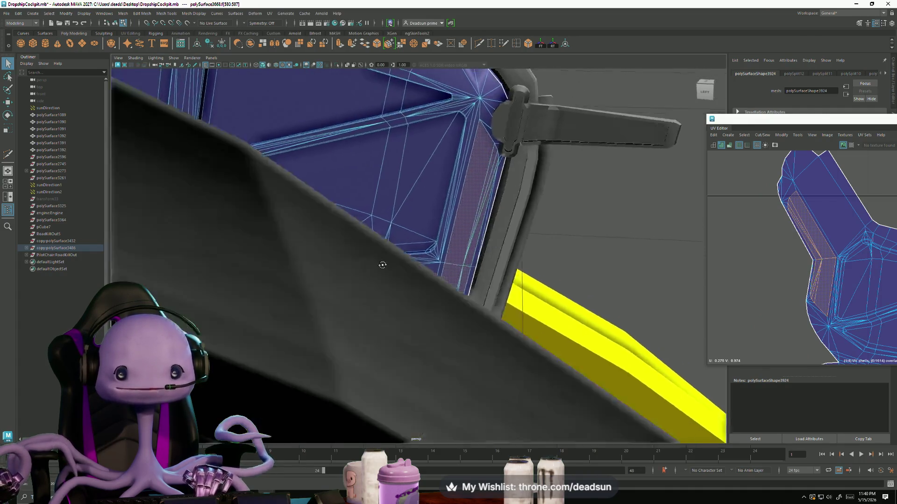
{"action": "scroll", "coordinate": [380, 265], "scroll_direction": "up", "scroll_amount": 2}
{"action": "scroll", "coordinate": [380, 260], "scroll_direction": "up", "scroll_amount": 2}
{"action": "scroll", "coordinate": [401, 286], "scroll_direction": "up", "scroll_amount": 2}
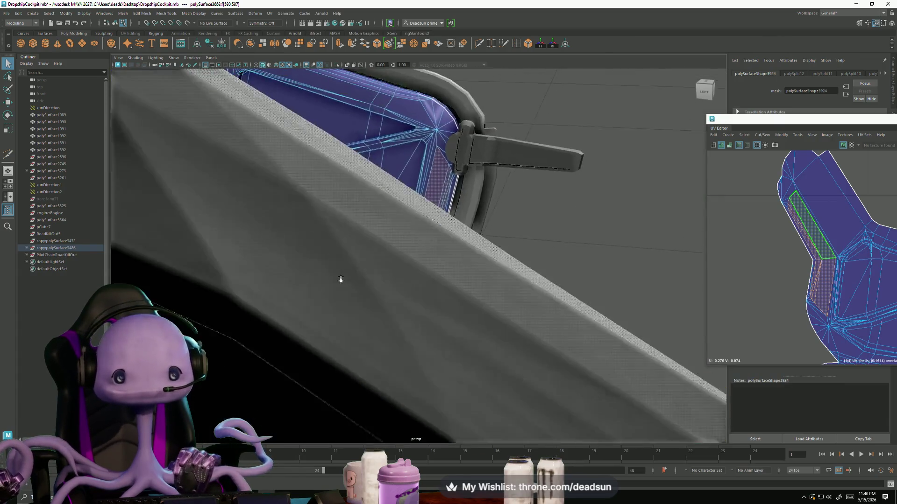
{"action": "scroll", "coordinate": [341, 280], "scroll_direction": "down", "scroll_amount": 5}
{"action": "mouse_move", "coordinate": [377, 287]}
{"action": "left_mouse_down", "text": "alt"}
{"action": "mouse_move", "coordinate": [391, 257]}
{"action": "mouse_move", "coordinate": [388, 292]}
{"action": "left_mouse_up", "text": "alt"}
{"action": "scroll", "coordinate": [389, 292], "scroll_direction": "up", "scroll_amount": 5}
{"action": "scroll", "coordinate": [388, 292], "scroll_direction": "down", "scroll_amount": 5}
{"action": "scroll", "coordinate": [388, 292], "scroll_direction": "up", "scroll_amount": 1}
{"action": "scroll", "coordinate": [388, 292], "scroll_direction": "up", "scroll_amount": 3}
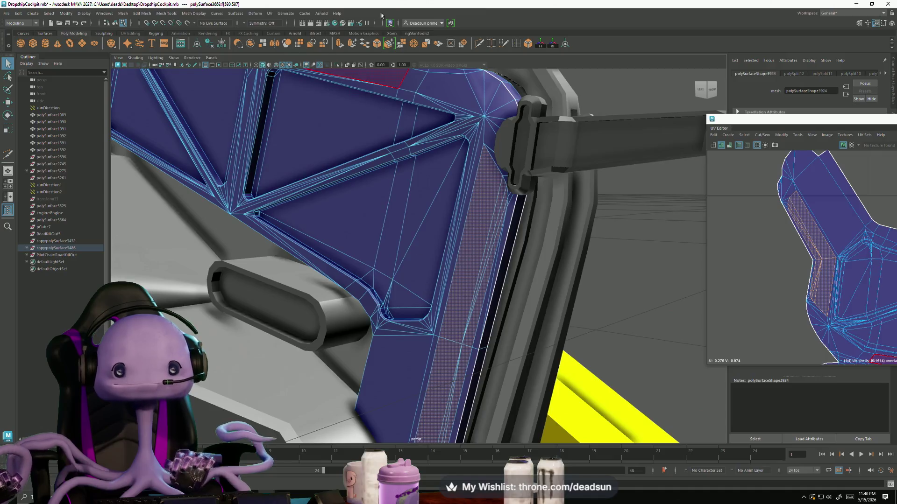
- Extrude the lower panel face and offset it, leaving a gap along the panel edge
{"action": "left_click", "coordinate": [429, 391]}
{"action": "key", "text": "ctrl+e"}
{"action": "mouse_move", "coordinate": [468, 339]}
{"action": "left_mouse_down"}
{"action": "mouse_move", "coordinate": [477, 333]}
{"action": "mouse_move", "coordinate": [434, 354]}
{"action": "mouse_move", "coordinate": [440, 339]}
{"action": "mouse_move", "coordinate": [425, 345]}
{"action": "left_mouse_up"}
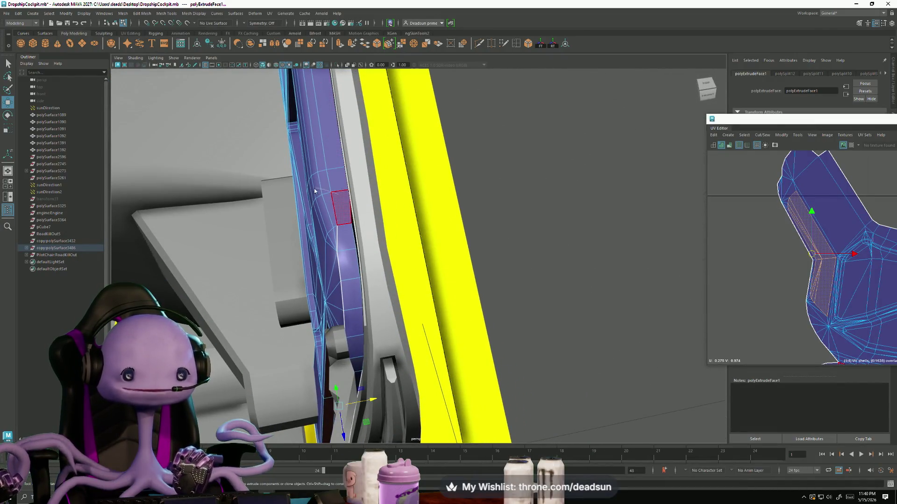
- Select a vertex at the frame's lower rim corner and focus the view on it
{"action": "right_click_drag", "start_coordinate": [340, 202], "coordinate": [339, 184]}
{"action": "left_click", "coordinate": [351, 223]}
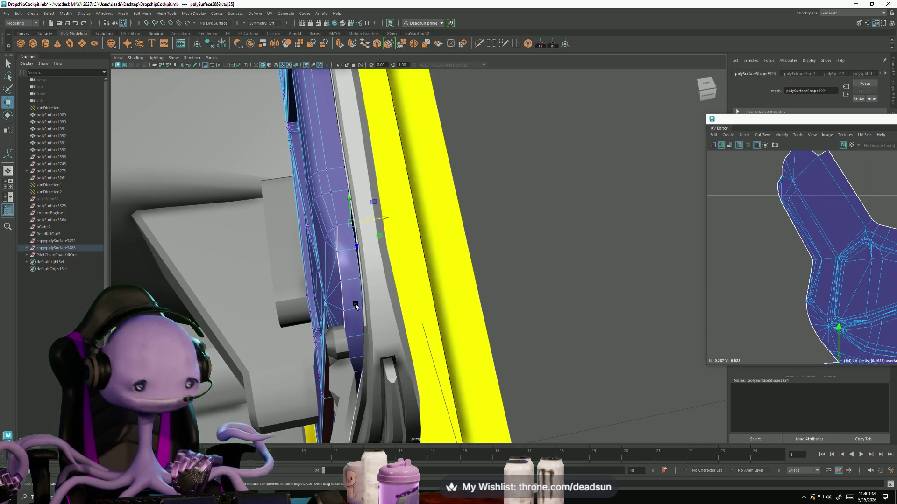
{"action": "left_click_drag", "start_coordinate": [355, 306], "coordinate": [364, 301], "text": "alt"}
{"action": "key", "text": "f"}
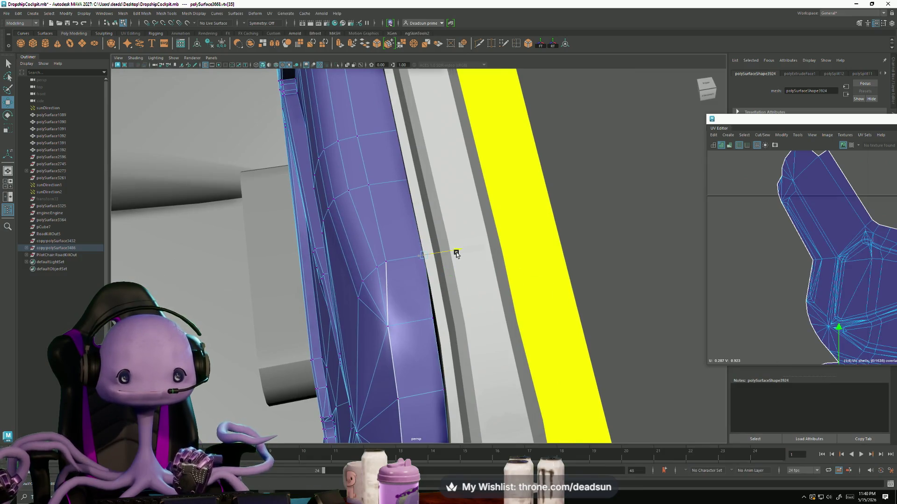
{"action": "mouse_move", "coordinate": [410, 303]}
{"action": "left_mouse_down", "text": "alt"}
{"action": "mouse_move", "coordinate": [427, 331]}
{"action": "mouse_move", "coordinate": [476, 337]}
{"action": "mouse_move", "coordinate": [518, 360]}
{"action": "mouse_move", "coordinate": [384, 313]}
{"action": "mouse_move", "coordinate": [360, 324]}
{"action": "mouse_move", "coordinate": [398, 328]}
{"action": "mouse_move", "coordinate": [384, 324]}
{"action": "left_mouse_up", "text": "alt"}
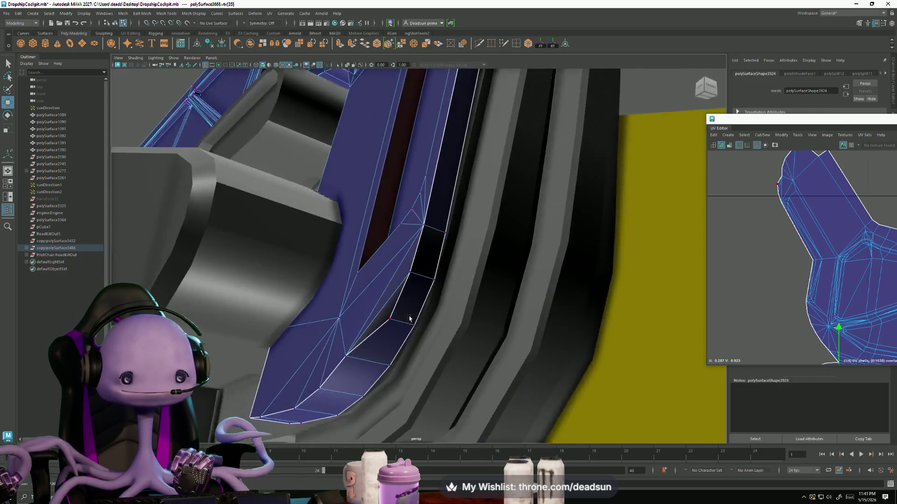
{"action": "mouse_move", "coordinate": [381, 335]}
{"action": "left_mouse_down", "text": "alt"}
{"action": "mouse_move", "coordinate": [368, 326]}
{"action": "mouse_move", "coordinate": [378, 306]}
{"action": "left_mouse_up", "text": "alt"}
{"action": "key", "text": "ctrl+h"}
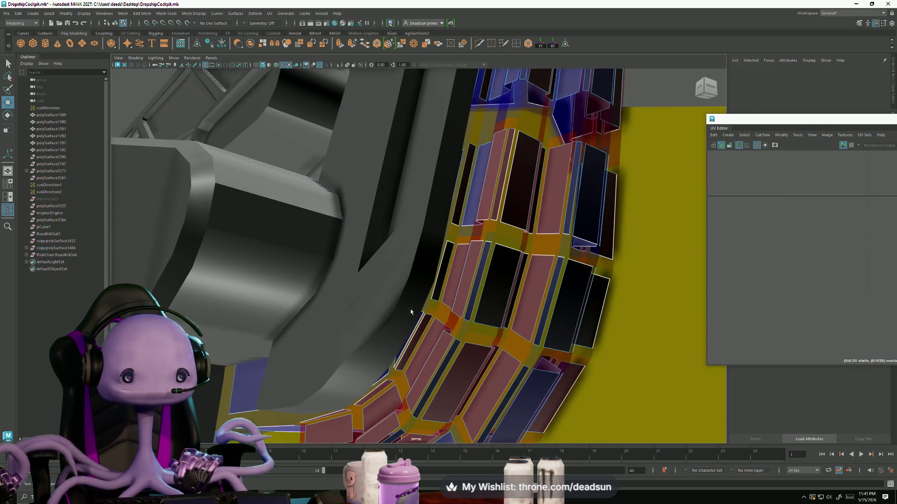
{"action": "key", "text": "ctrl+z"}
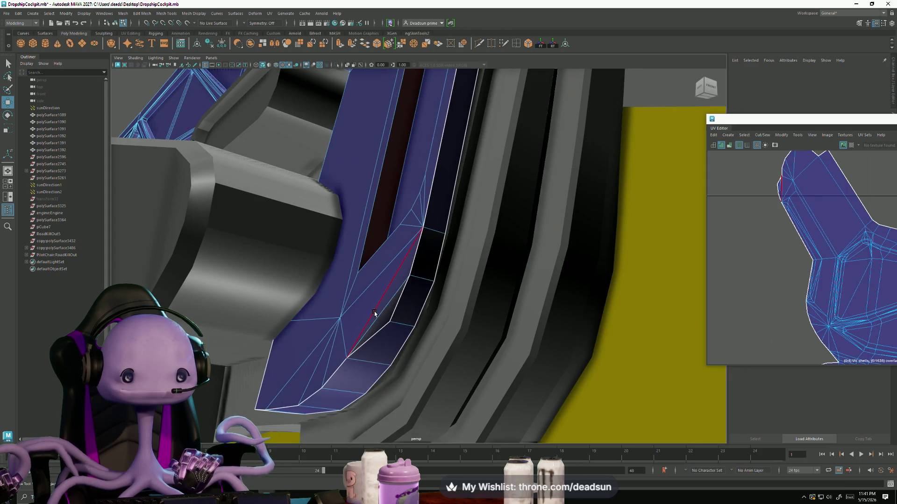
{"action": "left_click", "coordinate": [382, 315]}
{"action": "left_click", "coordinate": [386, 332]}
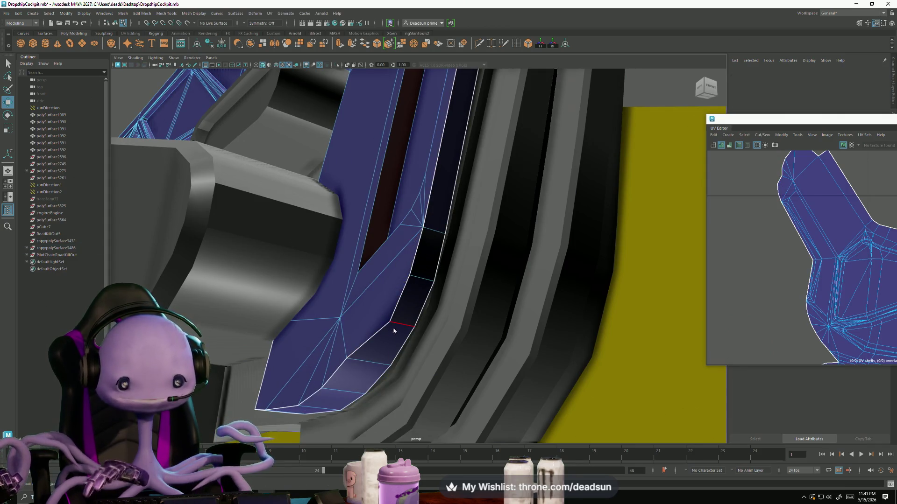
{"action": "left_click", "coordinate": [401, 346]}
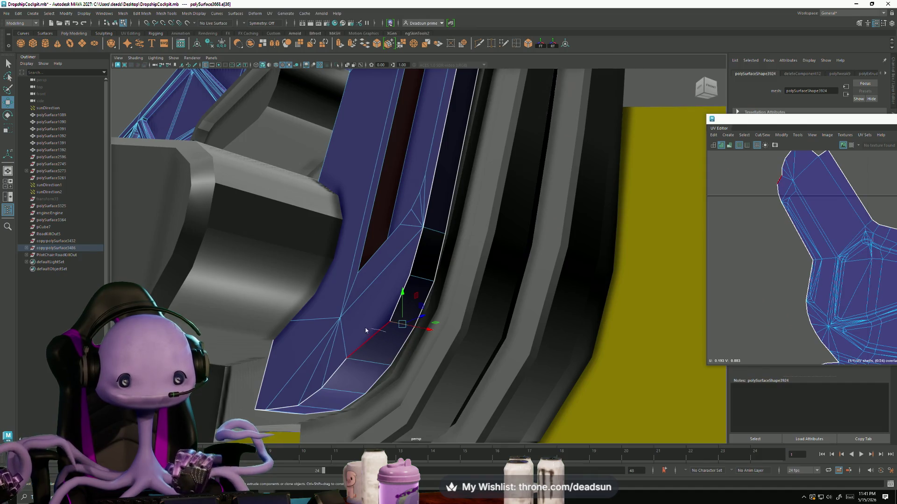
{"action": "right_click_drag", "start_coordinate": [366, 330], "coordinate": [382, 322]}
{"action": "left_click", "coordinate": [394, 324]}
{"action": "mouse_move", "coordinate": [393, 324]}
{"action": "left_mouse_down", "text": "alt"}
{"action": "mouse_move", "coordinate": [578, 391]}
{"action": "mouse_move", "coordinate": [443, 284]}
{"action": "left_mouse_up", "text": "alt"}
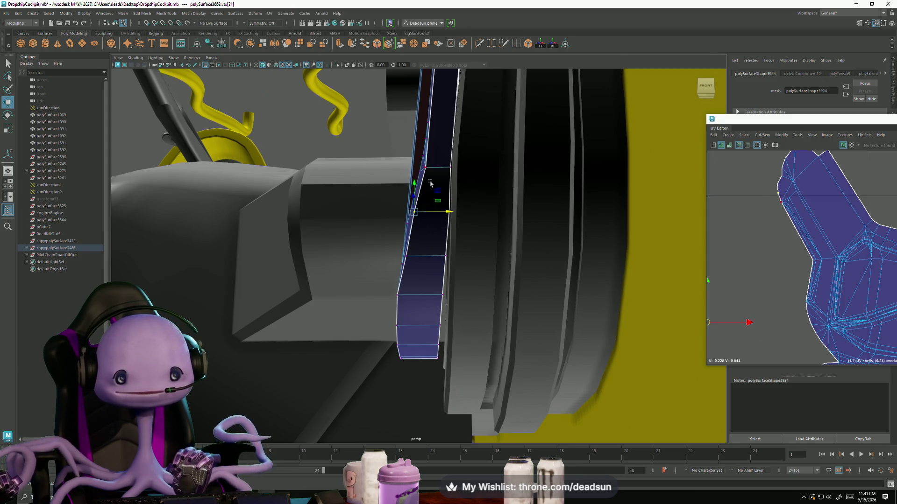
{"action": "left_click_drag", "start_coordinate": [433, 214], "coordinate": [440, 258], "text": "alt"}
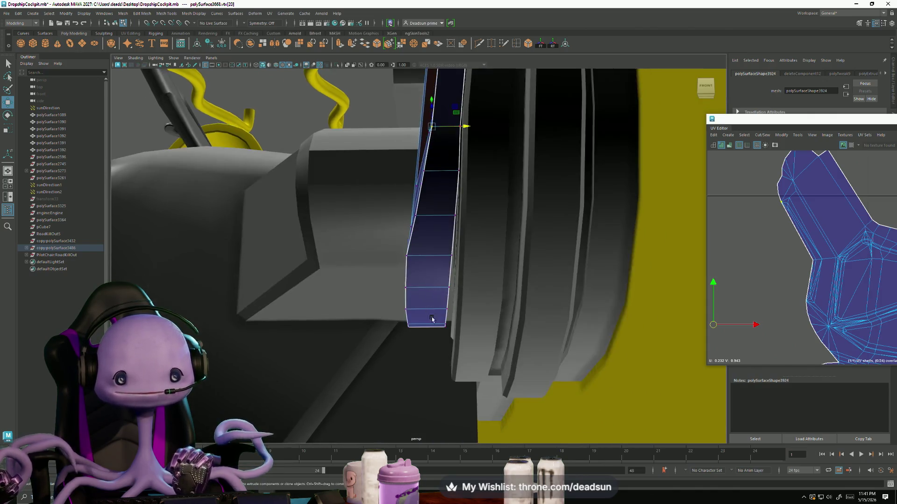
{"action": "mouse_move", "coordinate": [468, 329]}
{"action": "left_mouse_down", "text": "alt"}
{"action": "mouse_move", "coordinate": [492, 350]}
{"action": "mouse_move", "coordinate": [476, 347]}
{"action": "mouse_move", "coordinate": [461, 361]}
{"action": "mouse_move", "coordinate": [434, 317]}
{"action": "left_mouse_up", "text": "alt"}
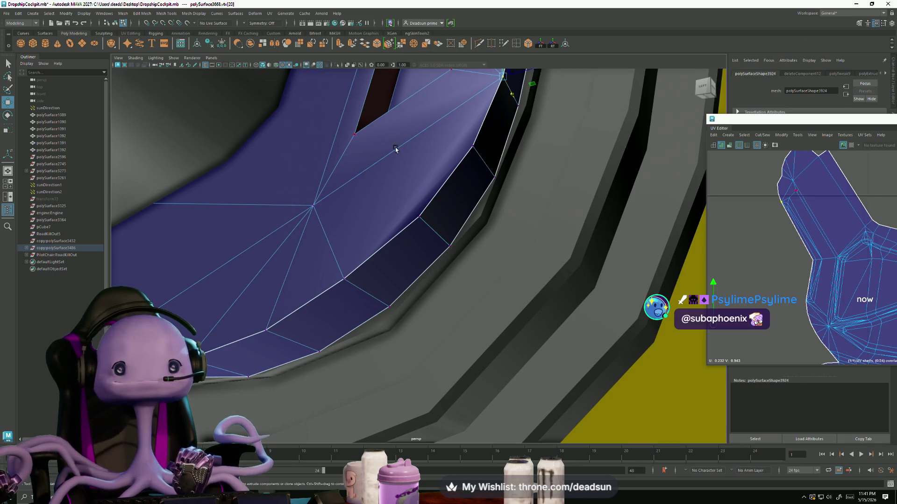
- Cut a new edge from the triangle-fan centre to the frame's inner rim with Multi-Cut
{"action": "key", "text": "y"}
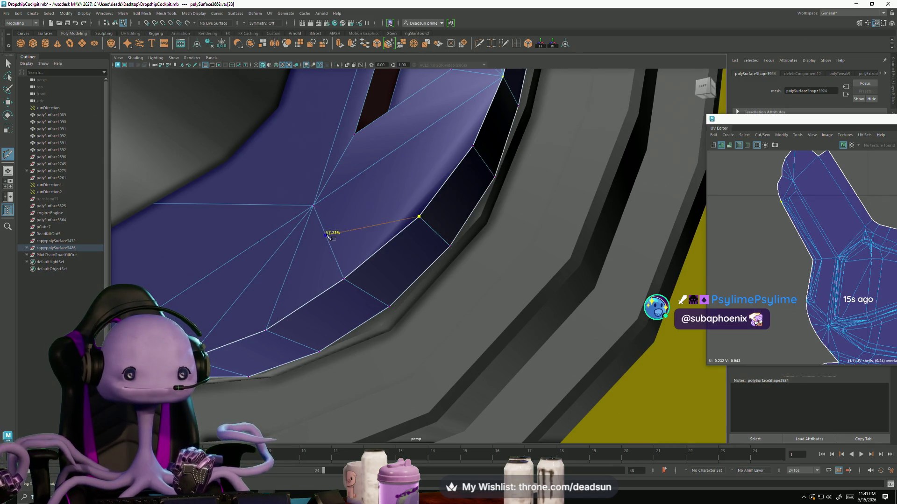
{"action": "key", "text": "Return"}
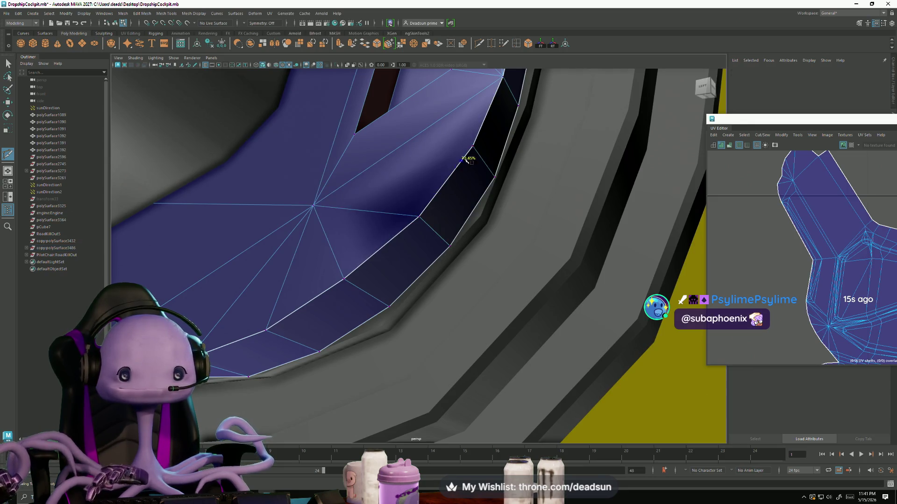
{"action": "left_click", "coordinate": [312, 205]}
{"action": "key", "text": "Return"}
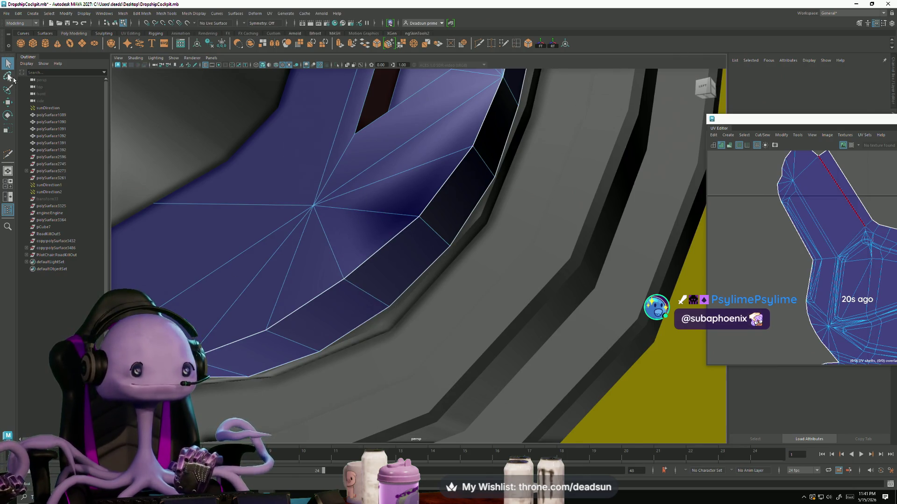
- Select an inner-rim edge and browse the menu for an edge operation
{"action": "left_click_drag", "start_coordinate": [356, 270], "coordinate": [431, 219], "text": "alt"}
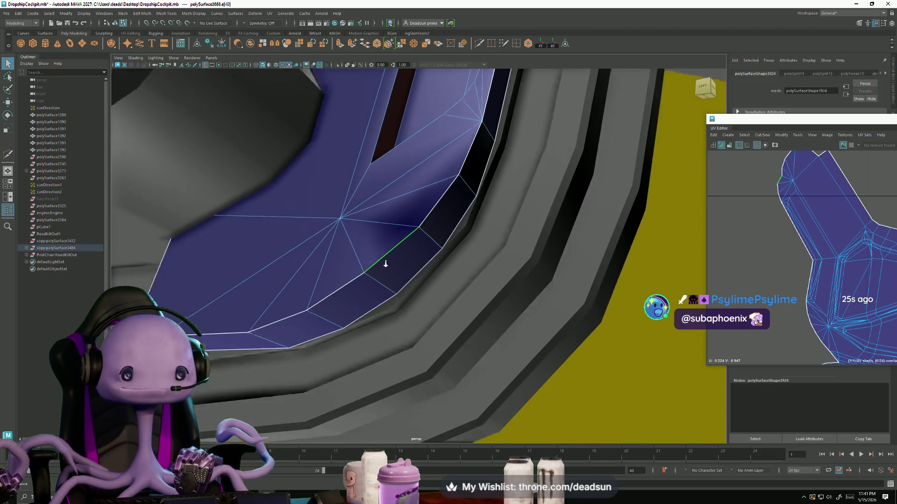
{"action": "left_click", "coordinate": [431, 219]}
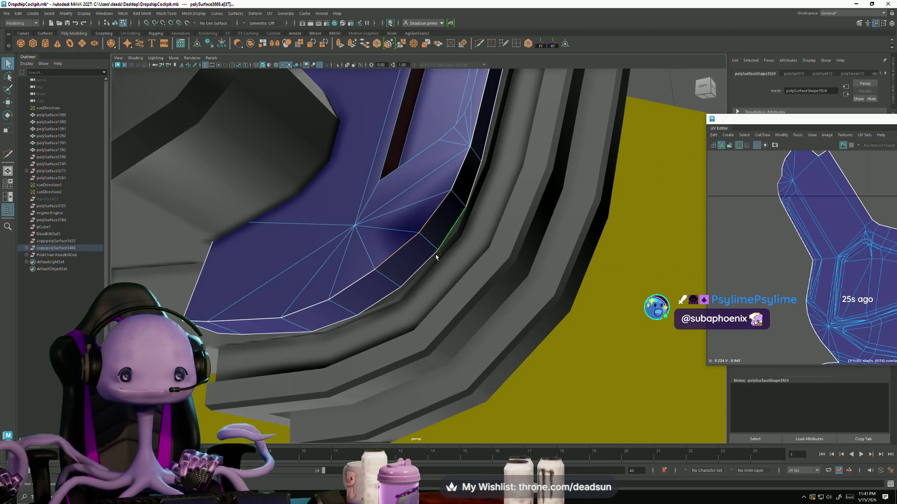
{"action": "left_click", "coordinate": [239, 12]}
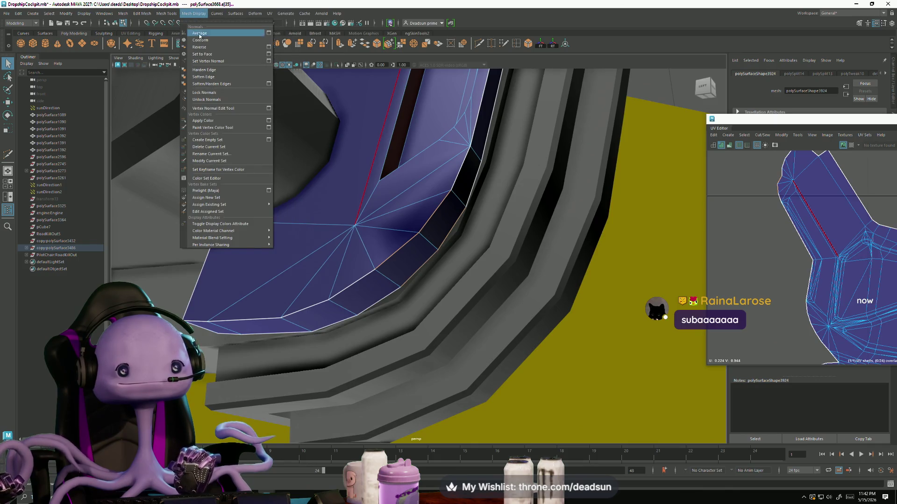
- Harden the chosen edge, then select the whole blue window-frame part and frame it
{"action": "left_click", "coordinate": [210, 70]}
{"action": "mouse_move", "coordinate": [398, 202]}
{"action": "left_mouse_down", "text": "alt"}
{"action": "mouse_move", "coordinate": [349, 224]}
{"action": "mouse_move", "coordinate": [383, 195]}
{"action": "left_mouse_up", "text": "alt"}
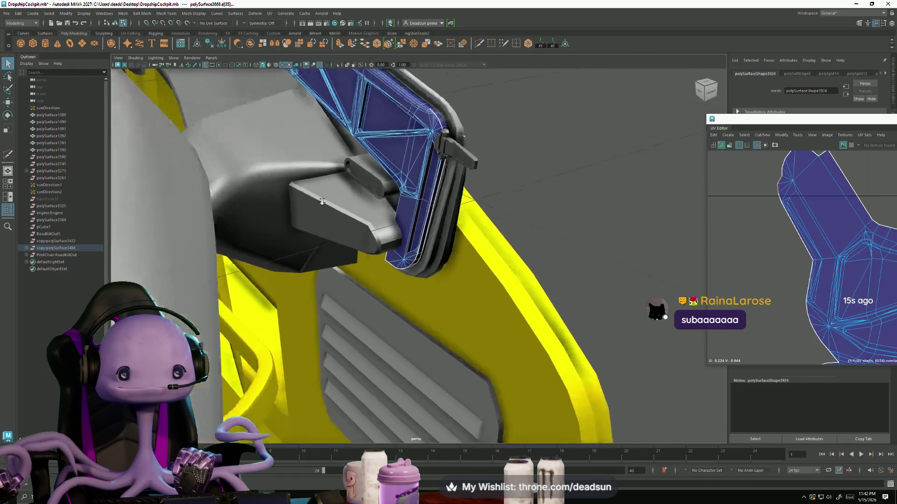
{"action": "right_click_drag", "start_coordinate": [383, 196], "coordinate": [384, 171]}
{"action": "mouse_move", "coordinate": [385, 172]}
{"action": "left_mouse_down", "text": "alt"}
{"action": "mouse_move", "coordinate": [412, 221]}
{"action": "mouse_move", "coordinate": [761, 334]}
{"action": "left_mouse_up", "text": "alt"}
{"action": "left_click", "coordinate": [372, 247]}
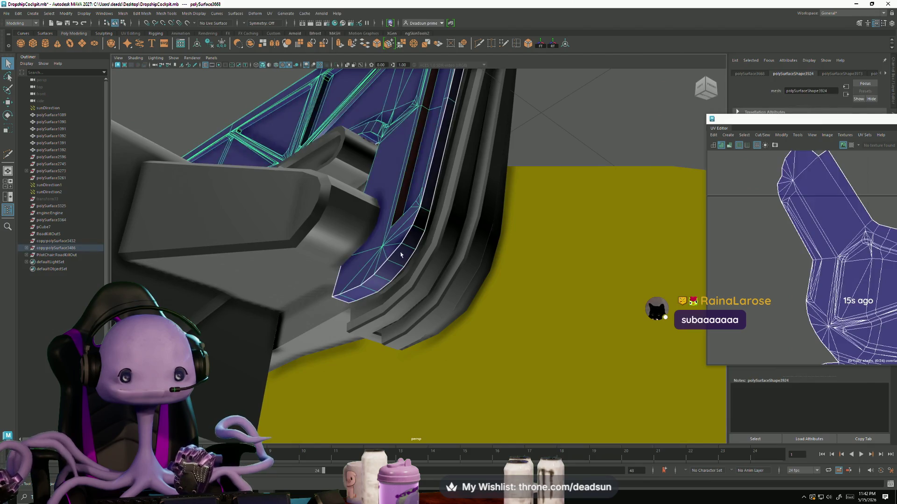
{"action": "key", "text": "f"}
{"action": "scroll", "coordinate": [390, 248], "scroll_direction": "down", "scroll_amount": 2}
- In Edge mode, unlock the frame's vertex normals via Mesh Display
{"action": "mouse_move", "coordinate": [390, 248]}
{"action": "right_mouse_down"}
{"action": "mouse_move", "coordinate": [366, 244]}
{"action": "mouse_move", "coordinate": [377, 239]}
{"action": "right_mouse_up"}
{"action": "left_click", "coordinate": [376, 239]}
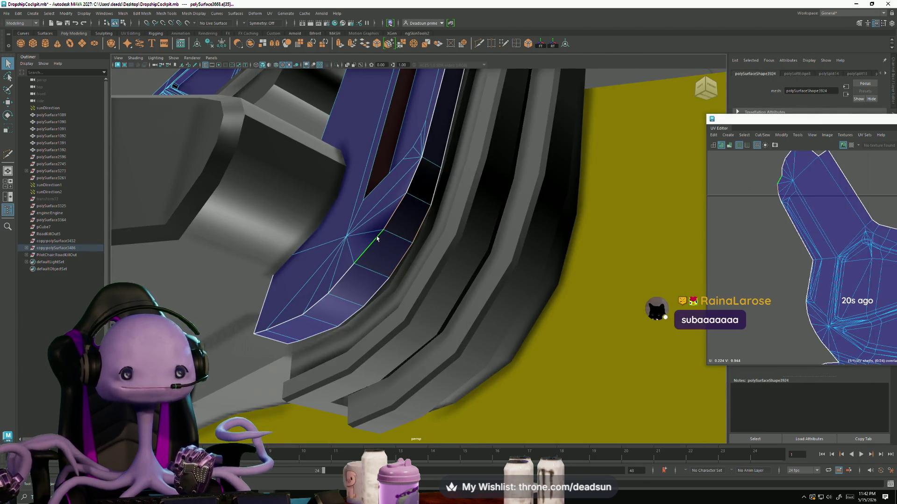
{"action": "left_click", "coordinate": [177, 16]}
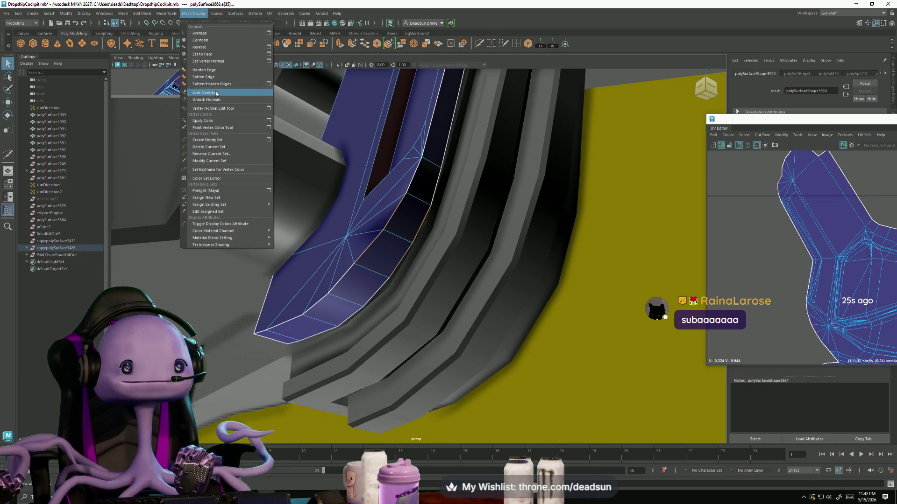
{"action": "left_click", "coordinate": [224, 100]}
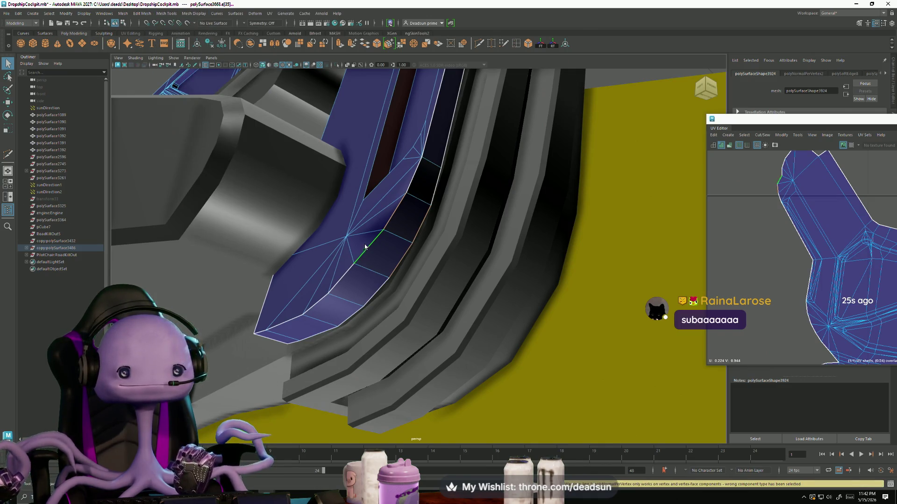
{"action": "right_click_drag", "start_coordinate": [365, 247], "coordinate": [398, 220]}
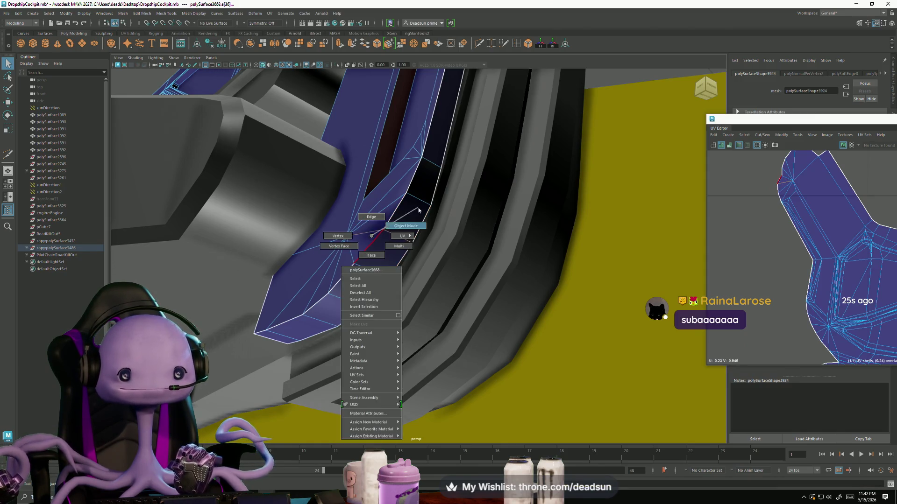
{"action": "left_click", "coordinate": [193, 13]}
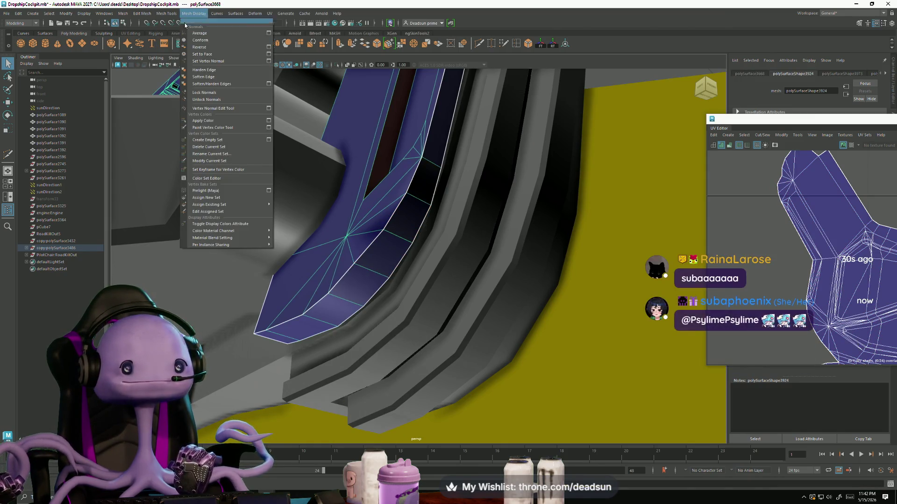
{"action": "left_click", "coordinate": [215, 102]}
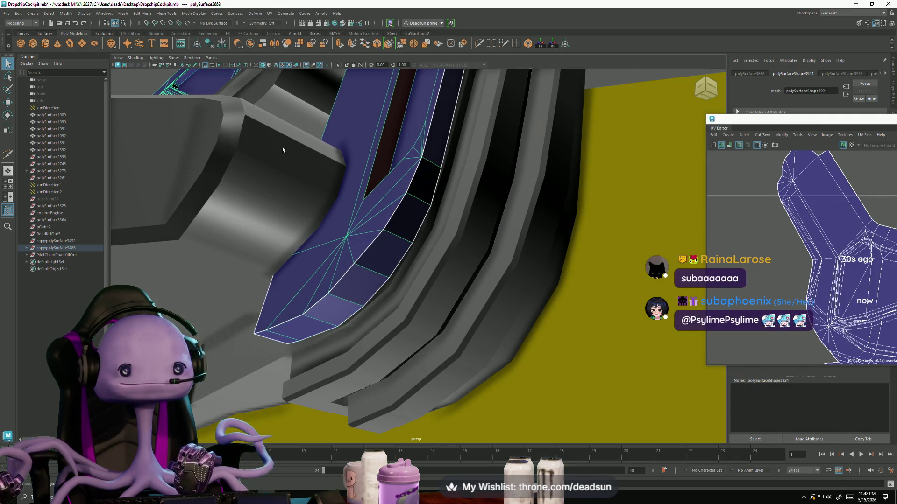
- Soften the frame's edges for smooth shading and pick an edge along the frame
{"action": "left_click_drag", "start_coordinate": [351, 231], "coordinate": [378, 263], "text": "alt"}
{"action": "right_click", "coordinate": [379, 263]}
{"action": "right_click_drag", "start_coordinate": [379, 263], "coordinate": [375, 247]}
{"action": "left_click", "coordinate": [375, 268]}
{"action": "left_click", "coordinate": [166, 13]}
{"action": "mouse_move", "coordinate": [194, 13]}
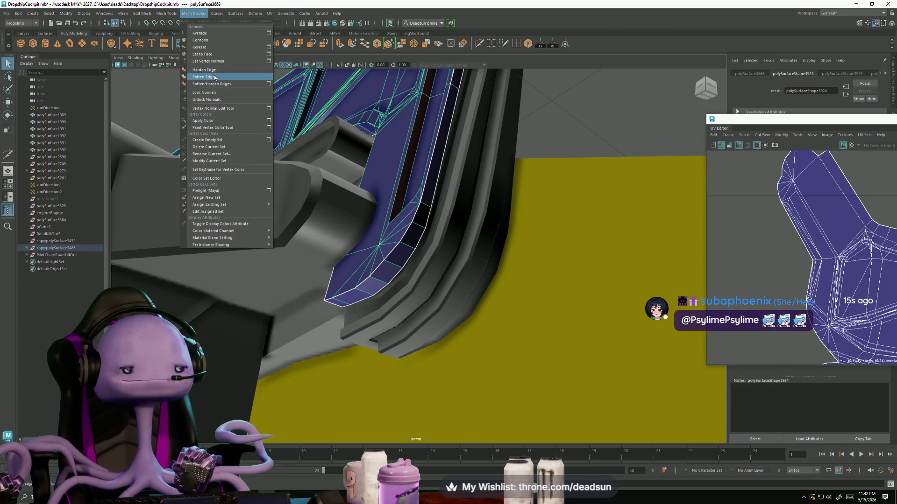
{"action": "left_click", "coordinate": [208, 75]}
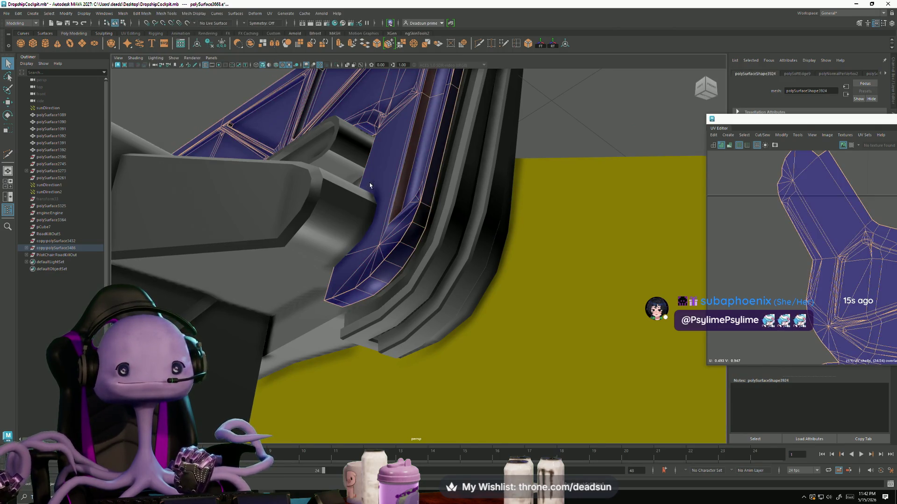
{"action": "left_click_drag", "start_coordinate": [370, 186], "coordinate": [393, 252], "text": "alt"}
{"action": "right_click_drag", "start_coordinate": [393, 252], "coordinate": [413, 254]}
{"action": "left_click", "coordinate": [415, 254]}
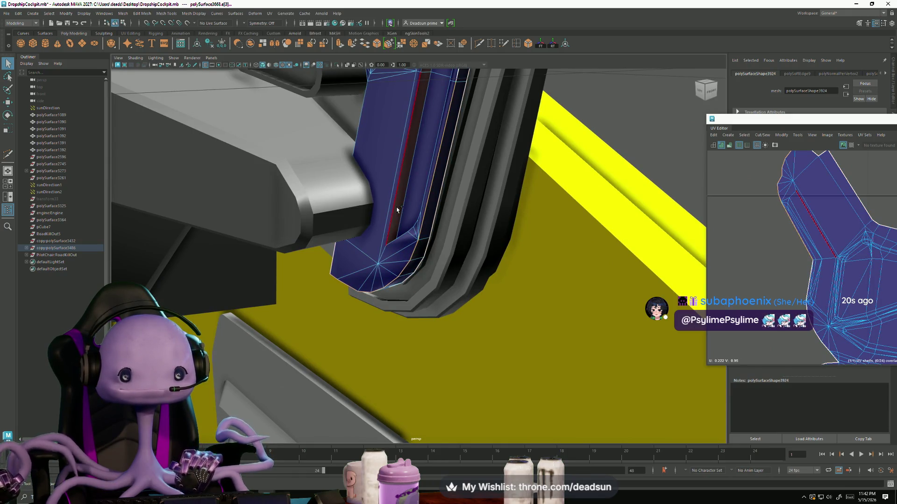
{"action": "mouse_move", "coordinate": [402, 207]}
{"action": "left_mouse_down", "text": "alt"}
{"action": "mouse_move", "coordinate": [422, 265]}
{"action": "mouse_move", "coordinate": [481, 257]}
{"action": "left_mouse_up", "text": "alt"}
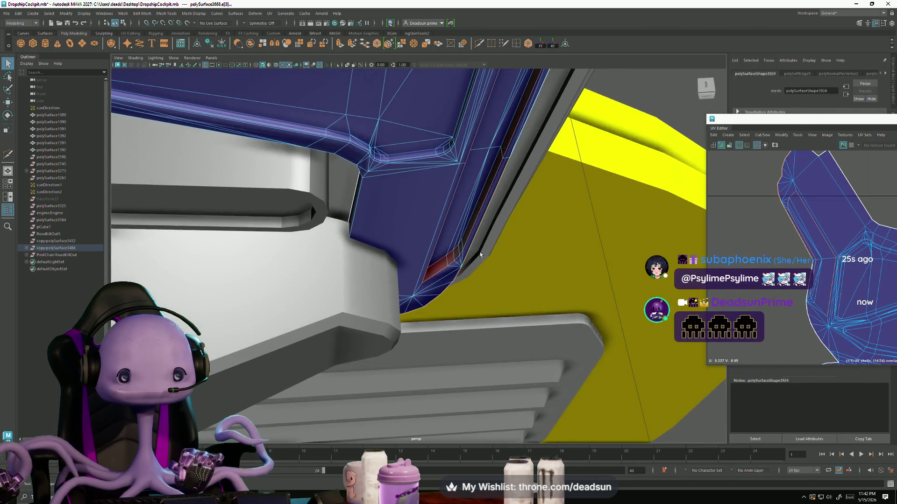
{"action": "mouse_move", "coordinate": [488, 142]}
{"action": "left_mouse_down", "text": "alt"}
{"action": "mouse_move", "coordinate": [473, 272]}
{"action": "mouse_move", "coordinate": [451, 248]}
{"action": "left_mouse_up", "text": "alt"}
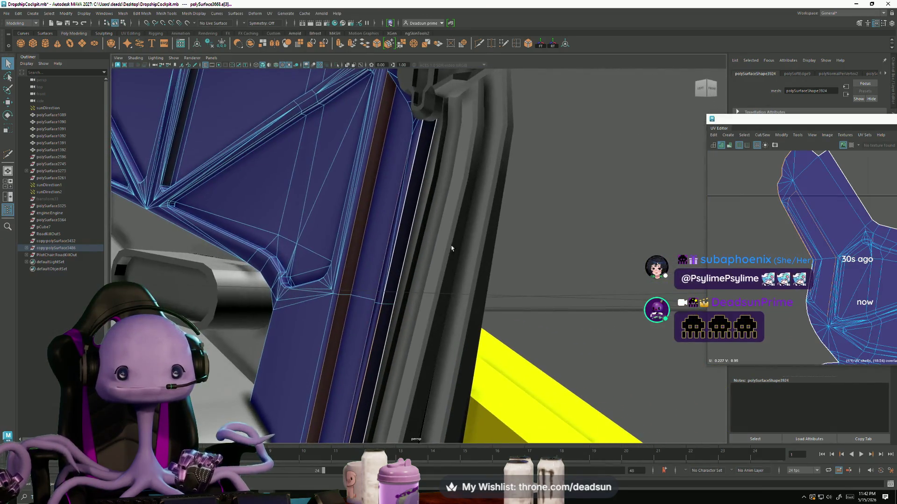
{"action": "mouse_move", "coordinate": [407, 210]}
{"action": "left_mouse_down", "text": "alt"}
{"action": "mouse_move", "coordinate": [281, 311]}
{"action": "mouse_move", "coordinate": [424, 243]}
{"action": "left_mouse_up", "text": "alt"}
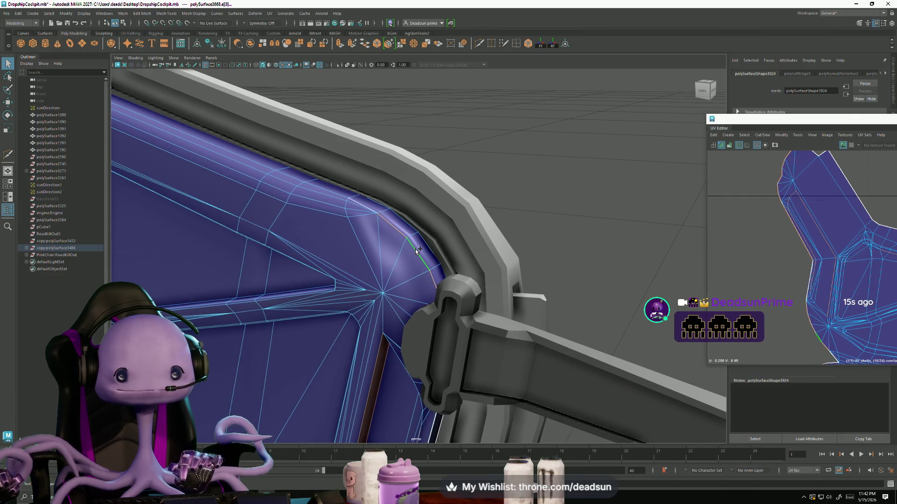
{"action": "middle_click_drag", "start_coordinate": [421, 274], "coordinate": [450, 205], "text": "alt"}
{"action": "left_click_drag", "start_coordinate": [451, 204], "coordinate": [410, 352], "text": "alt"}
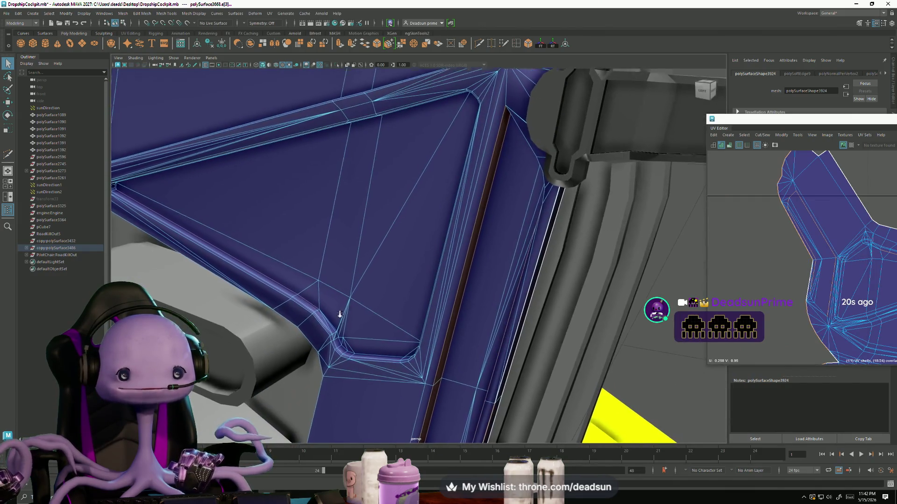
{"action": "mouse_move", "coordinate": [456, 265]}
{"action": "left_mouse_down", "text": "alt"}
{"action": "mouse_move", "coordinate": [424, 309]}
{"action": "mouse_move", "coordinate": [371, 297]}
{"action": "left_mouse_up", "text": "alt"}
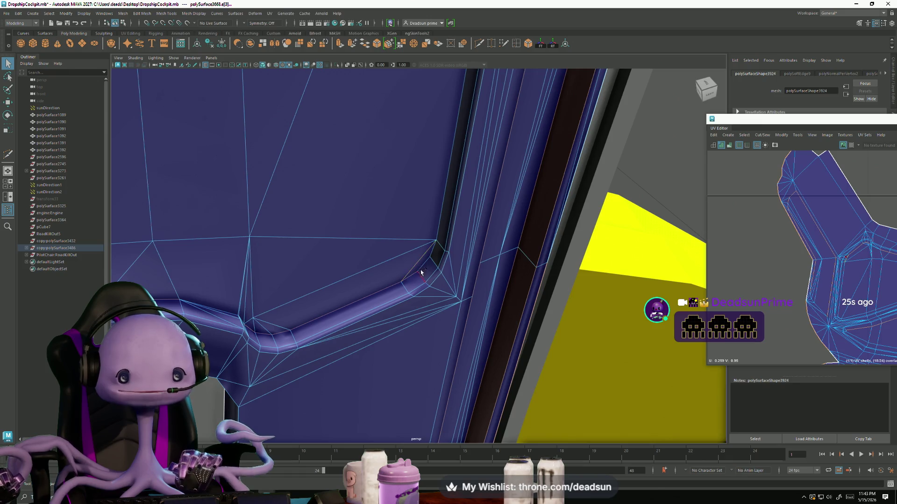
{"action": "mouse_move", "coordinate": [411, 274]}
{"action": "left_mouse_down", "text": "alt"}
{"action": "mouse_move", "coordinate": [426, 296]}
{"action": "mouse_move", "coordinate": [413, 287]}
{"action": "mouse_move", "coordinate": [422, 281]}
{"action": "left_mouse_up", "text": "alt"}
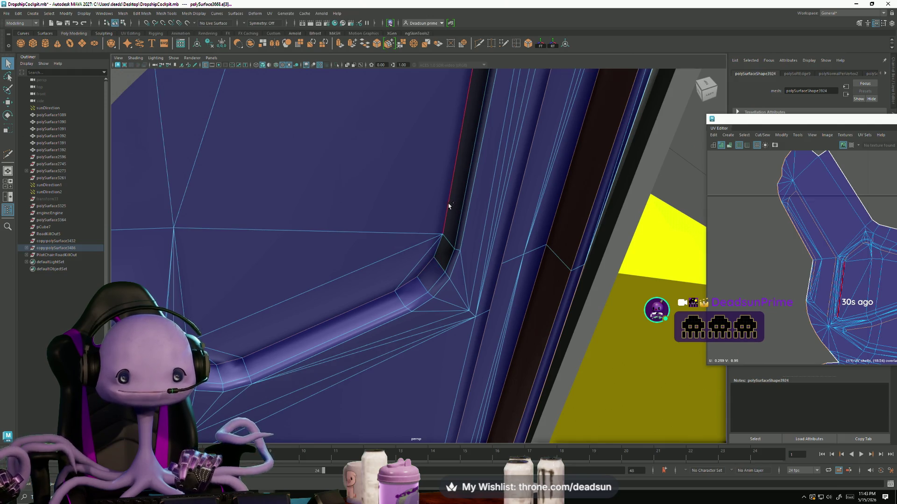
{"action": "middle_click_drag", "start_coordinate": [448, 206], "coordinate": [469, 299], "text": "alt"}
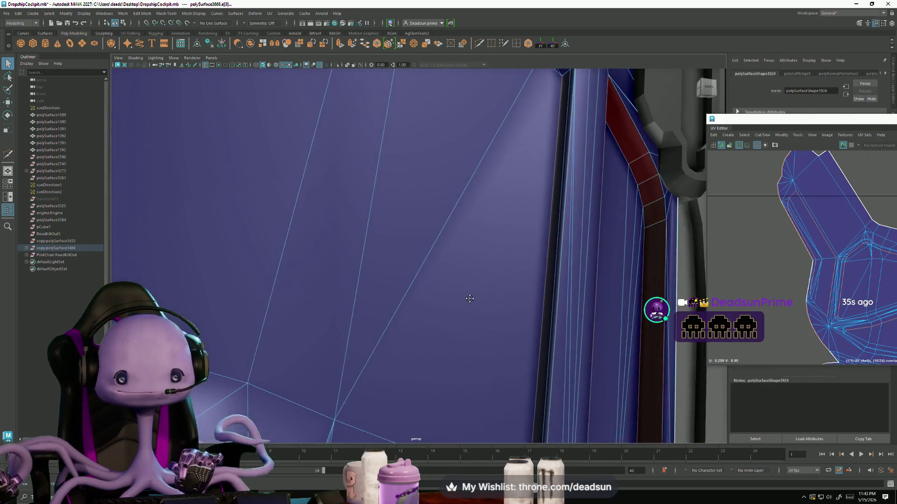
{"action": "scroll", "coordinate": [470, 299], "scroll_direction": "down", "scroll_amount": 2}
{"action": "scroll", "coordinate": [467, 320], "scroll_direction": "down", "scroll_amount": 2}
{"action": "scroll", "coordinate": [463, 308], "scroll_direction": "down", "scroll_amount": 3}
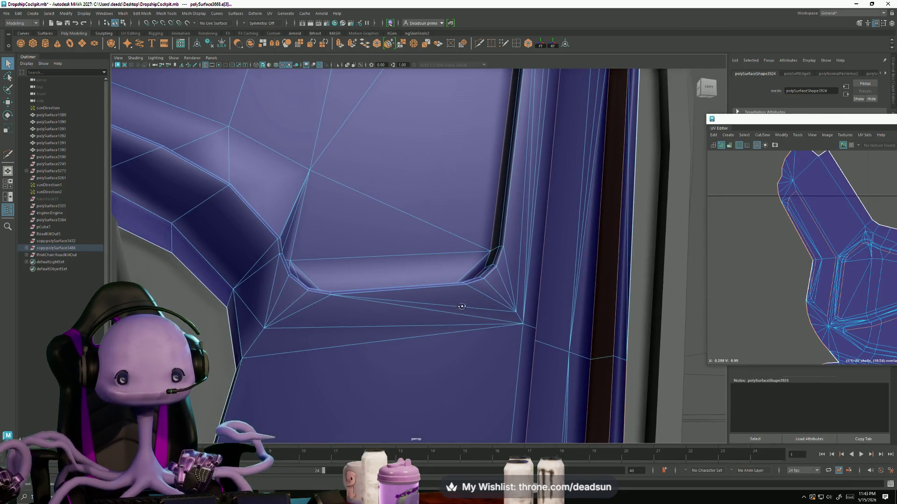
{"action": "scroll", "coordinate": [461, 306], "scroll_direction": "up", "scroll_amount": 2}
{"action": "scroll", "coordinate": [462, 325], "scroll_direction": "up", "scroll_amount": 2}
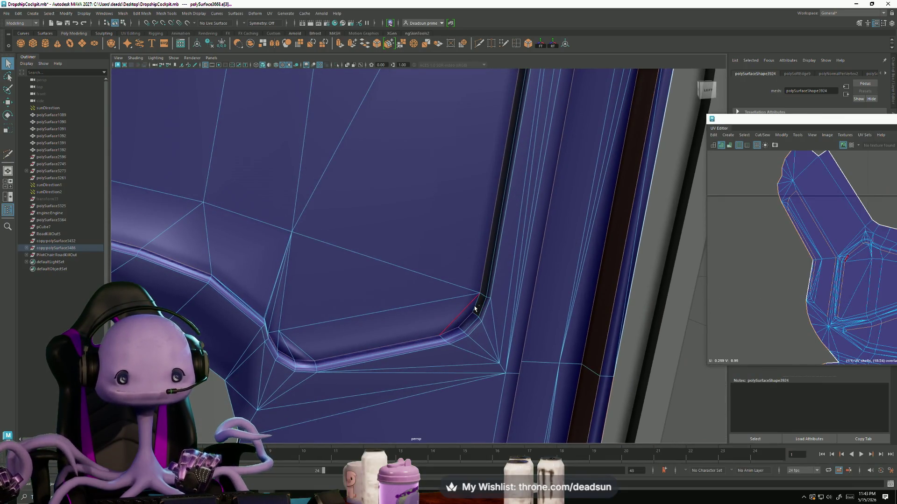
{"action": "mouse_move", "coordinate": [475, 274]}
{"action": "left_mouse_down", "text": "alt"}
{"action": "mouse_move", "coordinate": [349, 201]}
{"action": "mouse_move", "coordinate": [381, 250]}
{"action": "mouse_move", "coordinate": [436, 235]}
{"action": "mouse_move", "coordinate": [411, 257]}
{"action": "mouse_move", "coordinate": [416, 301]}
{"action": "mouse_move", "coordinate": [406, 312]}
{"action": "mouse_move", "coordinate": [324, 361]}
{"action": "left_mouse_up", "text": "alt"}
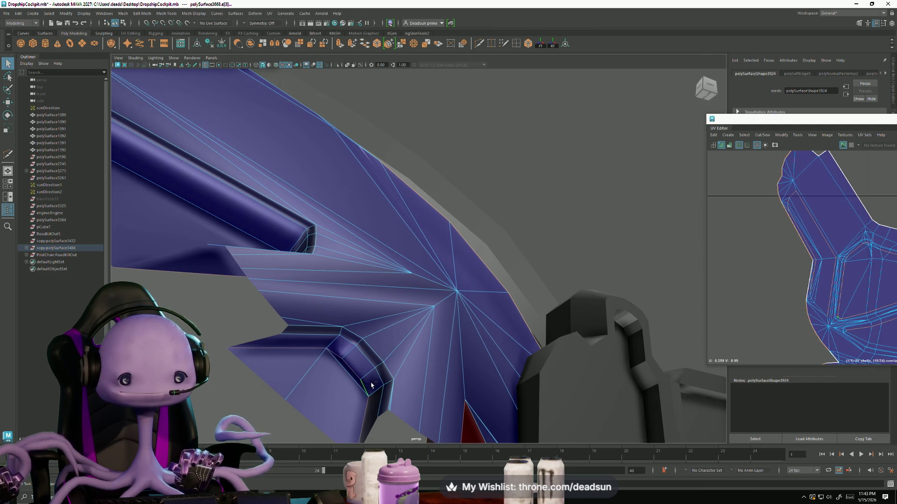
{"action": "scroll", "coordinate": [372, 385], "scroll_direction": "down", "scroll_amount": 3}
- Navigate the view to the vent slot so it runs vertically on screen
{"action": "mouse_move", "coordinate": [371, 385]}
{"action": "left_mouse_down", "text": "alt"}
{"action": "mouse_move", "coordinate": [423, 411]}
{"action": "mouse_move", "coordinate": [450, 230]}
{"action": "mouse_move", "coordinate": [441, 305]}
{"action": "mouse_move", "coordinate": [430, 332]}
{"action": "mouse_move", "coordinate": [415, 336]}
{"action": "left_mouse_up", "text": "alt"}
{"action": "scroll", "coordinate": [424, 412], "scroll_direction": "up", "scroll_amount": 3}
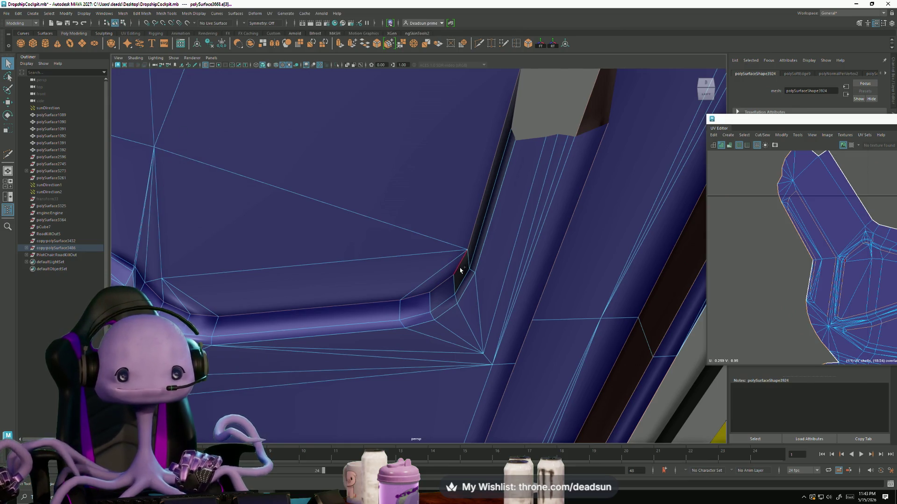
{"action": "mouse_move", "coordinate": [446, 290]}
{"action": "left_mouse_down", "text": "alt"}
{"action": "mouse_move", "coordinate": [416, 311]}
{"action": "mouse_move", "coordinate": [444, 320]}
{"action": "mouse_move", "coordinate": [420, 329]}
{"action": "mouse_move", "coordinate": [381, 296]}
{"action": "left_mouse_up", "text": "alt"}
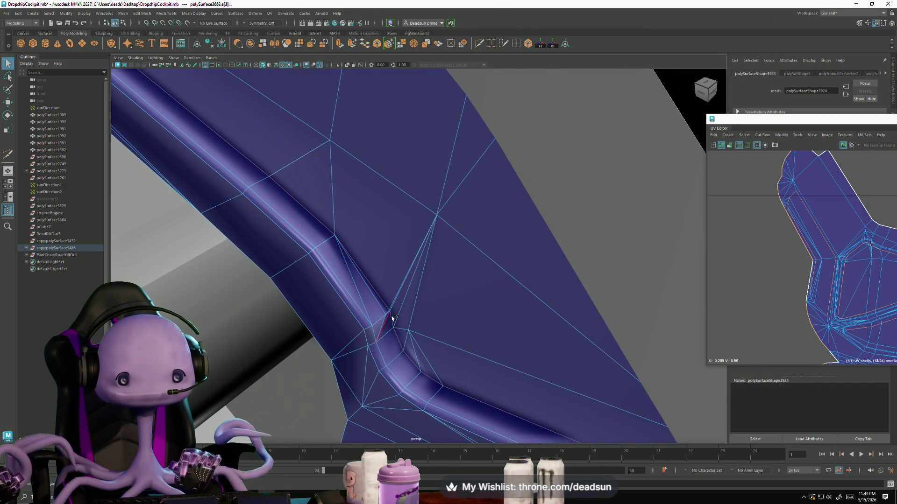
{"action": "mouse_move", "coordinate": [379, 330]}
{"action": "left_mouse_down", "text": "alt"}
{"action": "mouse_move", "coordinate": [371, 316]}
{"action": "mouse_move", "coordinate": [380, 341]}
{"action": "mouse_move", "coordinate": [380, 314]}
{"action": "mouse_move", "coordinate": [384, 320]}
{"action": "left_mouse_up", "text": "alt"}
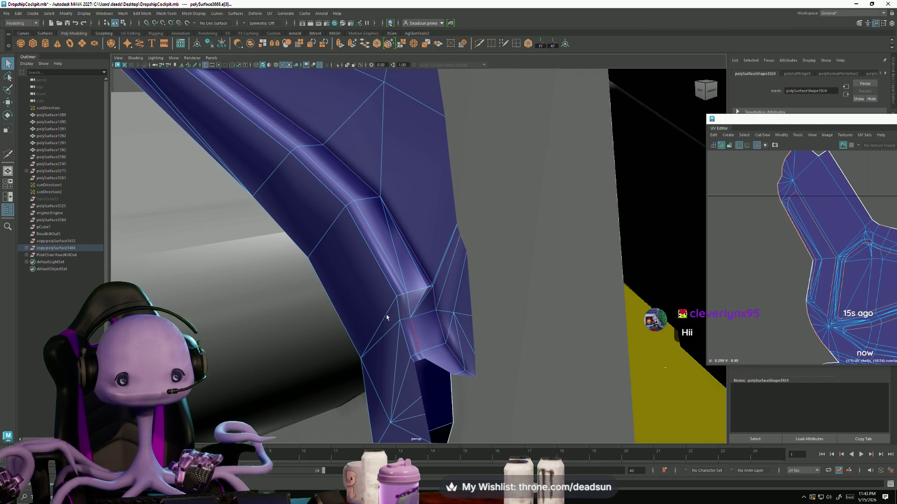
{"action": "middle_click_drag", "start_coordinate": [391, 310], "coordinate": [400, 384], "text": "alt"}
{"action": "scroll", "coordinate": [400, 378], "scroll_direction": "up", "scroll_amount": 3}
{"action": "scroll", "coordinate": [400, 368], "scroll_direction": "up", "scroll_amount": 3}
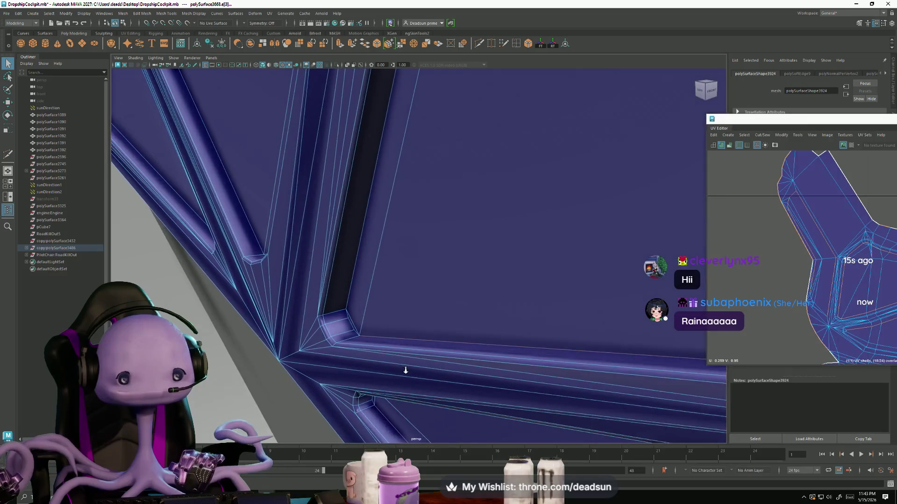
{"action": "scroll", "coordinate": [402, 357], "scroll_direction": "up", "scroll_amount": 3}
{"action": "scroll", "coordinate": [404, 345], "scroll_direction": "up", "scroll_amount": 2}
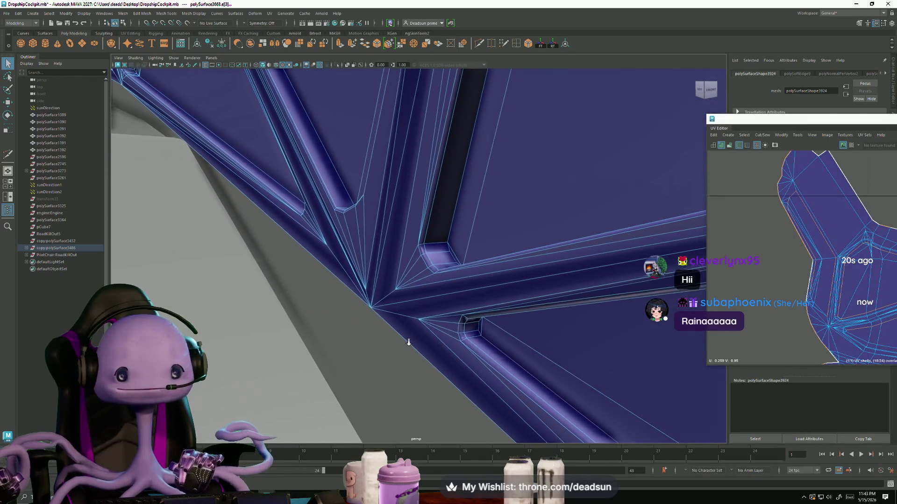
{"action": "mouse_move", "coordinate": [404, 346]}
{"action": "middle_mouse_down", "text": "alt"}
{"action": "mouse_move", "coordinate": [430, 337]}
{"action": "mouse_move", "coordinate": [425, 303]}
{"action": "middle_mouse_up", "text": "alt"}
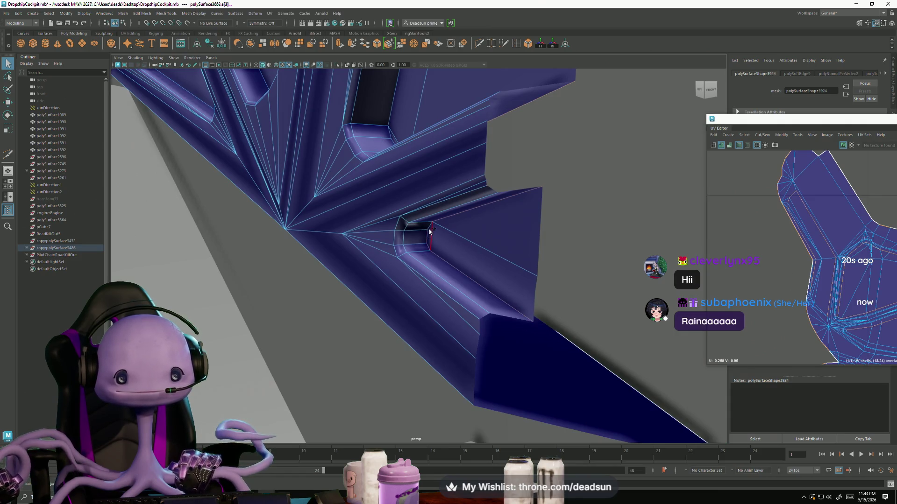
{"action": "left_click_drag", "start_coordinate": [417, 251], "coordinate": [415, 266], "text": "alt"}
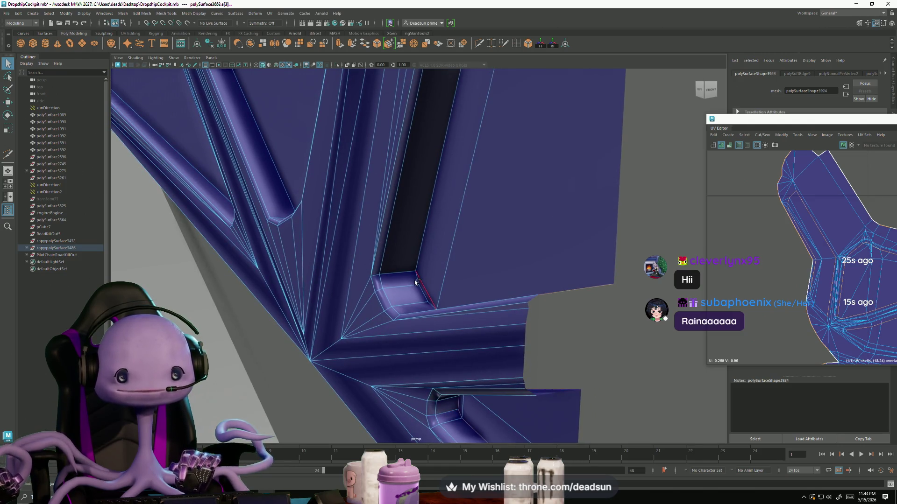
- Select the short corner edge e[175] of the vent slot on polySurface3668
{"action": "left_click", "coordinate": [418, 287]}
{"action": "left_click", "coordinate": [419, 245]}
{"action": "left_click", "coordinate": [421, 293]}
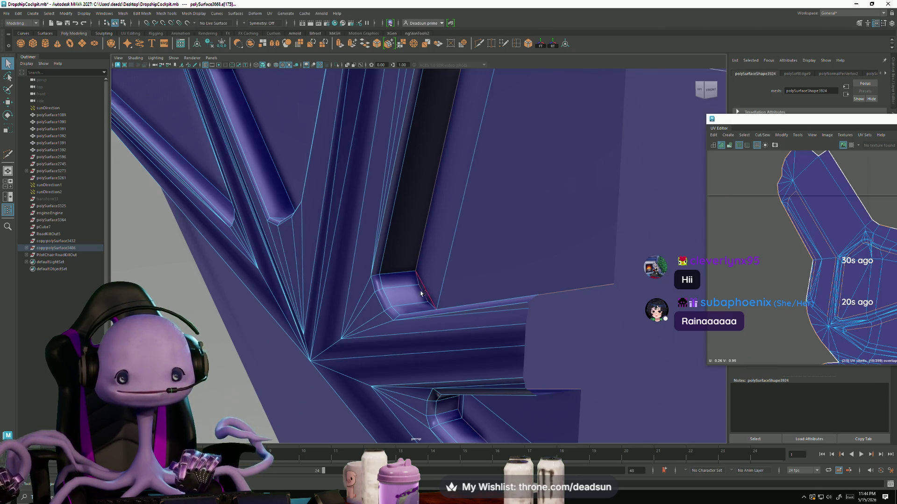
{"action": "left_click_drag", "start_coordinate": [435, 334], "coordinate": [390, 297], "text": "alt"}
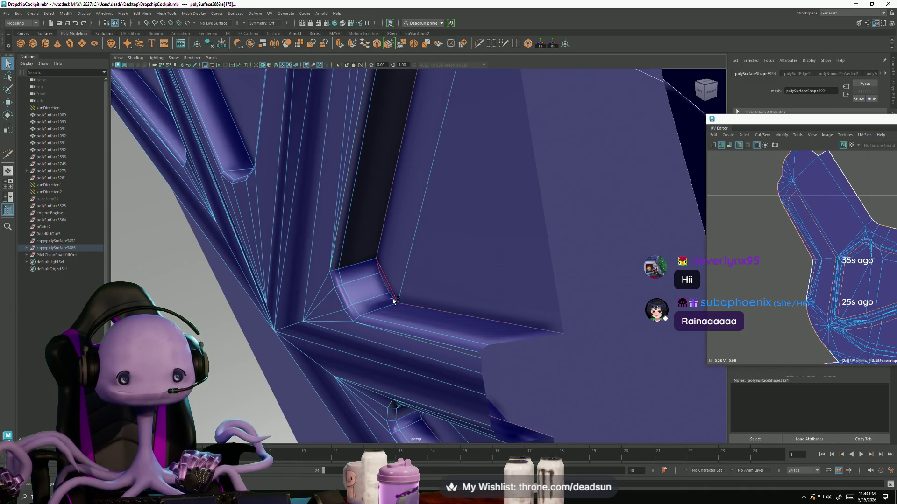
{"action": "mouse_move", "coordinate": [406, 314]}
{"action": "left_mouse_down", "text": "alt"}
{"action": "mouse_move", "coordinate": [388, 297]}
{"action": "mouse_move", "coordinate": [450, 326]}
{"action": "mouse_move", "coordinate": [496, 240]}
{"action": "left_mouse_up", "text": "alt"}
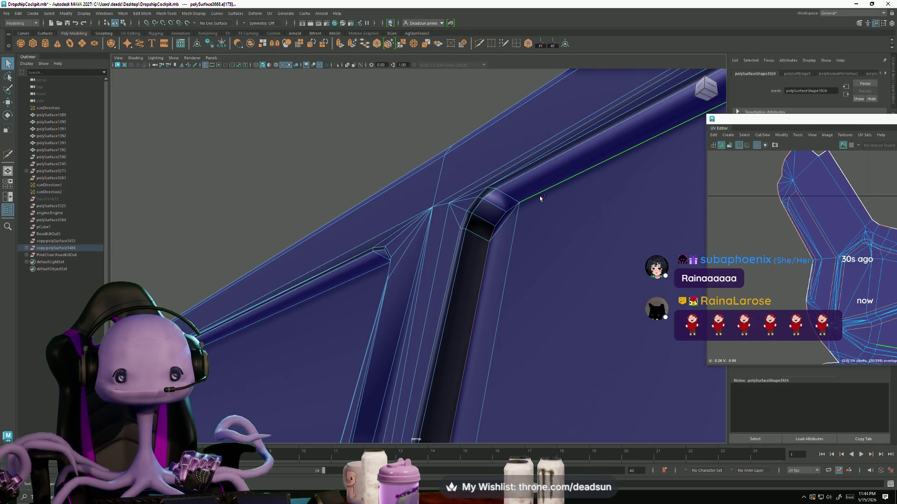
{"action": "mouse_move", "coordinate": [539, 198]}
{"action": "left_mouse_down", "text": "alt"}
{"action": "mouse_move", "coordinate": [530, 266]}
{"action": "mouse_move", "coordinate": [622, 306]}
{"action": "mouse_move", "coordinate": [604, 260]}
{"action": "mouse_move", "coordinate": [537, 314]}
{"action": "mouse_move", "coordinate": [526, 342]}
{"action": "mouse_move", "coordinate": [525, 290]}
{"action": "left_mouse_up", "text": "alt"}
{"action": "mouse_move", "coordinate": [503, 256]}
{"action": "left_mouse_down", "text": "alt"}
{"action": "mouse_move", "coordinate": [654, 311]}
{"action": "mouse_move", "coordinate": [483, 299]}
{"action": "left_mouse_up", "text": "alt"}
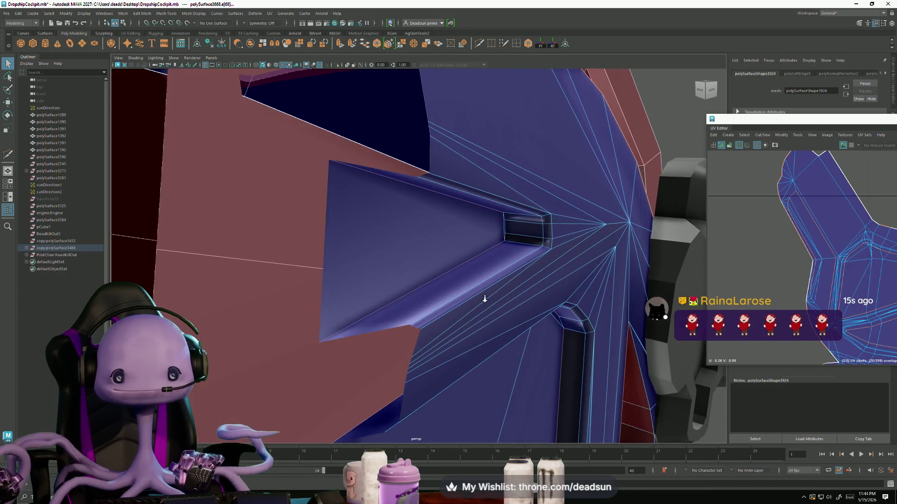
{"action": "mouse_move", "coordinate": [510, 232]}
{"action": "left_mouse_down", "text": "alt"}
{"action": "mouse_move", "coordinate": [528, 240]}
{"action": "mouse_move", "coordinate": [522, 236]}
{"action": "left_mouse_up", "text": "alt"}
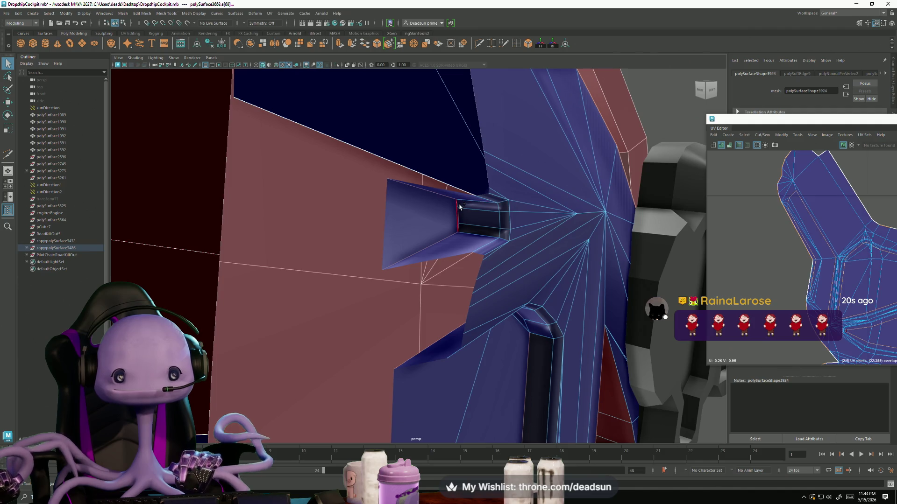
{"action": "mouse_move", "coordinate": [465, 224]}
{"action": "left_mouse_down", "text": "alt"}
{"action": "mouse_move", "coordinate": [475, 246]}
{"action": "mouse_move", "coordinate": [374, 267]}
{"action": "mouse_move", "coordinate": [435, 260]}
{"action": "mouse_move", "coordinate": [406, 281]}
{"action": "mouse_move", "coordinate": [414, 305]}
{"action": "mouse_move", "coordinate": [466, 315]}
{"action": "left_mouse_up", "text": "alt"}
{"action": "scroll", "coordinate": [414, 305], "scroll_direction": "up", "scroll_amount": 3}
{"action": "scroll", "coordinate": [413, 306], "scroll_direction": "up", "scroll_amount": 3}
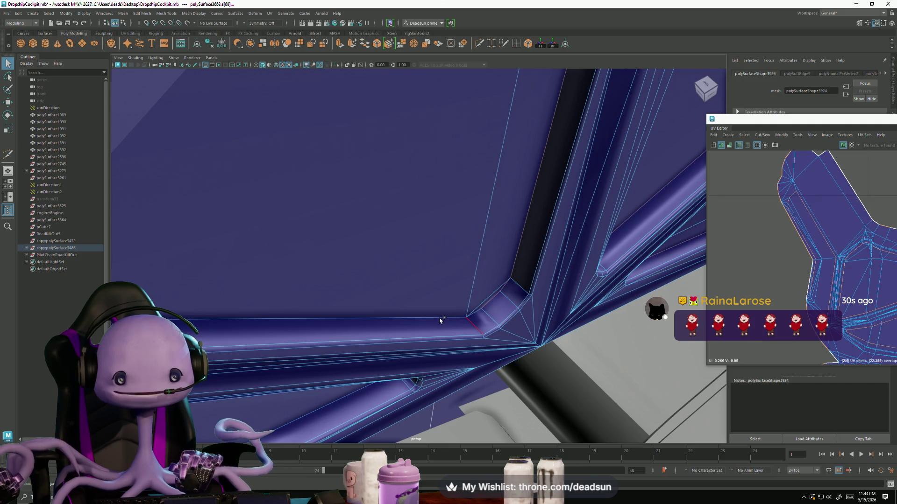
{"action": "mouse_move", "coordinate": [375, 321]}
{"action": "left_mouse_down", "text": "alt"}
{"action": "mouse_move", "coordinate": [356, 296]}
{"action": "mouse_move", "coordinate": [534, 340]}
{"action": "left_mouse_up", "text": "alt"}
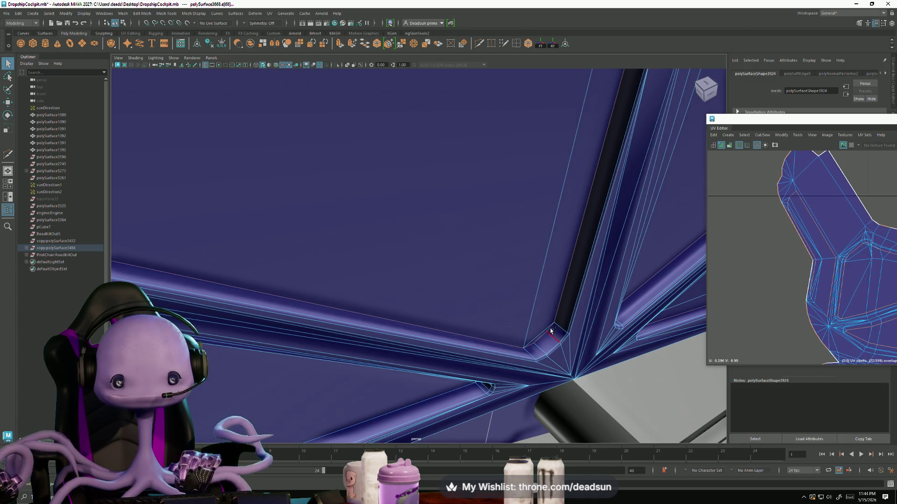
{"action": "left_click_drag", "start_coordinate": [551, 331], "coordinate": [507, 315], "text": "alt"}
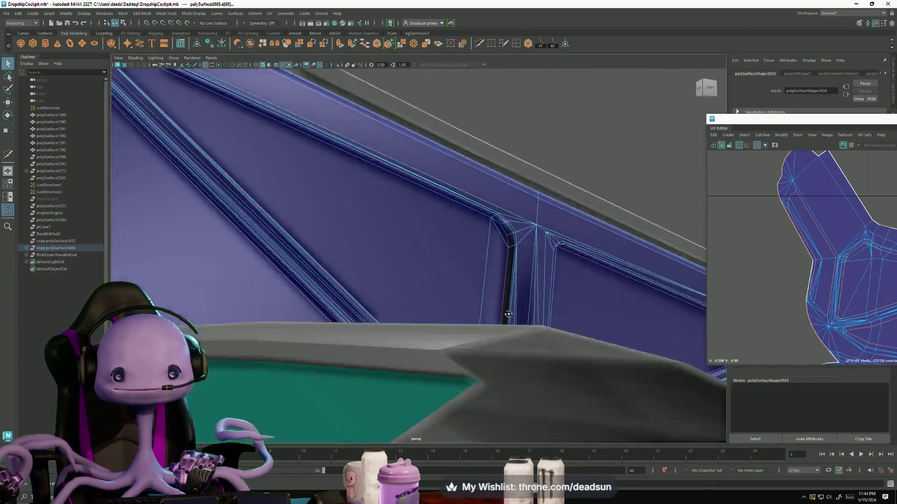
{"action": "scroll", "coordinate": [508, 315], "scroll_direction": "up", "scroll_amount": 5}
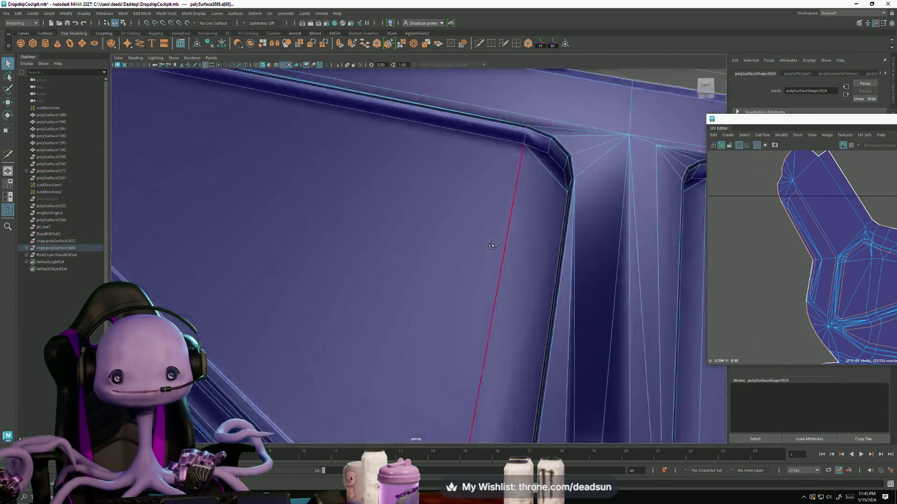
{"action": "scroll", "coordinate": [490, 246], "scroll_direction": "down", "scroll_amount": 5}
{"action": "left_click_drag", "start_coordinate": [296, 262], "coordinate": [354, 294], "text": "alt"}
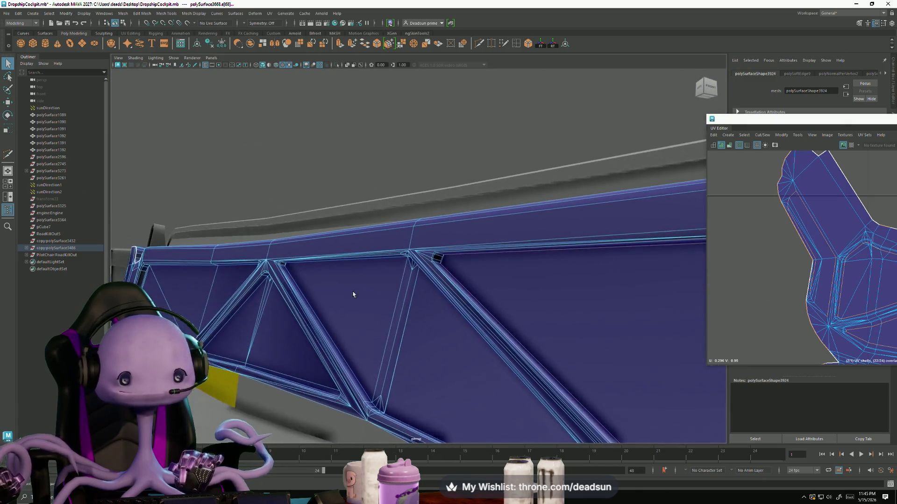
{"action": "scroll", "coordinate": [411, 320], "scroll_direction": "up", "scroll_amount": 2}
{"action": "scroll", "coordinate": [421, 326], "scroll_direction": "up", "scroll_amount": 2}
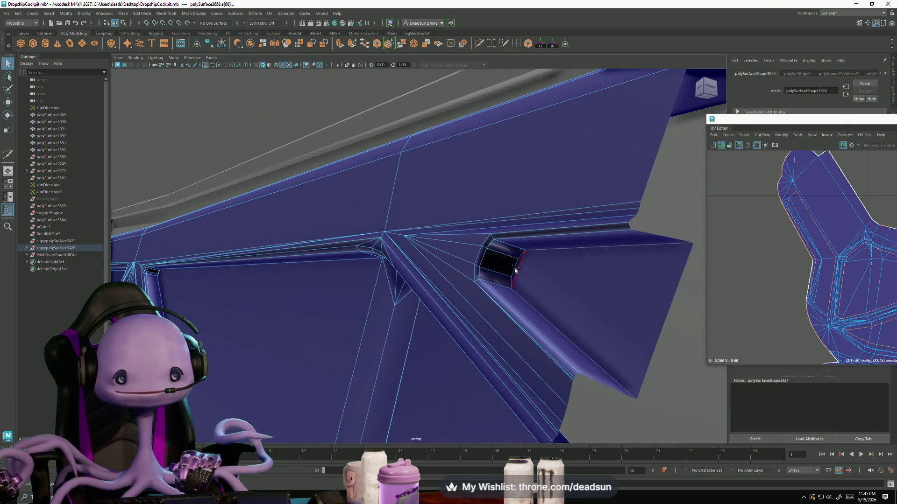
{"action": "mouse_move", "coordinate": [517, 320]}
{"action": "left_mouse_down", "text": "alt"}
{"action": "mouse_move", "coordinate": [495, 340]}
{"action": "mouse_move", "coordinate": [448, 330]}
{"action": "left_mouse_up", "text": "alt"}
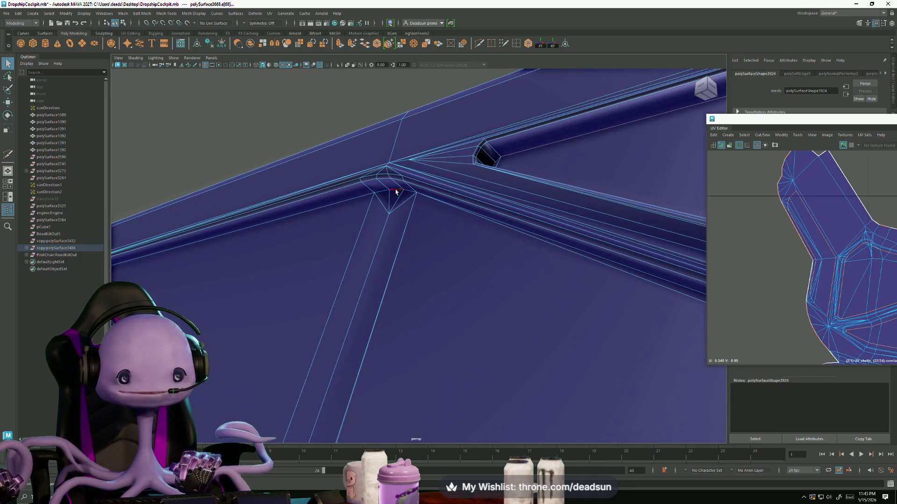
{"action": "mouse_move", "coordinate": [361, 199]}
{"action": "left_mouse_down", "text": "alt"}
{"action": "mouse_move", "coordinate": [458, 262]}
{"action": "mouse_move", "coordinate": [454, 255]}
{"action": "left_mouse_up", "text": "alt"}
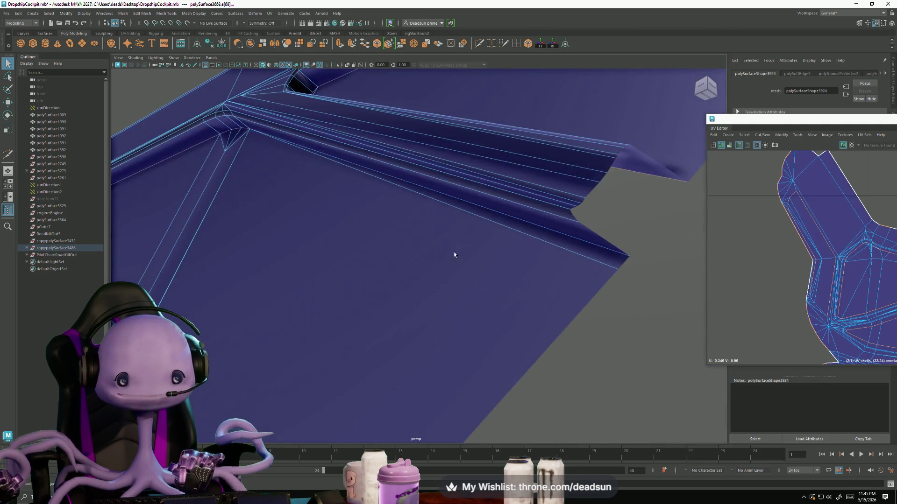
{"action": "scroll", "coordinate": [409, 282], "scroll_direction": "up", "scroll_amount": 5}
{"action": "middle_click_drag", "start_coordinate": [483, 312], "coordinate": [494, 243], "text": "alt"}
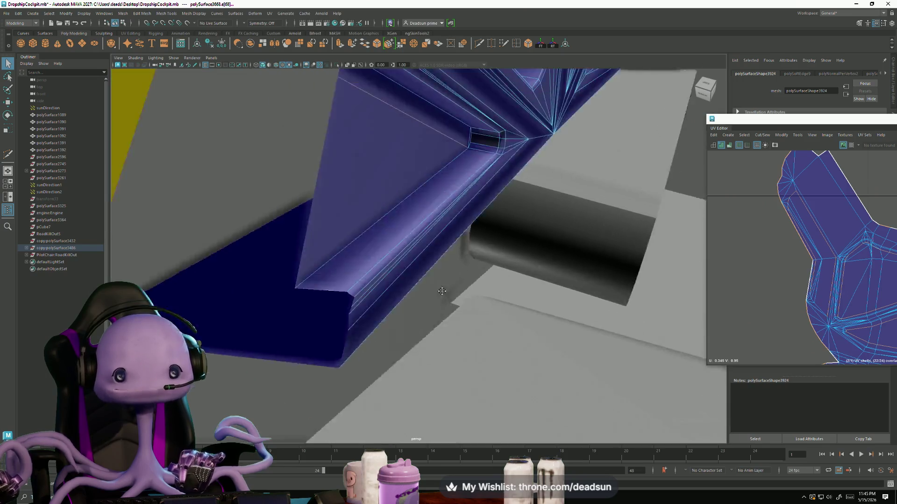
- Orbit and dolly around the purple beam toward its junction
{"action": "left_click_drag", "start_coordinate": [494, 242], "coordinate": [445, 292], "text": "alt"}
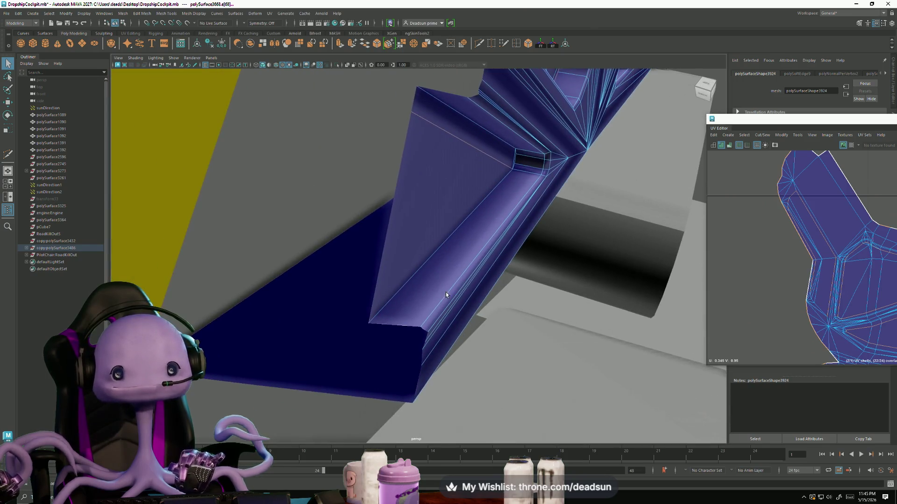
{"action": "mouse_move", "coordinate": [441, 234]}
{"action": "left_mouse_down", "text": "alt"}
{"action": "mouse_move", "coordinate": [394, 279]}
{"action": "mouse_move", "coordinate": [413, 265]}
{"action": "mouse_move", "coordinate": [471, 270]}
{"action": "mouse_move", "coordinate": [428, 274]}
{"action": "left_mouse_up", "text": "alt"}
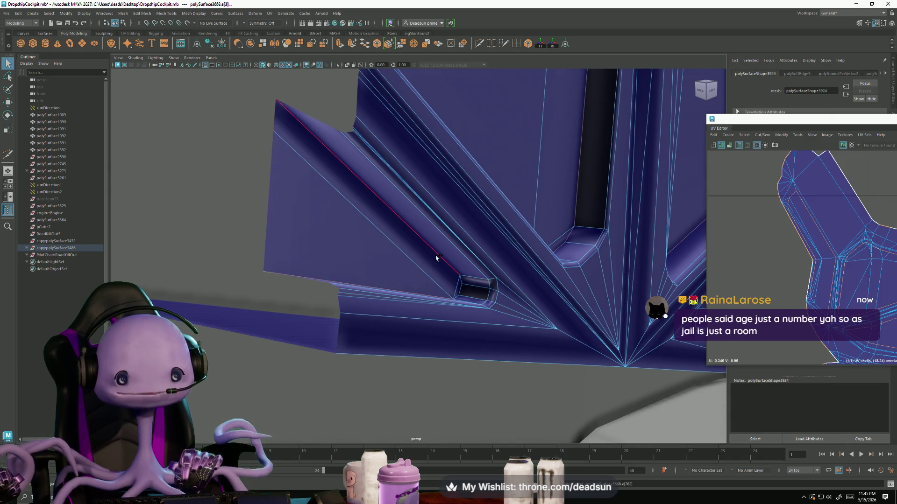
{"action": "left_click_drag", "start_coordinate": [462, 282], "coordinate": [453, 299], "text": "alt"}
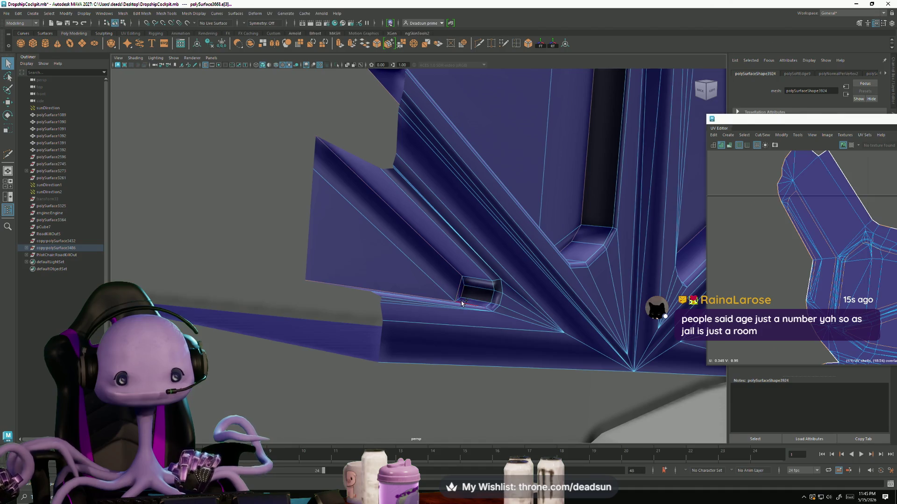
{"action": "left_click_drag", "start_coordinate": [467, 284], "coordinate": [486, 288], "text": "alt"}
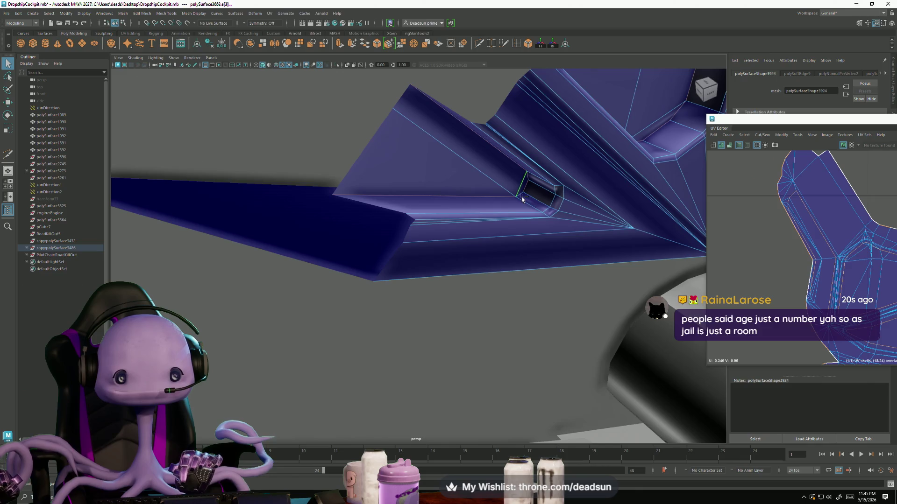
{"action": "left_click_drag", "start_coordinate": [522, 200], "coordinate": [331, 262], "text": "alt"}
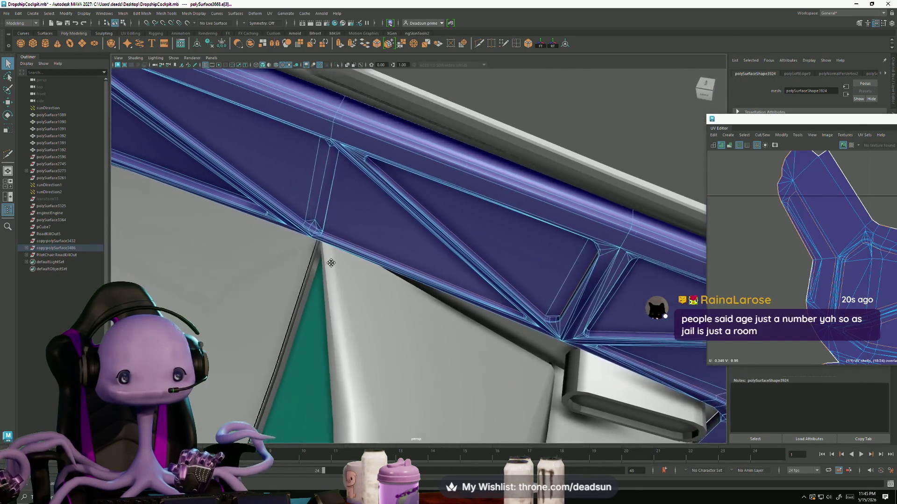
{"action": "right_click_drag", "start_coordinate": [330, 262], "coordinate": [385, 329], "text": "alt"}
{"action": "left_click_drag", "start_coordinate": [383, 329], "coordinate": [349, 319], "text": "alt"}
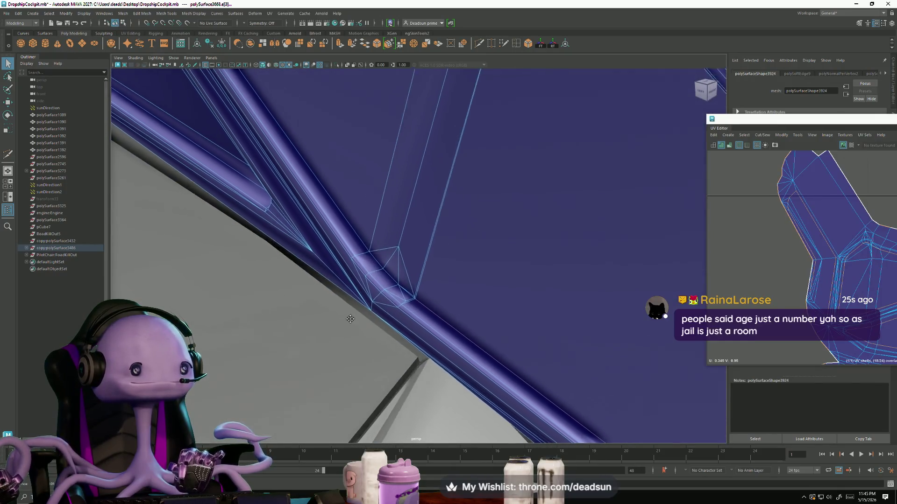
{"action": "left_click_drag", "start_coordinate": [350, 319], "coordinate": [363, 326], "text": "alt"}
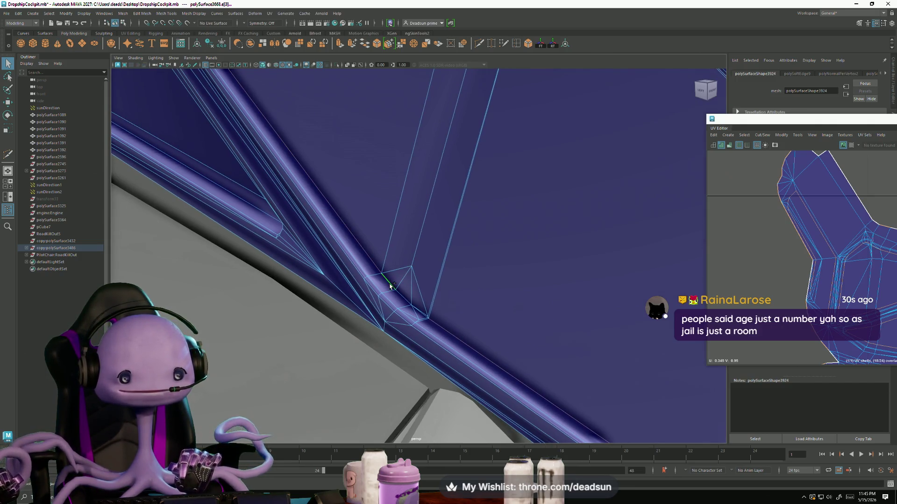
- Close in on the frame tube corner and bring up the Mesh Display options
{"action": "right_click_drag", "start_coordinate": [421, 311], "coordinate": [453, 354], "text": "alt"}
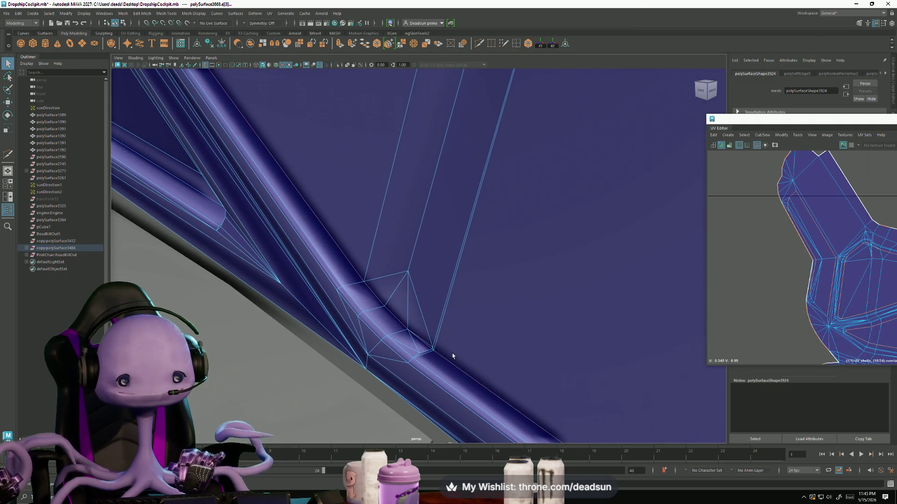
{"action": "mouse_move", "coordinate": [435, 356]}
{"action": "left_mouse_down", "text": "alt"}
{"action": "mouse_move", "coordinate": [442, 363]}
{"action": "mouse_move", "coordinate": [422, 322]}
{"action": "mouse_move", "coordinate": [429, 347]}
{"action": "mouse_move", "coordinate": [400, 341]}
{"action": "left_mouse_up", "text": "alt"}
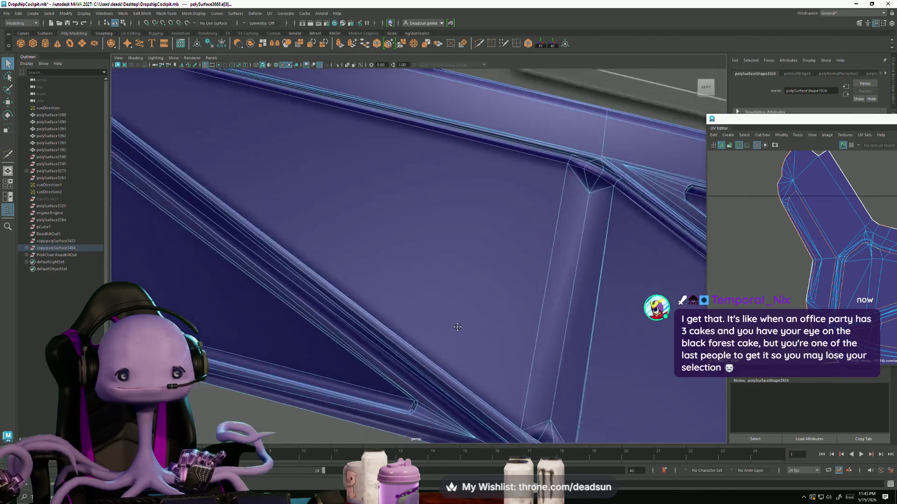
{"action": "mouse_move", "coordinate": [375, 280]}
{"action": "left_mouse_down", "text": "alt"}
{"action": "mouse_move", "coordinate": [331, 284]}
{"action": "mouse_move", "coordinate": [326, 217]}
{"action": "mouse_move", "coordinate": [330, 288]}
{"action": "left_mouse_up", "text": "alt"}
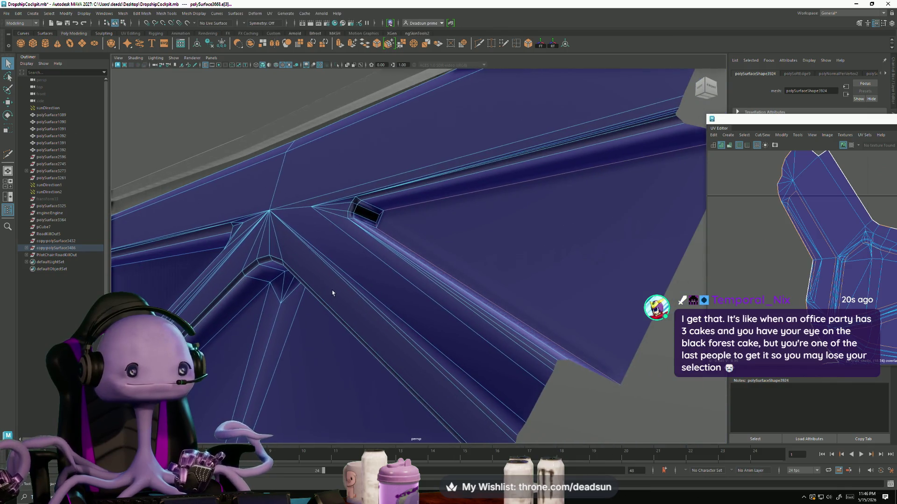
{"action": "left_click_drag", "start_coordinate": [329, 288], "coordinate": [333, 302], "text": "alt"}
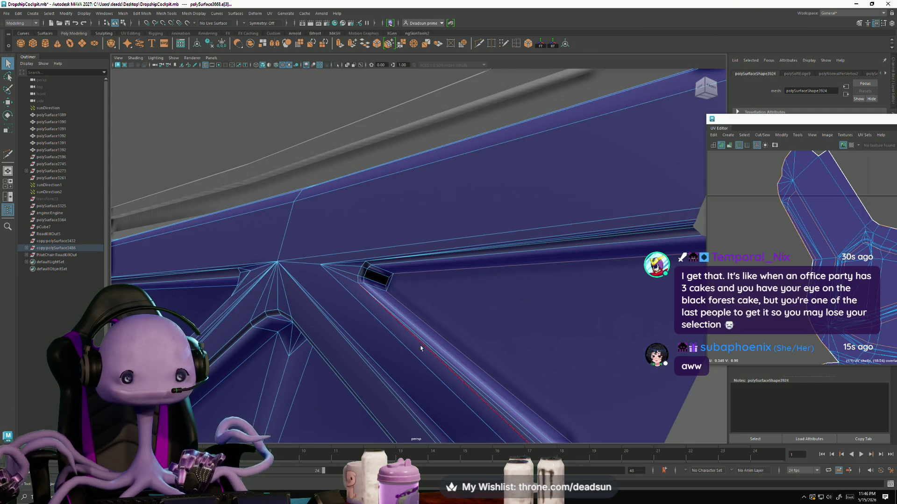
{"action": "left_click_drag", "start_coordinate": [421, 349], "coordinate": [325, 314], "text": "alt"}
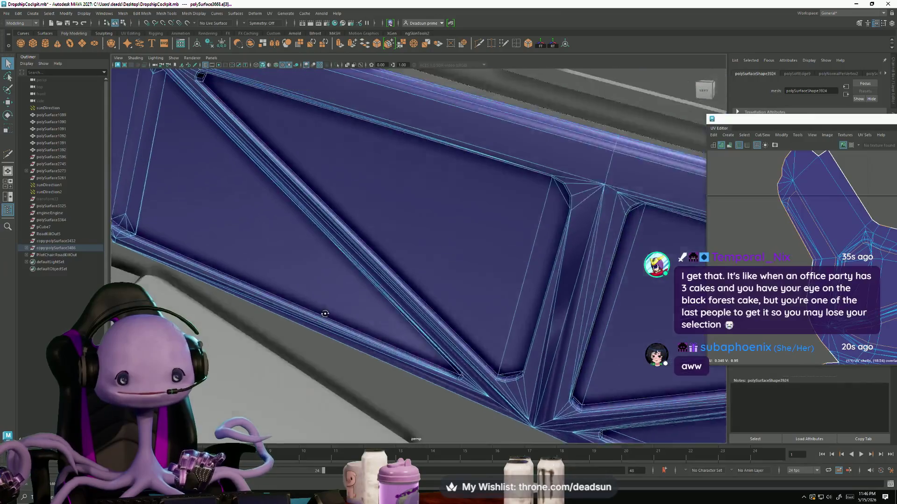
{"action": "right_click_drag", "start_coordinate": [325, 314], "coordinate": [337, 363], "text": "alt"}
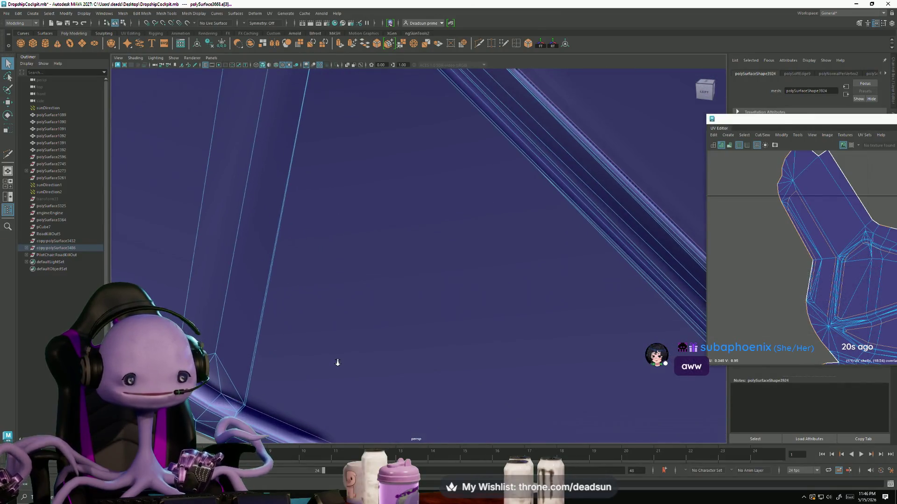
{"action": "middle_click_drag", "start_coordinate": [320, 366], "coordinate": [368, 377], "text": "alt"}
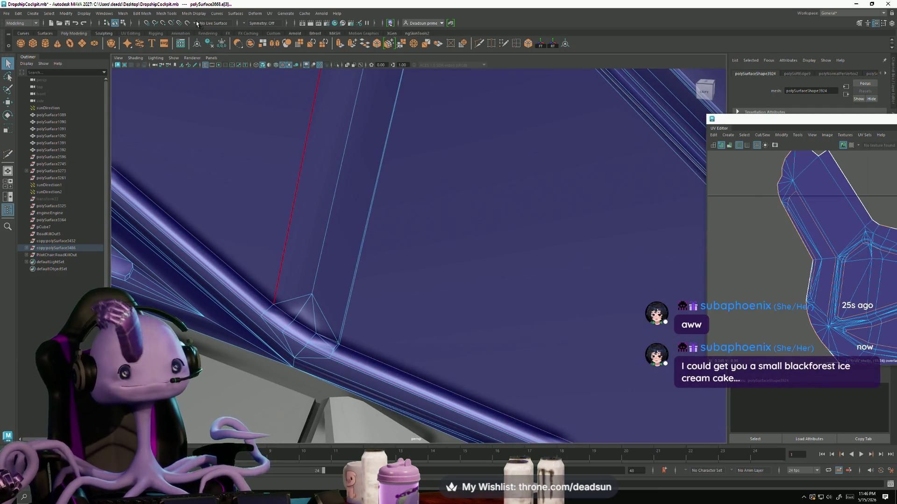
{"action": "left_click", "coordinate": [214, 14]}
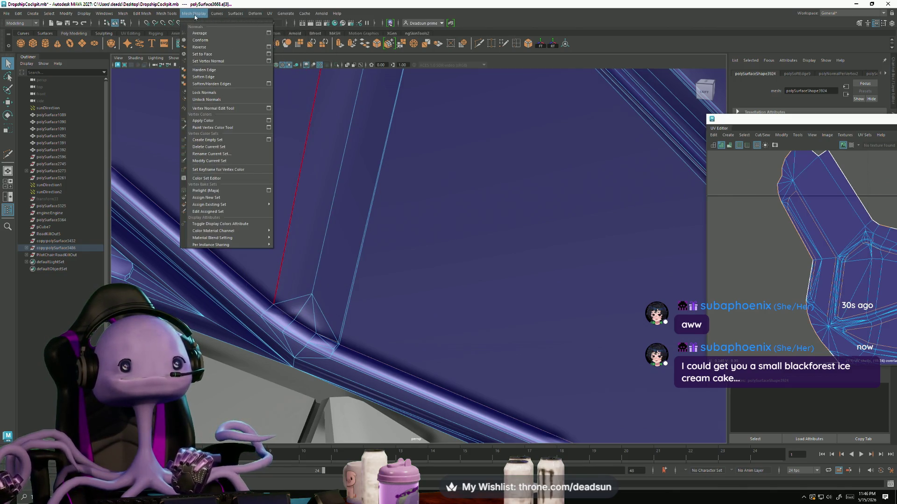
- Harden the picked tube edge and inspect the tube corner edges
{"action": "left_click", "coordinate": [205, 73]}
{"action": "mouse_move", "coordinate": [271, 171]}
{"action": "left_mouse_down", "text": "alt"}
{"action": "mouse_move", "coordinate": [326, 218]}
{"action": "mouse_move", "coordinate": [299, 289]}
{"action": "left_mouse_up", "text": "alt"}
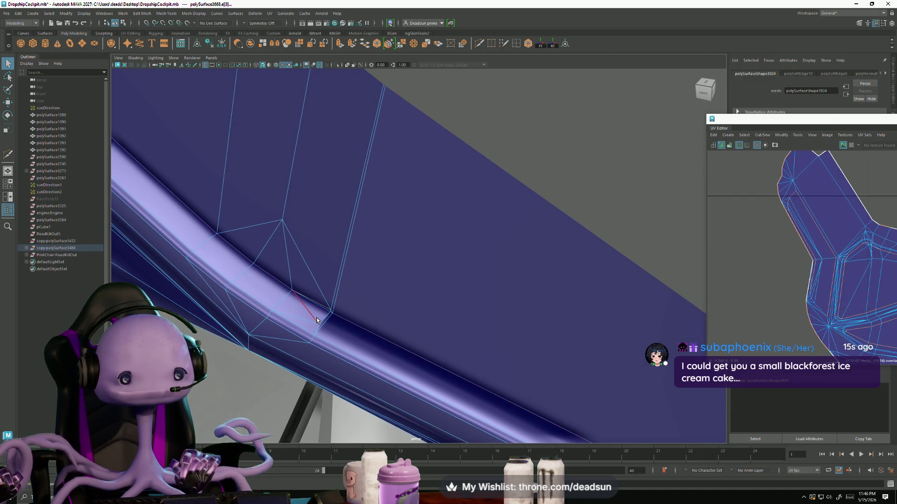
{"action": "left_click", "coordinate": [296, 316]}
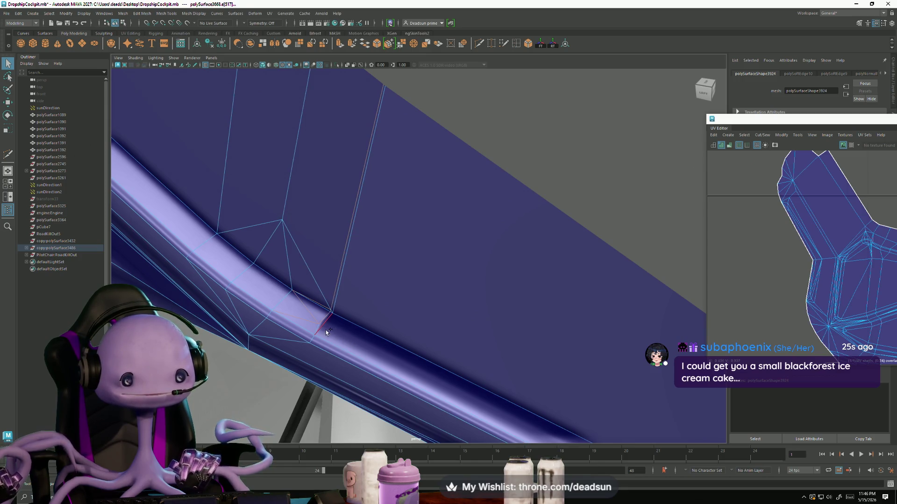
{"action": "left_click", "coordinate": [335, 316]}
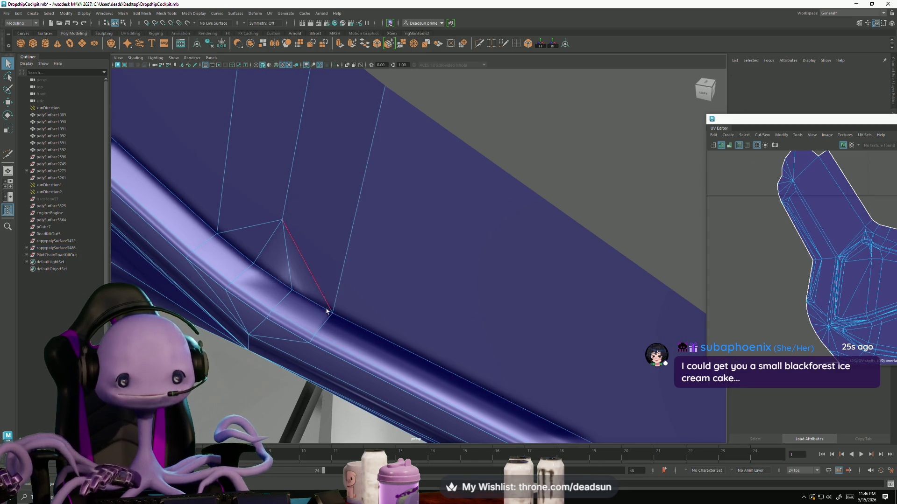
- Merge the stray vertex at the tube bend into its neighbours with Merge Vertices
{"action": "left_click_drag", "start_coordinate": [294, 297], "coordinate": [230, 220], "text": "alt"}
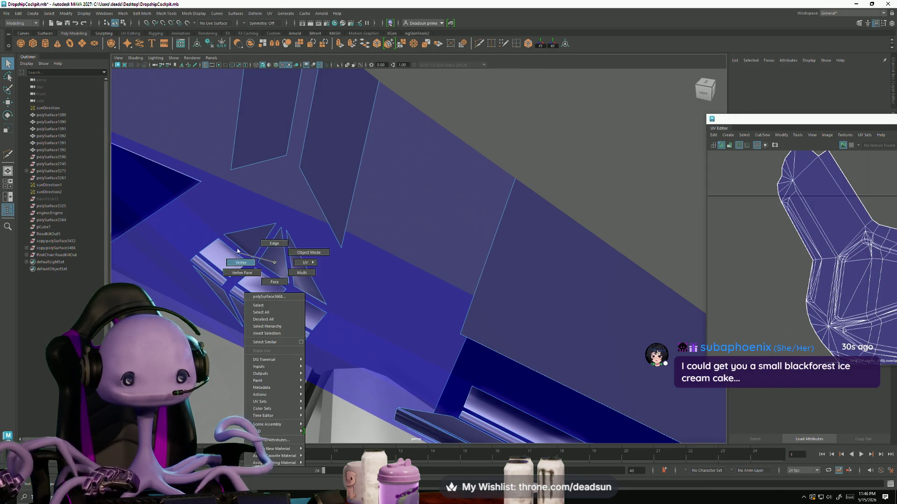
{"action": "right_click_drag", "start_coordinate": [244, 254], "coordinate": [278, 240]}
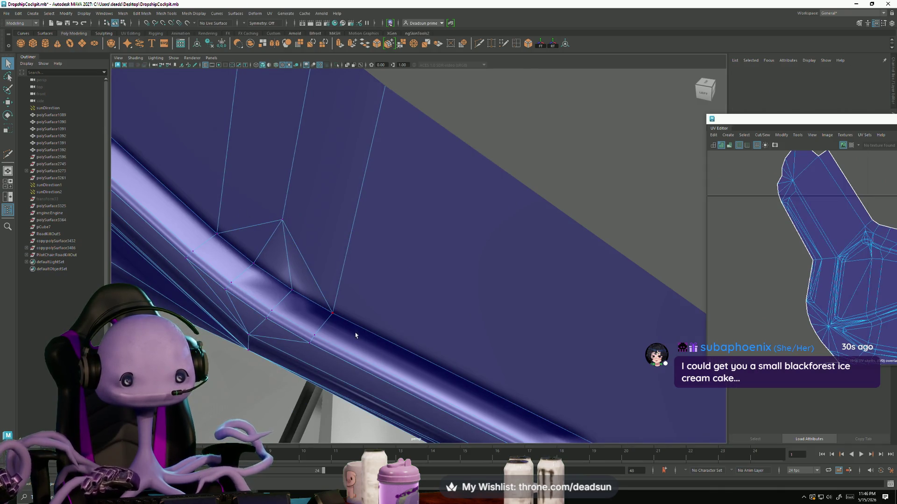
{"action": "left_click", "coordinate": [329, 309]}
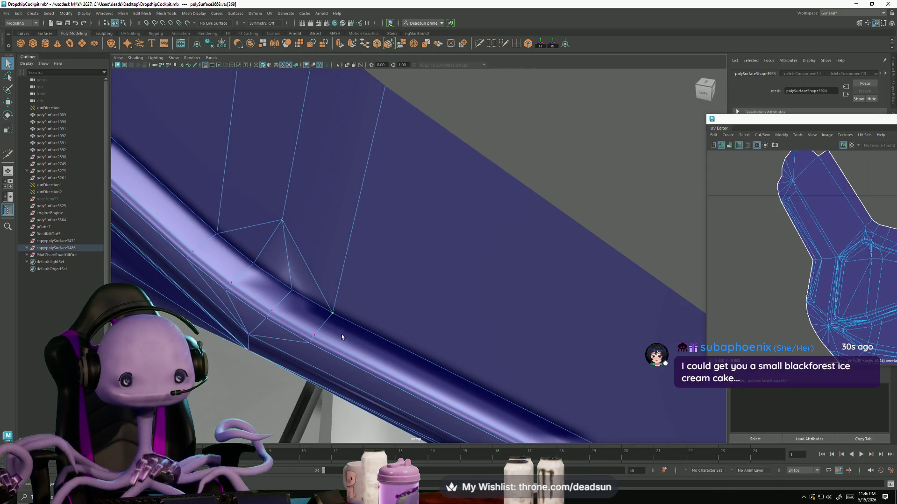
{"action": "left_click", "coordinate": [400, 43]}
{"action": "mouse_move", "coordinate": [386, 252]}
{"action": "left_mouse_down", "text": "alt"}
{"action": "mouse_move", "coordinate": [432, 174]}
{"action": "mouse_move", "coordinate": [445, 237]}
{"action": "left_mouse_up", "text": "alt"}
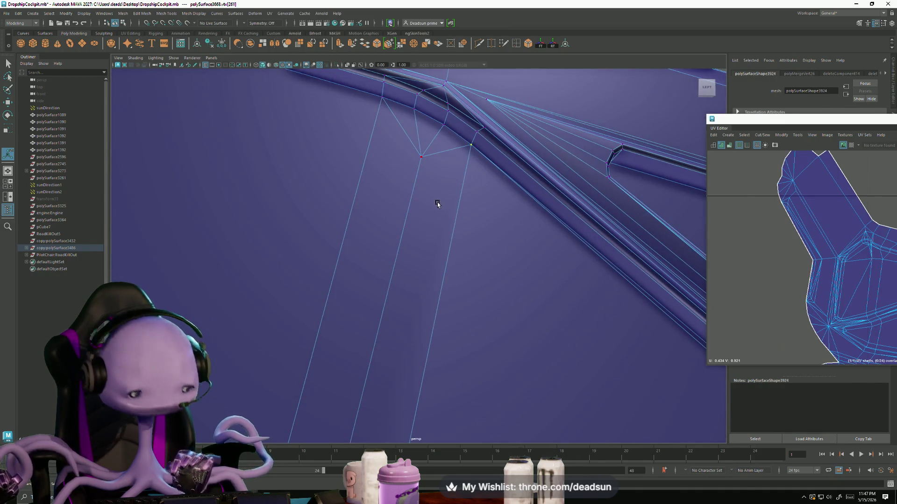
- Merge the next rail-junction vertices, then return to Object Mode and select the frame
{"action": "key", "text": "g"}
{"action": "mouse_move", "coordinate": [420, 184]}
{"action": "left_mouse_down", "text": "alt"}
{"action": "mouse_move", "coordinate": [425, 212]}
{"action": "mouse_move", "coordinate": [350, 242]}
{"action": "left_mouse_up", "text": "alt"}
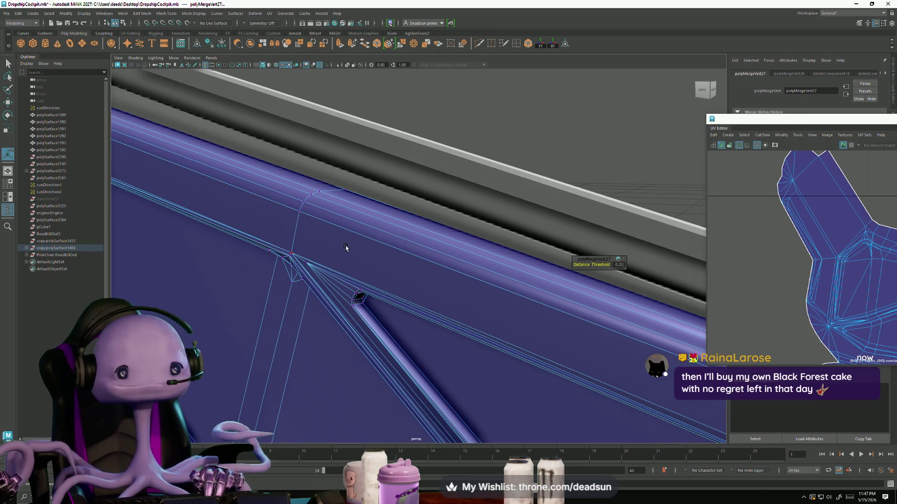
{"action": "mouse_move", "coordinate": [254, 274]}
{"action": "left_mouse_down", "text": "alt"}
{"action": "mouse_move", "coordinate": [295, 259]}
{"action": "mouse_move", "coordinate": [266, 237]}
{"action": "mouse_move", "coordinate": [355, 266]}
{"action": "left_mouse_up", "text": "alt"}
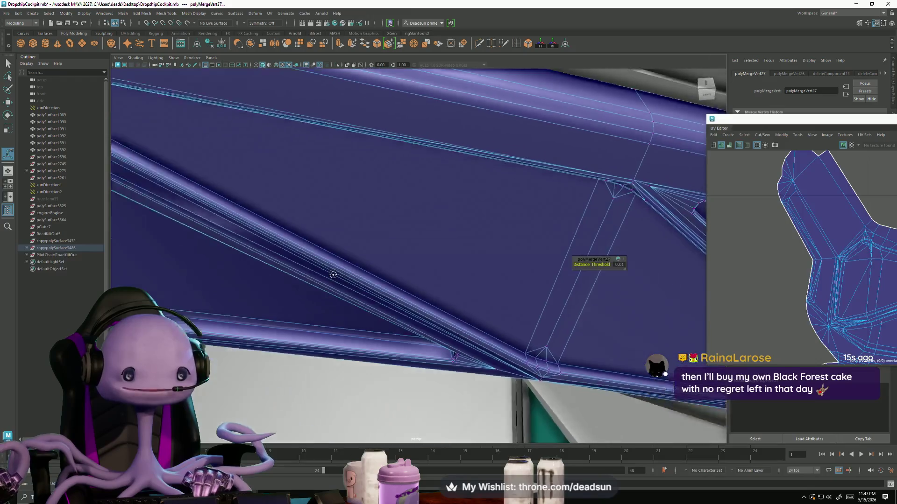
{"action": "left_click_drag", "start_coordinate": [354, 266], "coordinate": [300, 240], "text": "alt"}
{"action": "mouse_move", "coordinate": [300, 240]}
{"action": "middle_mouse_down", "text": "alt"}
{"action": "mouse_move", "coordinate": [321, 243]}
{"action": "mouse_move", "coordinate": [344, 292]}
{"action": "middle_mouse_up", "text": "alt"}
{"action": "right_click_drag", "start_coordinate": [331, 281], "coordinate": [390, 184]}
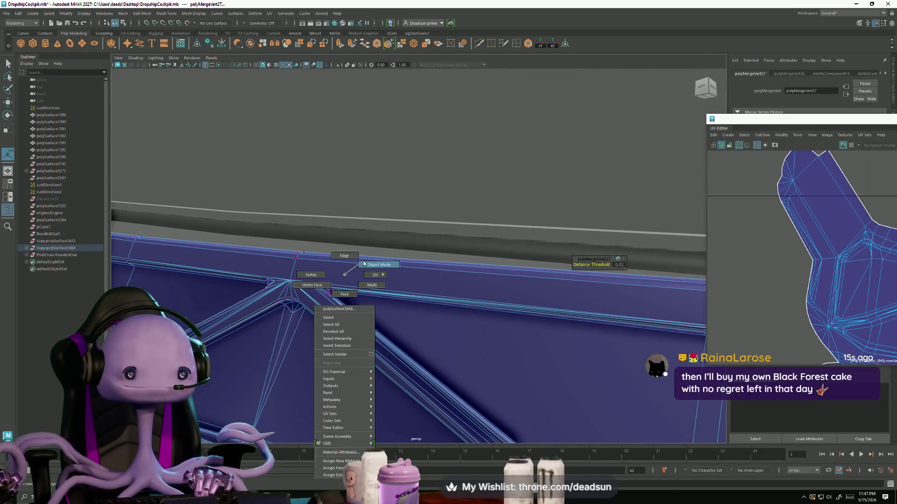
{"action": "mouse_move", "coordinate": [390, 184]}
{"action": "left_mouse_down", "text": "alt"}
{"action": "mouse_move", "coordinate": [363, 272]}
{"action": "mouse_move", "coordinate": [336, 267]}
{"action": "mouse_move", "coordinate": [392, 289]}
{"action": "mouse_move", "coordinate": [330, 280]}
{"action": "mouse_move", "coordinate": [308, 299]}
{"action": "mouse_move", "coordinate": [370, 259]}
{"action": "mouse_move", "coordinate": [408, 274]}
{"action": "left_mouse_up", "text": "alt"}
{"action": "left_click", "coordinate": [376, 239]}
{"action": "scroll", "coordinate": [377, 239], "scroll_direction": "down", "scroll_amount": 5}
{"action": "scroll", "coordinate": [360, 226], "scroll_direction": "down", "scroll_amount": 2}
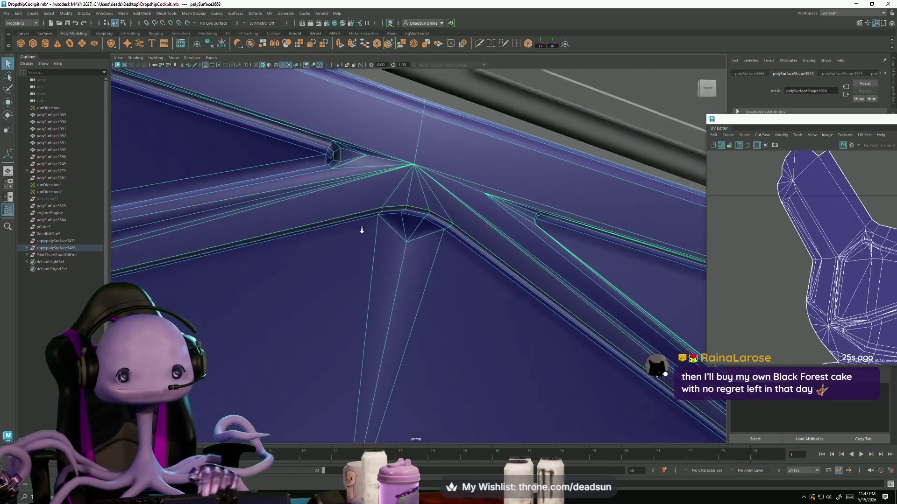
{"action": "scroll", "coordinate": [381, 210], "scroll_direction": "down", "scroll_amount": 2}
{"action": "scroll", "coordinate": [378, 212], "scroll_direction": "down", "scroll_amount": 1}
- Reselect the blue frame panel and inspect its rails and truss diagonal from below
{"action": "left_click", "coordinate": [379, 213]}
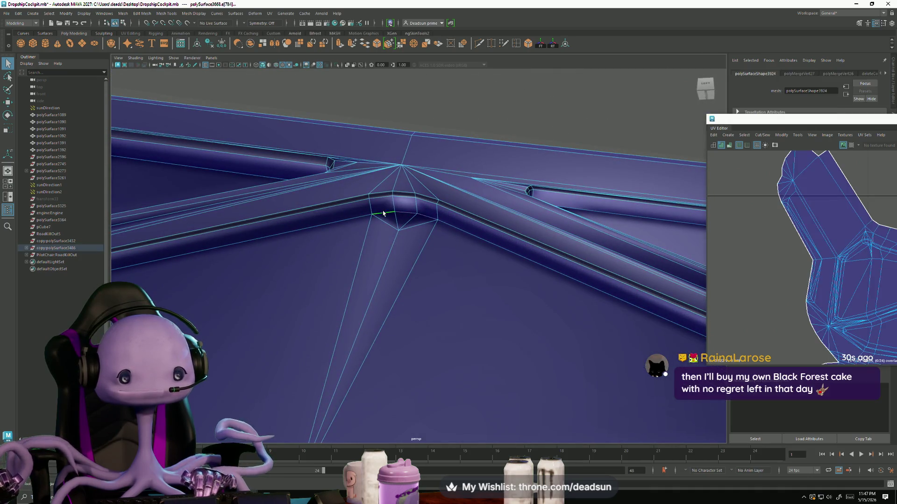
{"action": "mouse_move", "coordinate": [453, 233]}
{"action": "left_mouse_down", "text": "alt"}
{"action": "mouse_move", "coordinate": [300, 296]}
{"action": "mouse_move", "coordinate": [330, 304]}
{"action": "mouse_move", "coordinate": [364, 287]}
{"action": "left_mouse_up", "text": "alt"}
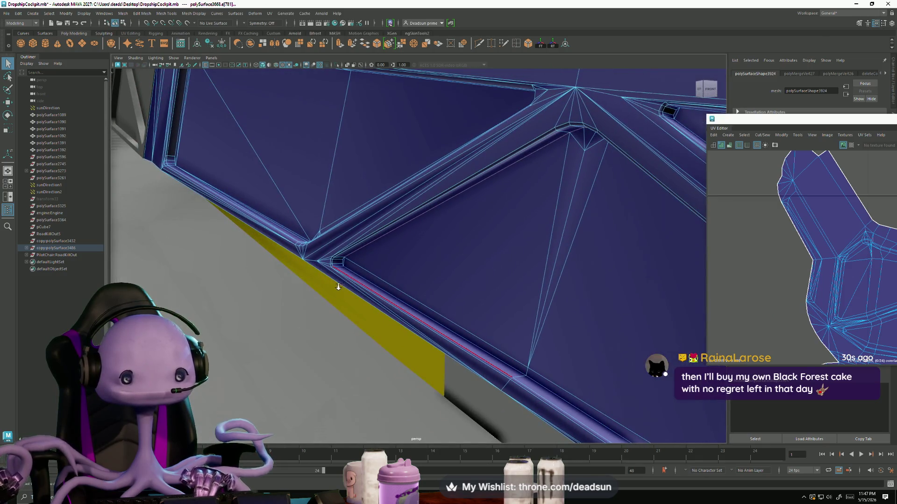
{"action": "scroll", "coordinate": [338, 286], "scroll_direction": "up", "scroll_amount": 3}
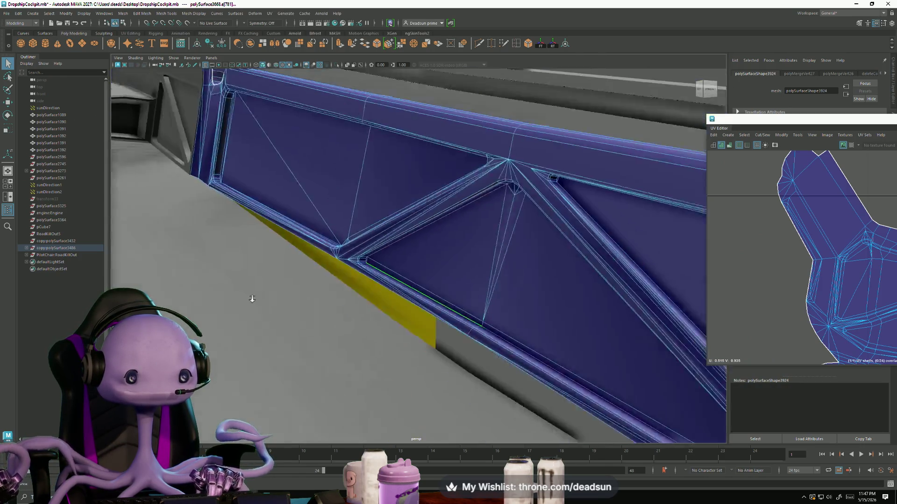
{"action": "mouse_move", "coordinate": [302, 300]}
{"action": "left_mouse_down", "text": "alt"}
{"action": "mouse_move", "coordinate": [586, 154]}
{"action": "mouse_move", "coordinate": [399, 277]}
{"action": "left_mouse_up", "text": "alt"}
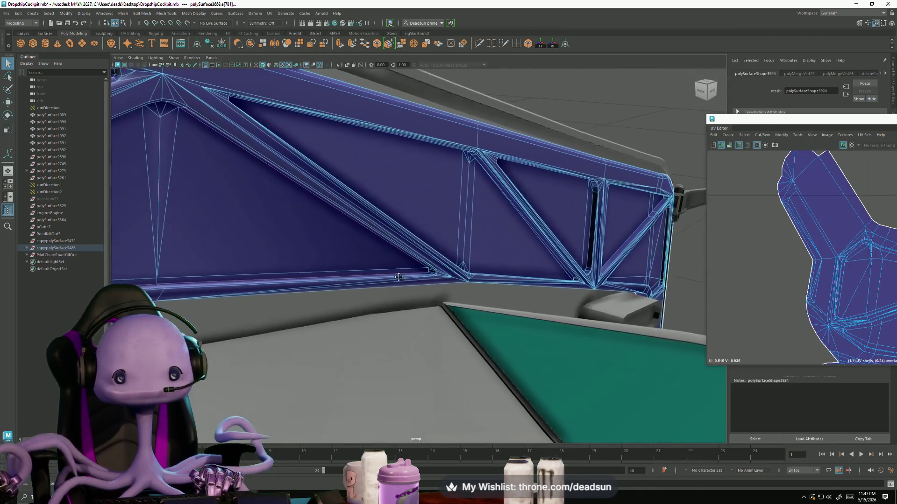
{"action": "scroll", "coordinate": [398, 278], "scroll_direction": "up", "scroll_amount": 2}
{"action": "scroll", "coordinate": [430, 306], "scroll_direction": "up", "scroll_amount": 3}
{"action": "scroll", "coordinate": [459, 319], "scroll_direction": "up", "scroll_amount": 3}
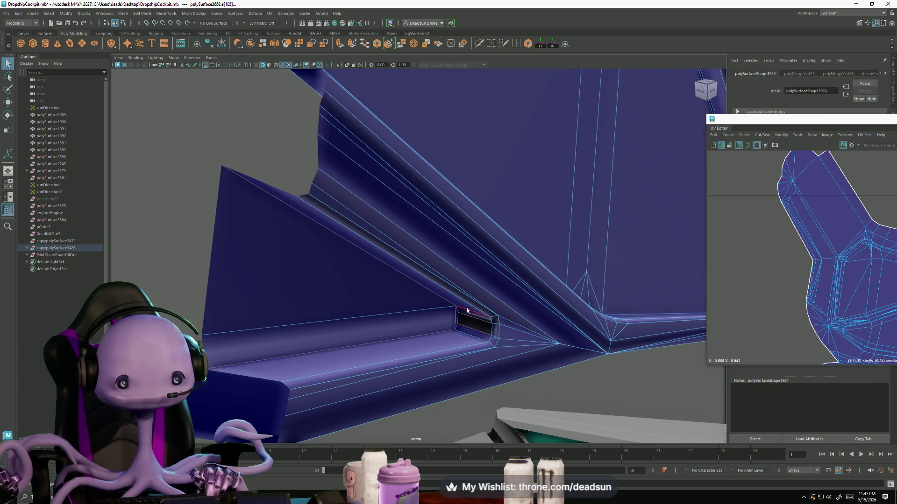
{"action": "mouse_move", "coordinate": [490, 341]}
{"action": "left_mouse_down", "text": "alt"}
{"action": "mouse_move", "coordinate": [283, 348]}
{"action": "mouse_move", "coordinate": [360, 349]}
{"action": "left_mouse_up", "text": "alt"}
{"action": "scroll", "coordinate": [326, 342], "scroll_direction": "up", "scroll_amount": 3}
{"action": "scroll", "coordinate": [283, 348], "scroll_direction": "up", "scroll_amount": 3}
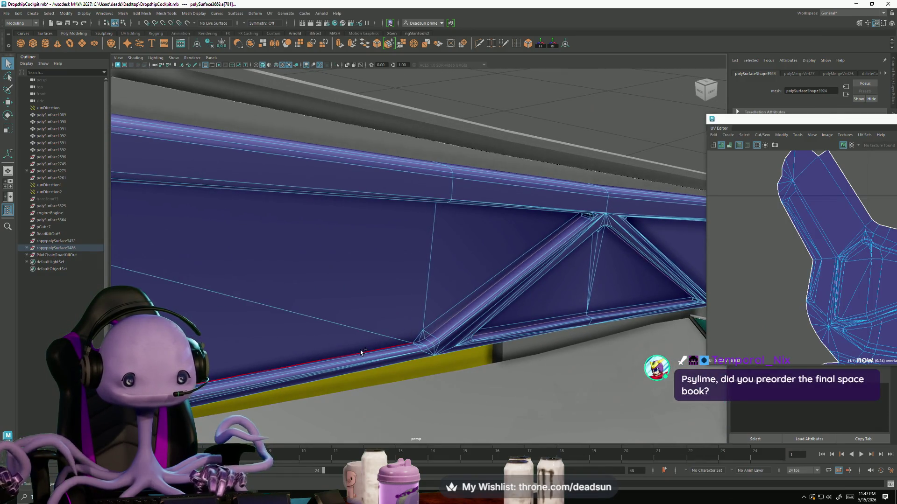
{"action": "left_click_drag", "start_coordinate": [387, 300], "coordinate": [407, 240], "text": "alt"}
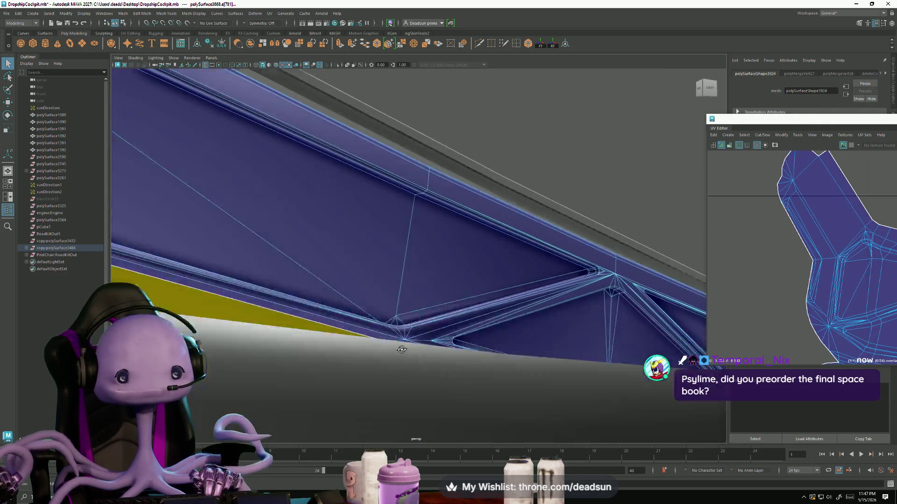
{"action": "mouse_move", "coordinate": [430, 244]}
{"action": "left_mouse_down", "text": "alt"}
{"action": "mouse_move", "coordinate": [435, 360]}
{"action": "mouse_move", "coordinate": [448, 374]}
{"action": "mouse_move", "coordinate": [390, 301]}
{"action": "left_mouse_up", "text": "alt"}
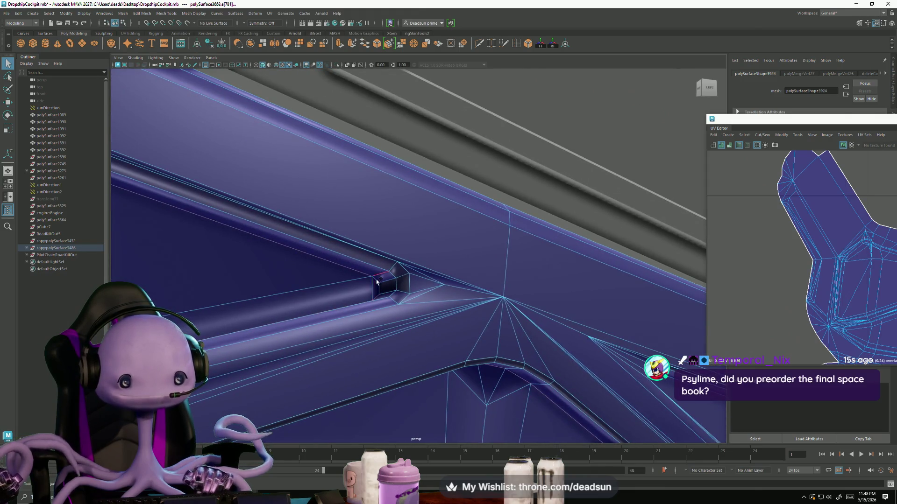
- Orbit to the panel's dark slot and bent vent strip, then bring up the Mesh Display options
{"action": "mouse_move", "coordinate": [426, 323]}
{"action": "left_mouse_down", "text": "alt"}
{"action": "mouse_move", "coordinate": [243, 316]}
{"action": "mouse_move", "coordinate": [544, 371]}
{"action": "mouse_move", "coordinate": [351, 320]}
{"action": "mouse_move", "coordinate": [495, 407]}
{"action": "mouse_move", "coordinate": [322, 347]}
{"action": "mouse_move", "coordinate": [436, 365]}
{"action": "mouse_move", "coordinate": [444, 332]}
{"action": "left_mouse_up", "text": "alt"}
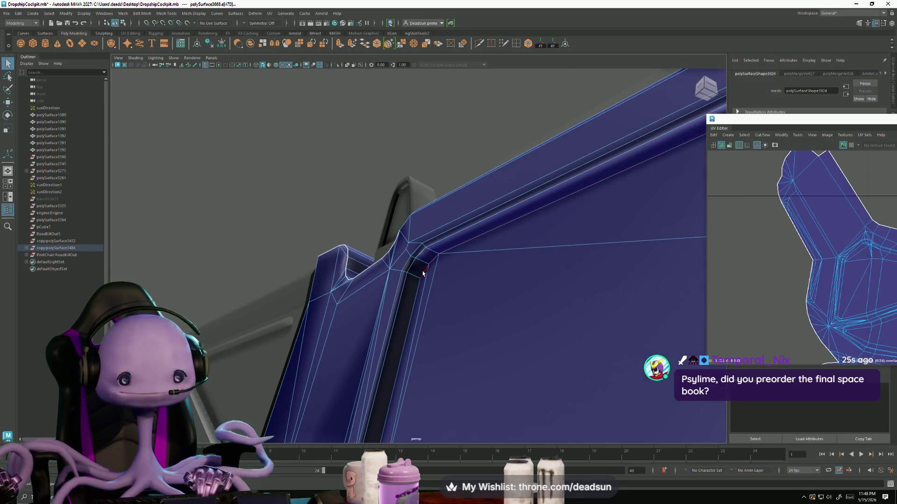
{"action": "mouse_move", "coordinate": [415, 296]}
{"action": "left_mouse_down", "text": "alt"}
{"action": "mouse_move", "coordinate": [423, 371]}
{"action": "mouse_move", "coordinate": [392, 372]}
{"action": "mouse_move", "coordinate": [392, 382]}
{"action": "left_mouse_up", "text": "alt"}
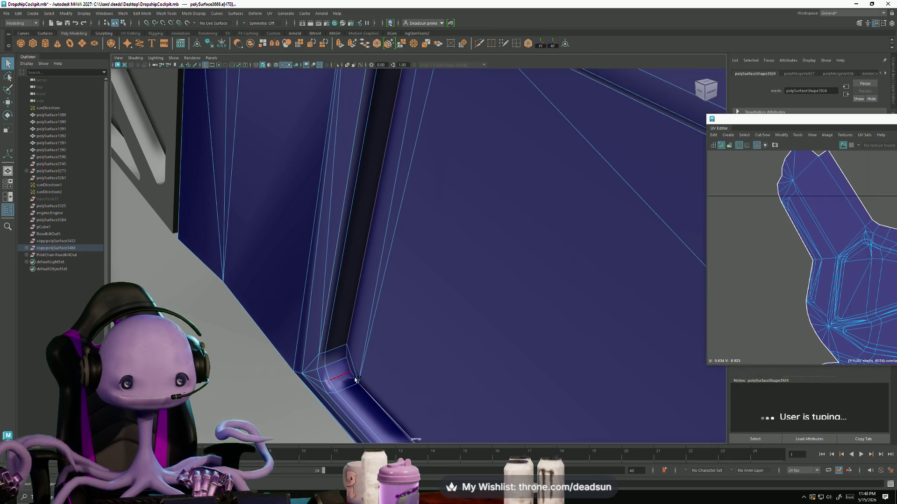
{"action": "mouse_move", "coordinate": [360, 396]}
{"action": "left_mouse_down", "text": "alt"}
{"action": "mouse_move", "coordinate": [320, 311]}
{"action": "mouse_move", "coordinate": [245, 240]}
{"action": "mouse_move", "coordinate": [420, 372]}
{"action": "left_mouse_up", "text": "alt"}
{"action": "middle_click_drag", "start_coordinate": [420, 372], "coordinate": [396, 335], "text": "alt"}
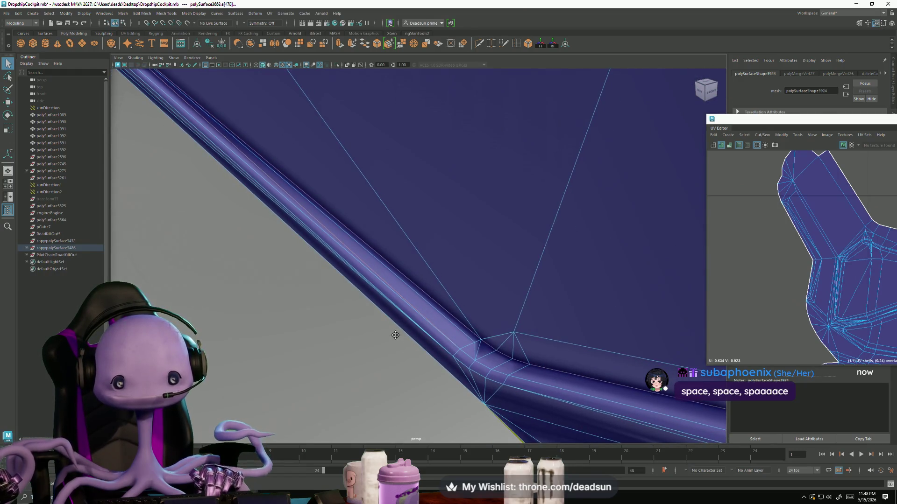
{"action": "mouse_move", "coordinate": [395, 335]}
{"action": "left_mouse_down", "text": "alt"}
{"action": "mouse_move", "coordinate": [349, 311]}
{"action": "mouse_move", "coordinate": [411, 392]}
{"action": "mouse_move", "coordinate": [222, 145]}
{"action": "left_mouse_up", "text": "alt"}
{"action": "left_click", "coordinate": [166, 13]}
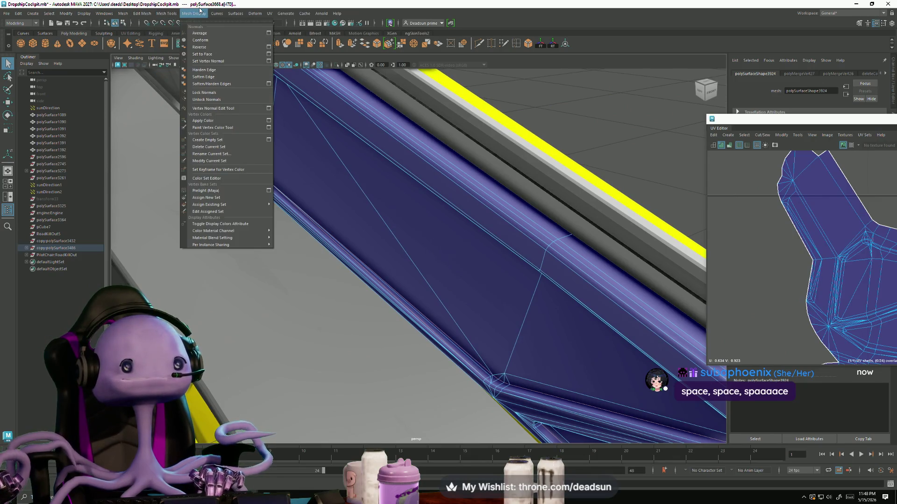
{"action": "left_click", "coordinate": [209, 70]}
{"action": "scroll", "coordinate": [329, 197], "scroll_direction": "up", "scroll_amount": 3}
{"action": "scroll", "coordinate": [278, 194], "scroll_direction": "up", "scroll_amount": 3}
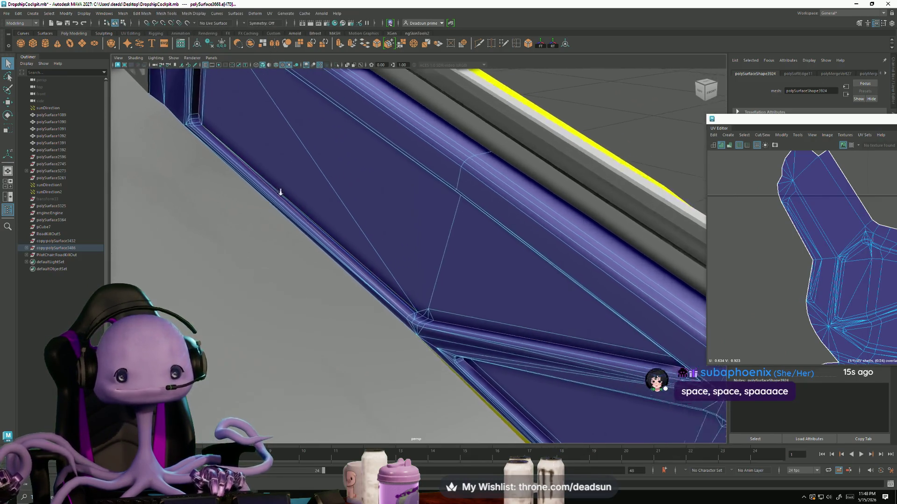
{"action": "scroll", "coordinate": [341, 274], "scroll_direction": "up", "scroll_amount": 3}
{"action": "scroll", "coordinate": [356, 266], "scroll_direction": "down", "scroll_amount": 3}
{"action": "right_click_drag", "start_coordinate": [327, 266], "coordinate": [324, 277]}
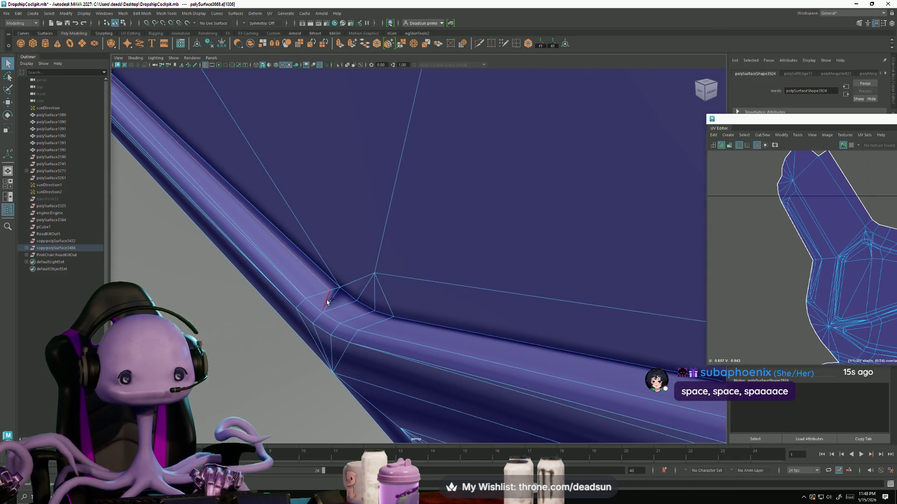
{"action": "left_click_drag", "start_coordinate": [339, 312], "coordinate": [303, 305], "text": "alt"}
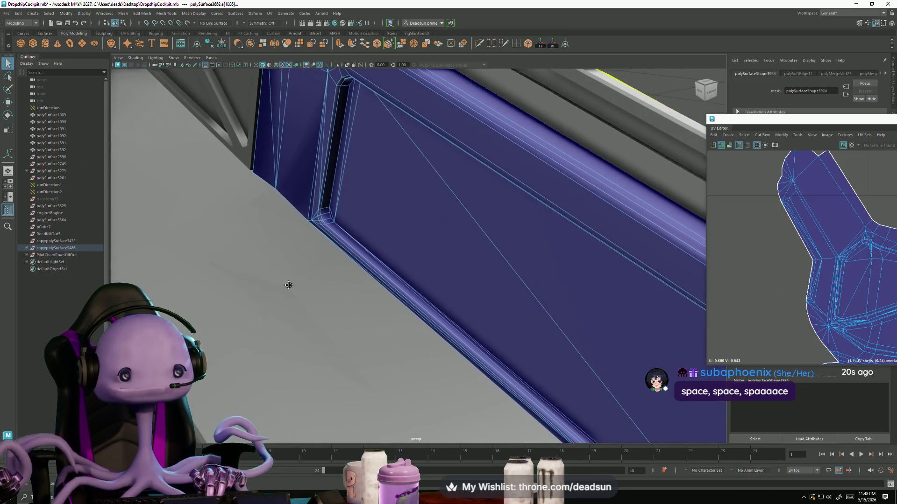
{"action": "scroll", "coordinate": [320, 315], "scroll_direction": "up", "scroll_amount": 3}
{"action": "scroll", "coordinate": [367, 343], "scroll_direction": "up", "scroll_amount": 3}
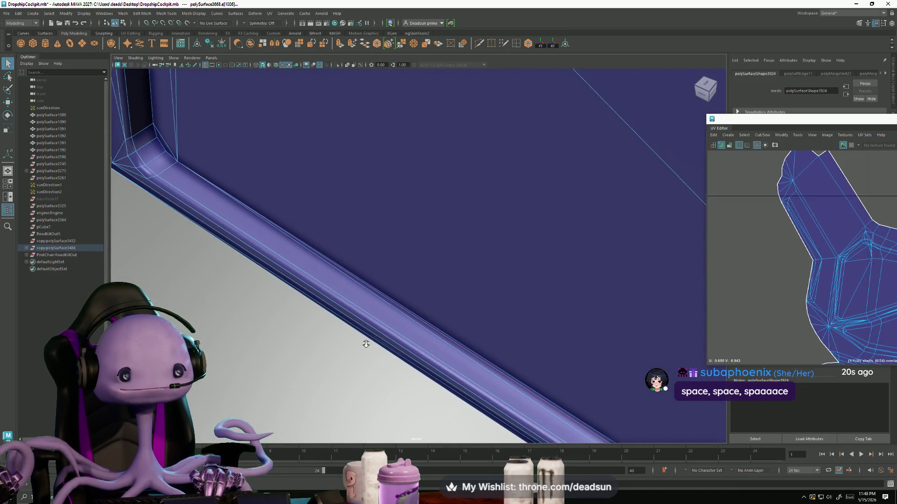
{"action": "mouse_move", "coordinate": [311, 333]}
{"action": "left_mouse_down", "text": "alt"}
{"action": "mouse_move", "coordinate": [380, 344]}
{"action": "mouse_move", "coordinate": [313, 314]}
{"action": "mouse_move", "coordinate": [142, 298]}
{"action": "mouse_move", "coordinate": [402, 338]}
{"action": "left_mouse_up", "text": "alt"}
{"action": "left_click", "coordinate": [376, 332]}
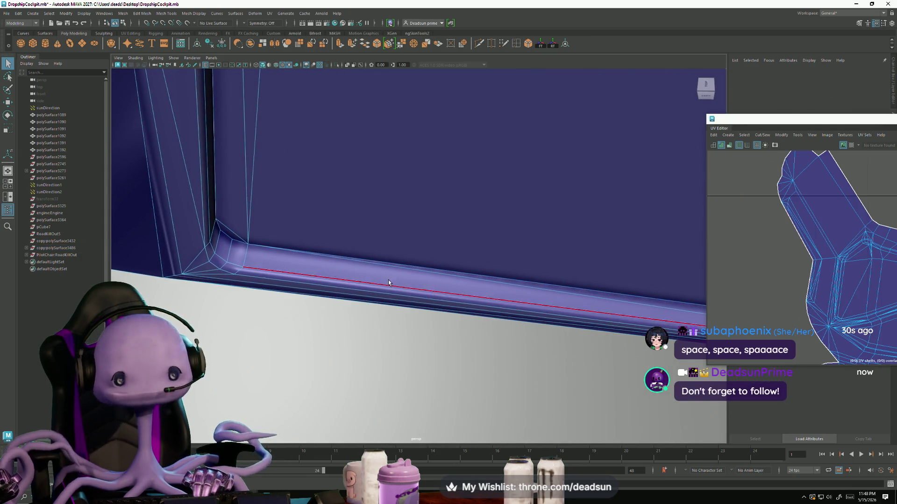
{"action": "left_click", "coordinate": [500, 282]}
{"action": "mouse_move", "coordinate": [501, 283]}
{"action": "left_mouse_down", "text": "alt"}
{"action": "mouse_move", "coordinate": [235, 277]}
{"action": "mouse_move", "coordinate": [240, 296]}
{"action": "mouse_move", "coordinate": [320, 303]}
{"action": "mouse_move", "coordinate": [297, 305]}
{"action": "mouse_move", "coordinate": [306, 322]}
{"action": "left_mouse_up", "text": "alt"}
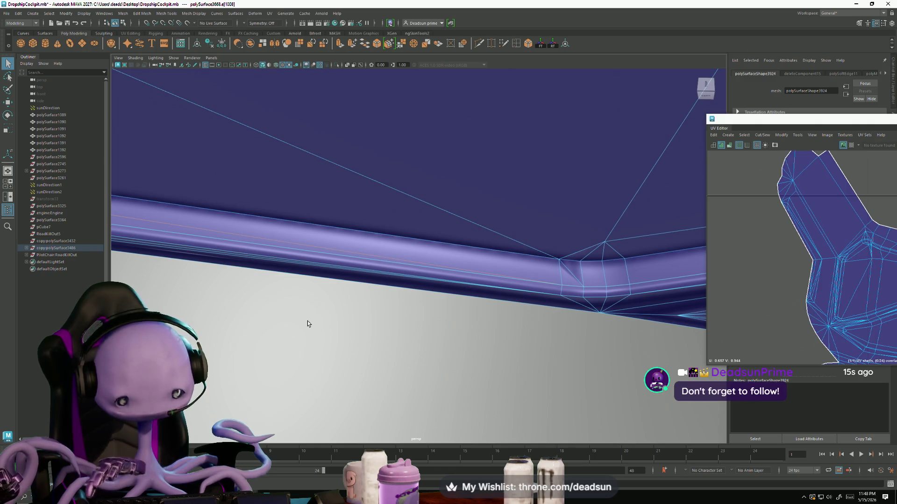
{"action": "left_click", "coordinate": [306, 322]}
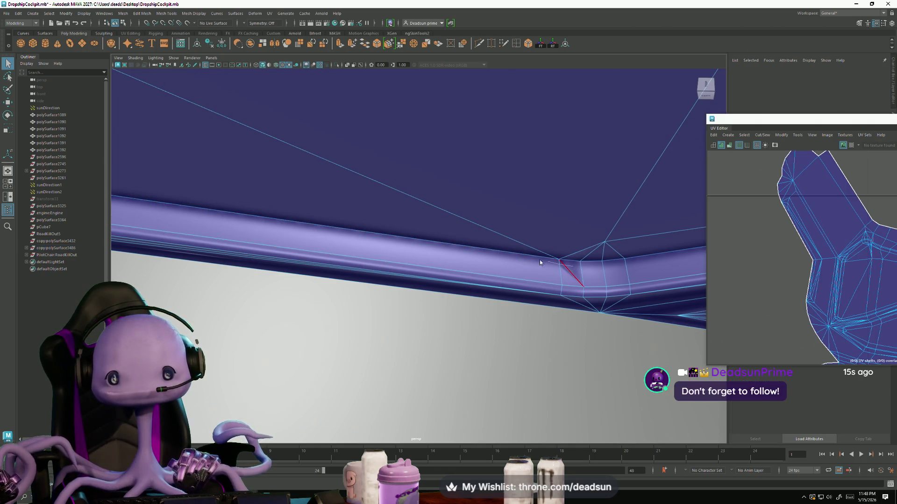
{"action": "left_click", "coordinate": [519, 252]}
{"action": "mouse_move", "coordinate": [601, 324]}
{"action": "left_mouse_down", "text": "alt"}
{"action": "mouse_move", "coordinate": [420, 296]}
{"action": "mouse_move", "coordinate": [570, 325]}
{"action": "mouse_move", "coordinate": [237, 213]}
{"action": "left_mouse_up", "text": "alt"}
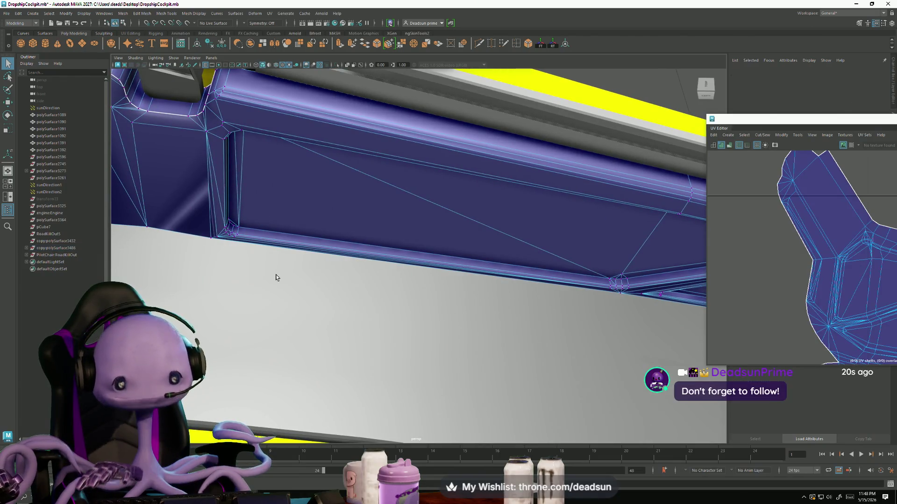
- Harden the edge along the panel's inner border at the strut junction
{"action": "left_click", "coordinate": [385, 301]}
{"action": "mouse_move", "coordinate": [385, 300]}
{"action": "left_mouse_down", "text": "alt"}
{"action": "mouse_move", "coordinate": [392, 313]}
{"action": "mouse_move", "coordinate": [309, 234]}
{"action": "left_mouse_up", "text": "alt"}
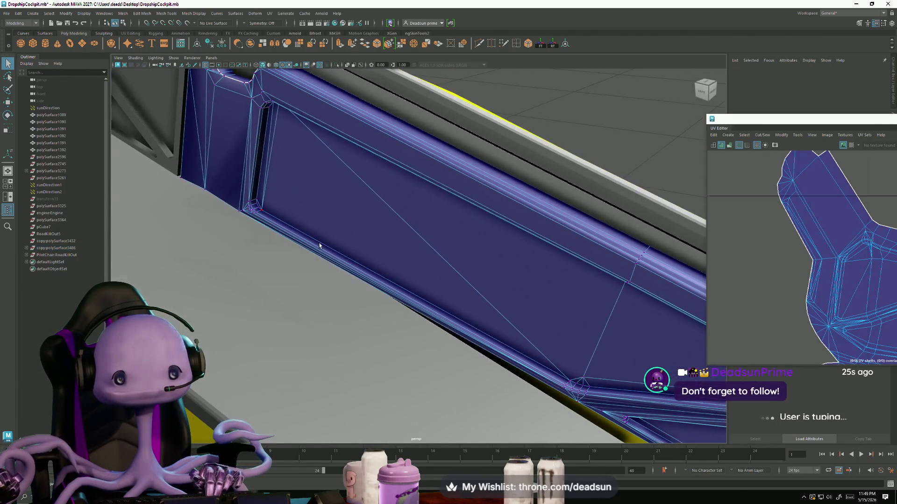
{"action": "right_click_drag", "start_coordinate": [309, 234], "coordinate": [309, 233]}
{"action": "left_click", "coordinate": [308, 234]}
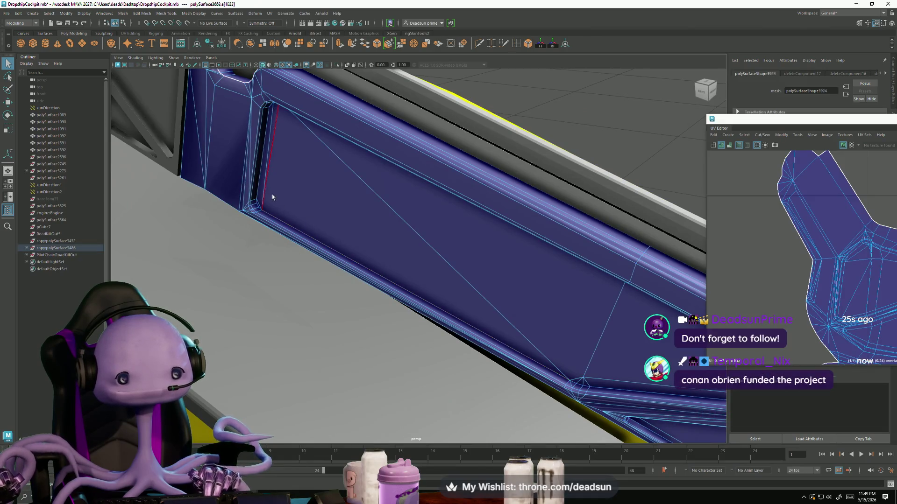
{"action": "mouse_move", "coordinate": [257, 197]}
{"action": "left_mouse_down", "text": "alt"}
{"action": "mouse_move", "coordinate": [487, 355]}
{"action": "mouse_move", "coordinate": [253, 326]}
{"action": "left_mouse_up", "text": "alt"}
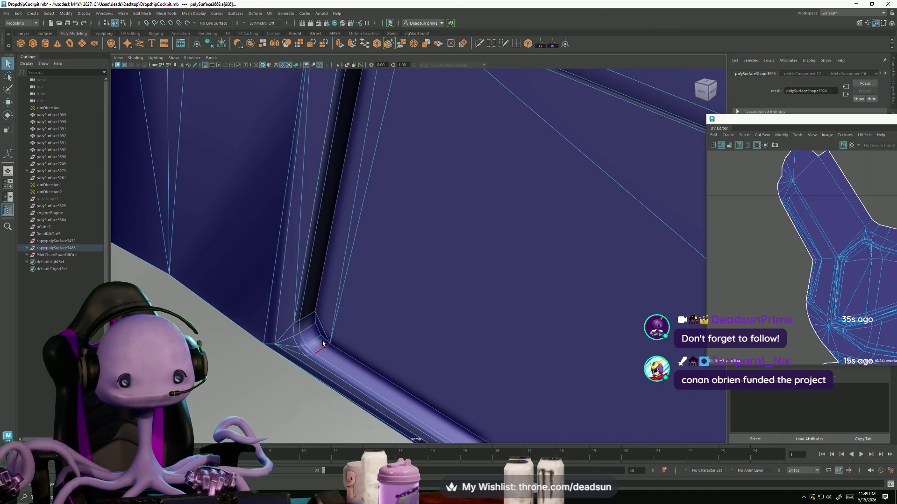
{"action": "mouse_move", "coordinate": [357, 361]}
{"action": "left_mouse_down", "text": "alt"}
{"action": "mouse_move", "coordinate": [362, 320]}
{"action": "mouse_move", "coordinate": [253, 269]}
{"action": "left_mouse_up", "text": "alt"}
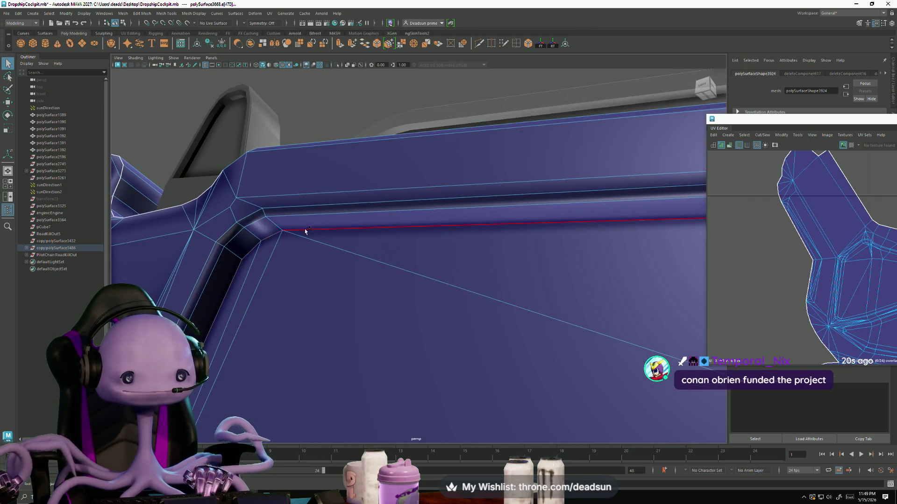
{"action": "mouse_move", "coordinate": [317, 231]}
{"action": "left_mouse_down", "text": "alt"}
{"action": "mouse_move", "coordinate": [483, 292]}
{"action": "mouse_move", "coordinate": [544, 280]}
{"action": "mouse_move", "coordinate": [288, 248]}
{"action": "mouse_move", "coordinate": [222, 265]}
{"action": "left_mouse_up", "text": "alt"}
{"action": "mouse_move", "coordinate": [283, 216]}
{"action": "left_mouse_down", "text": "alt"}
{"action": "mouse_move", "coordinate": [327, 260]}
{"action": "mouse_move", "coordinate": [414, 281]}
{"action": "mouse_move", "coordinate": [357, 267]}
{"action": "mouse_move", "coordinate": [385, 299]}
{"action": "mouse_move", "coordinate": [446, 343]}
{"action": "left_mouse_up", "text": "alt"}
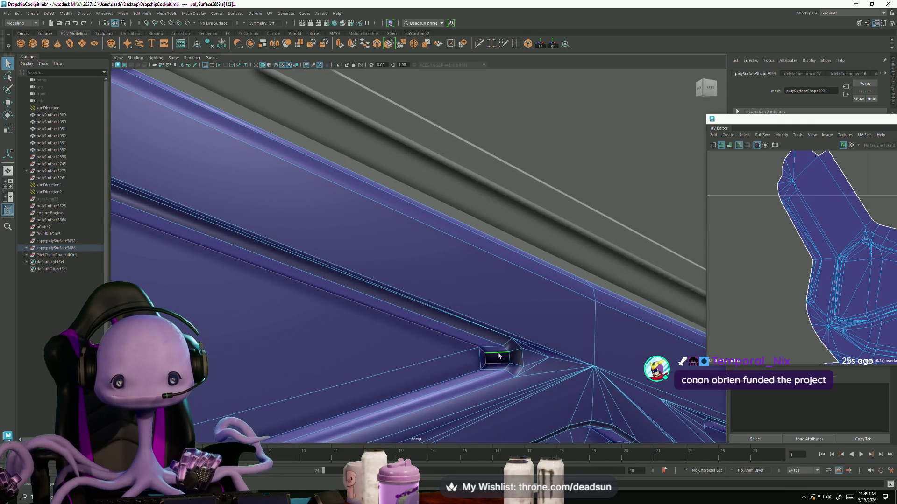
{"action": "mouse_move", "coordinate": [499, 373]}
{"action": "left_mouse_down", "text": "alt"}
{"action": "mouse_move", "coordinate": [367, 386]}
{"action": "mouse_move", "coordinate": [300, 66]}
{"action": "left_mouse_up", "text": "alt"}
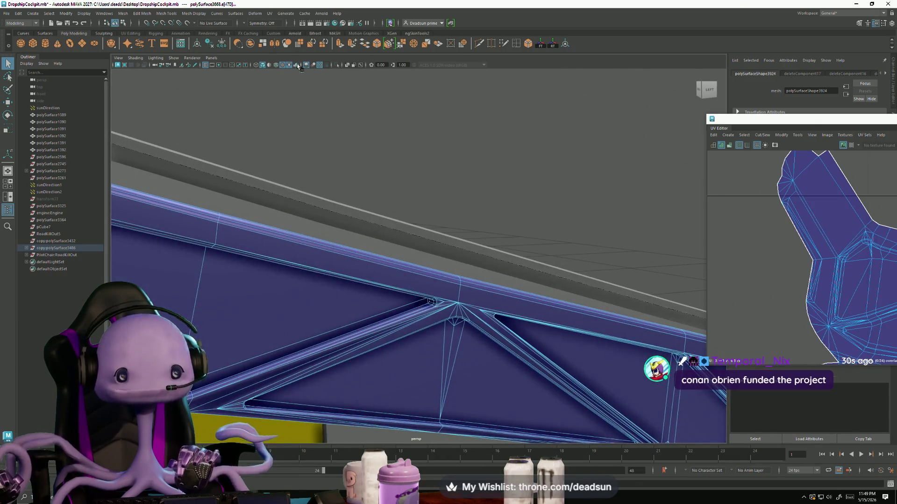
{"action": "left_click", "coordinate": [235, 13]}
{"action": "left_click", "coordinate": [198, 13]}
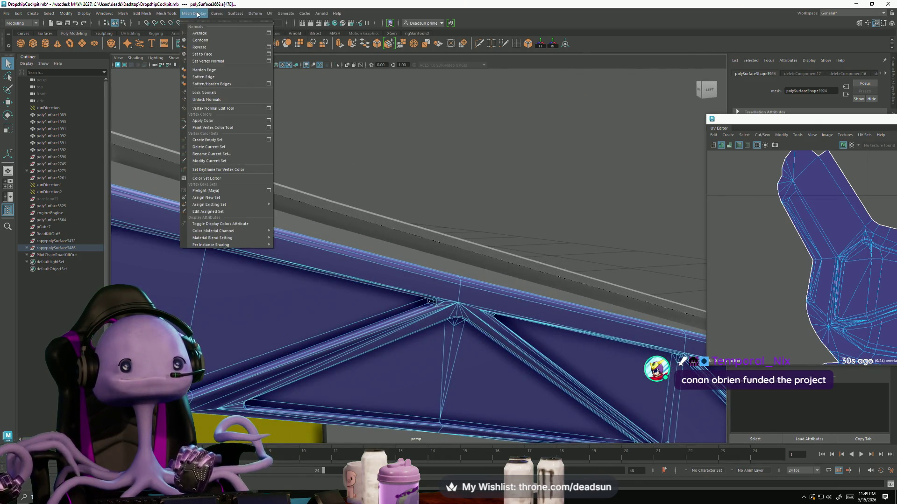
{"action": "left_click", "coordinate": [212, 73]}
- Soften the edge beside the grey block so it shades smooth
{"action": "mouse_move", "coordinate": [214, 74]}
{"action": "left_mouse_down", "text": "alt"}
{"action": "mouse_move", "coordinate": [299, 322]}
{"action": "mouse_move", "coordinate": [370, 252]}
{"action": "left_mouse_up", "text": "alt"}
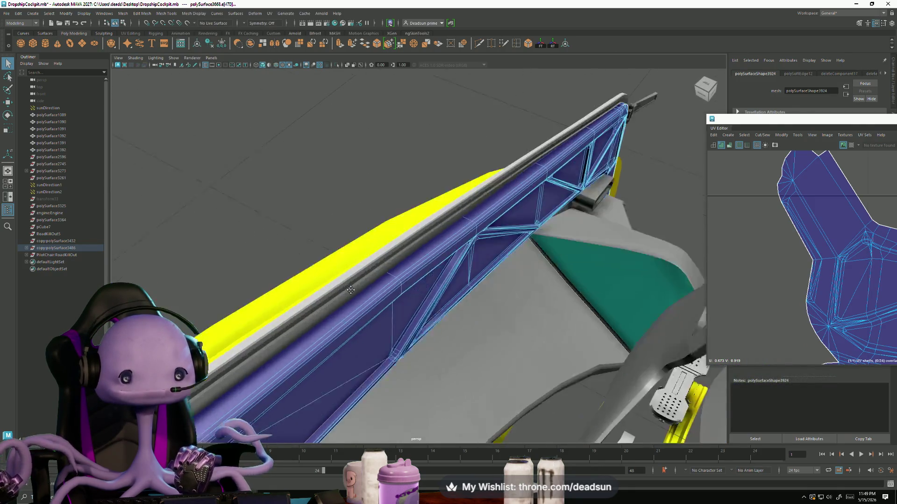
{"action": "scroll", "coordinate": [366, 306], "scroll_direction": "up", "scroll_amount": 5}
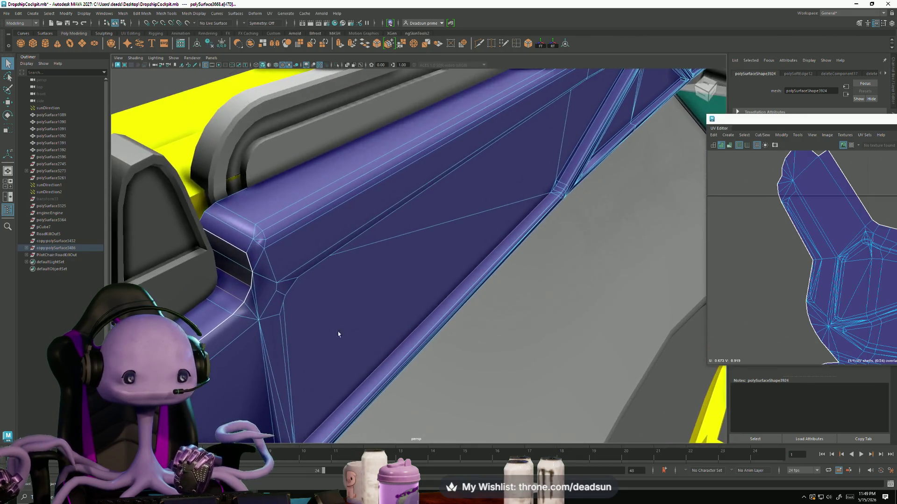
{"action": "left_click", "coordinate": [197, 114]}
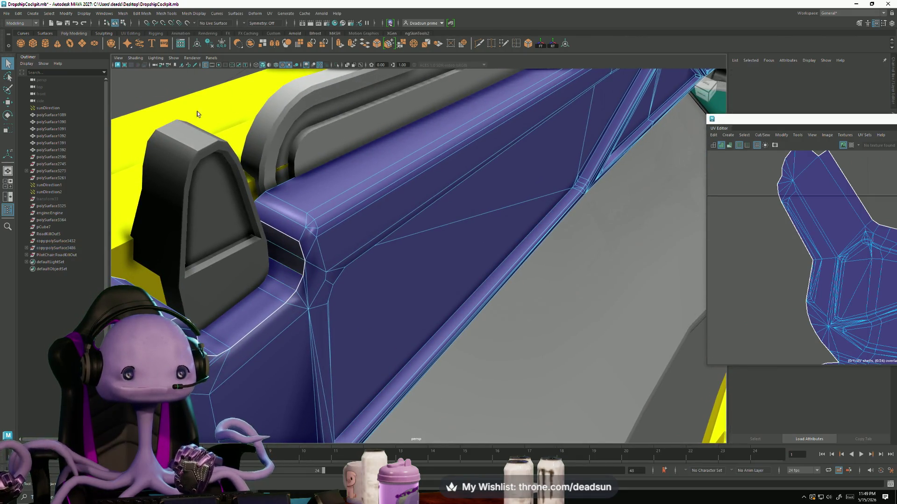
{"action": "left_click", "coordinate": [280, 269]}
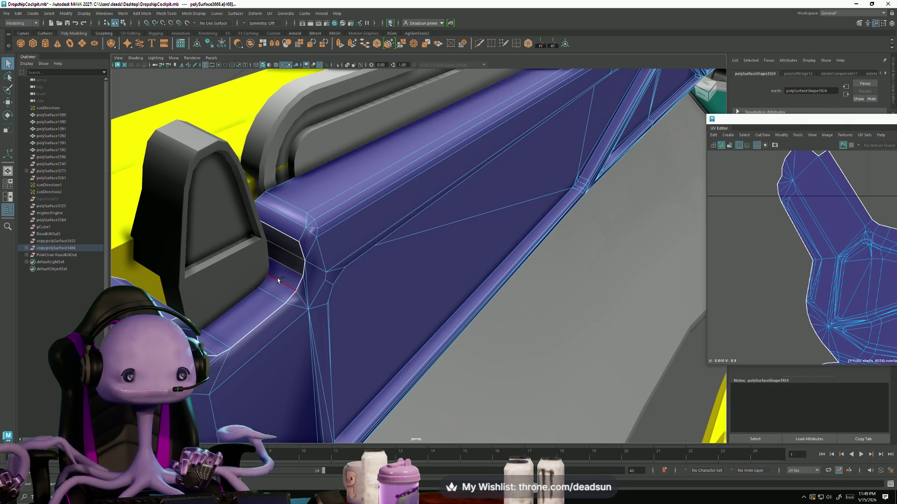
{"action": "mouse_move", "coordinate": [270, 291]}
{"action": "left_mouse_down", "text": "alt"}
{"action": "mouse_move", "coordinate": [232, 342]}
{"action": "mouse_move", "coordinate": [214, 301]}
{"action": "left_mouse_up", "text": "alt"}
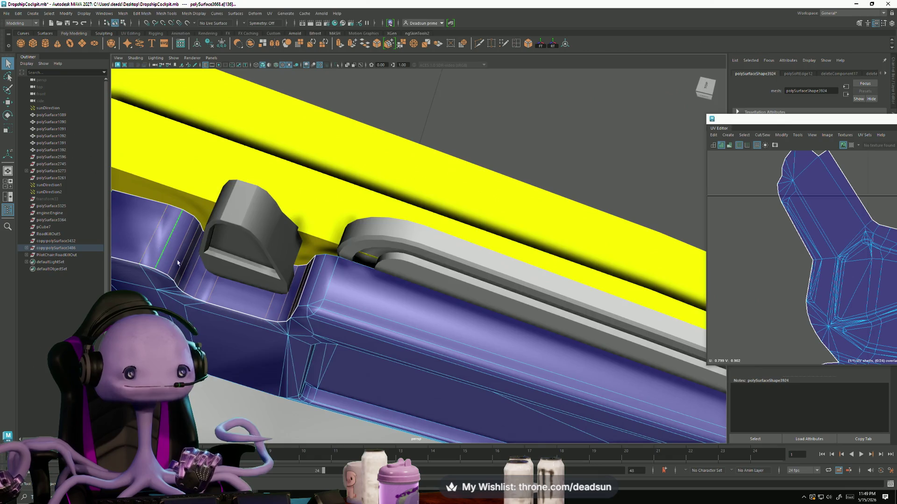
{"action": "left_click_drag", "start_coordinate": [178, 263], "coordinate": [294, 281], "text": "alt"}
{"action": "left_click", "coordinate": [193, 14]}
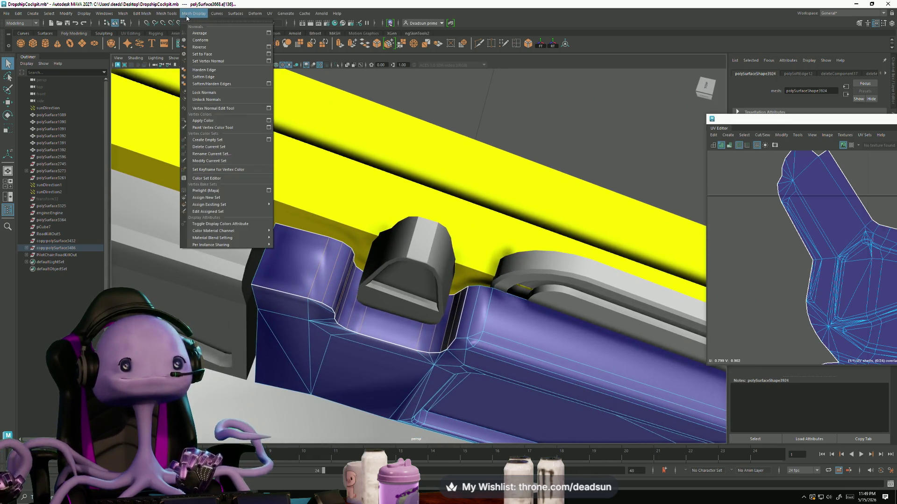
{"action": "left_click", "coordinate": [201, 77]}
- Harden the notch edges on the panel, checking the other notches between picks
{"action": "left_click_drag", "start_coordinate": [323, 216], "coordinate": [364, 267], "text": "alt"}
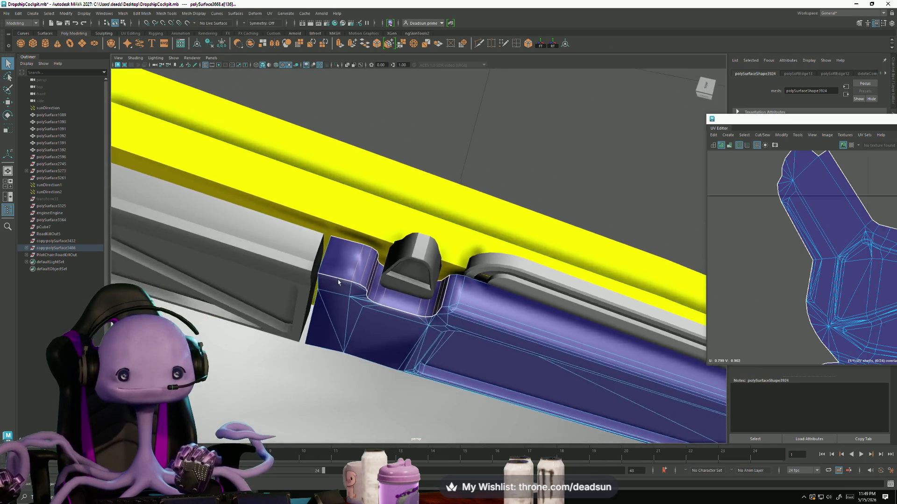
{"action": "left_click", "coordinate": [183, 15]}
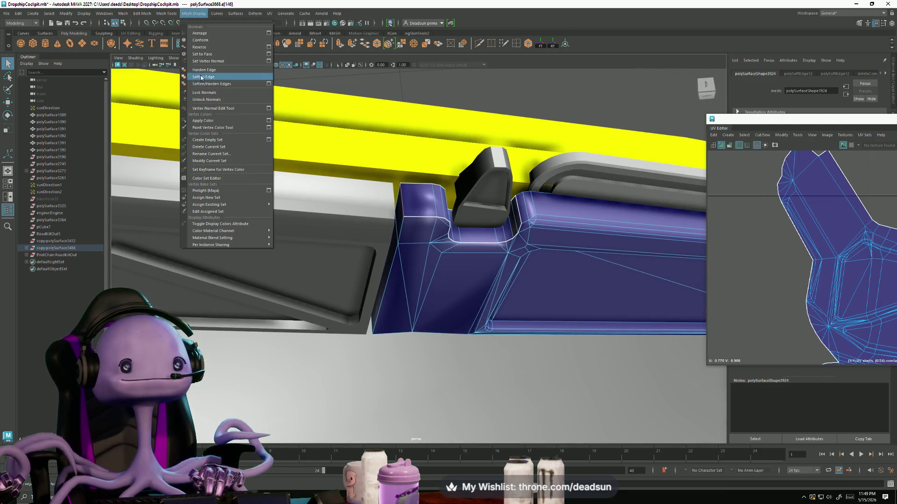
{"action": "left_click", "coordinate": [202, 71]}
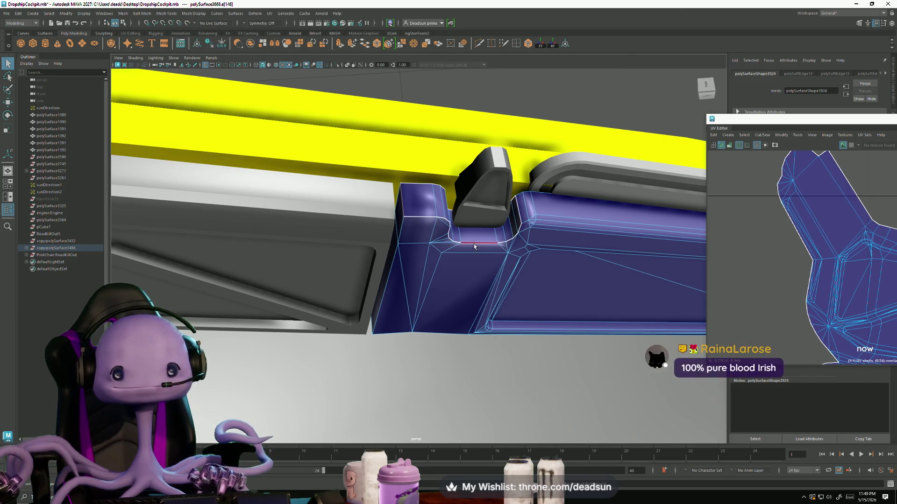
{"action": "left_click_drag", "start_coordinate": [474, 247], "coordinate": [409, 240], "text": "alt"}
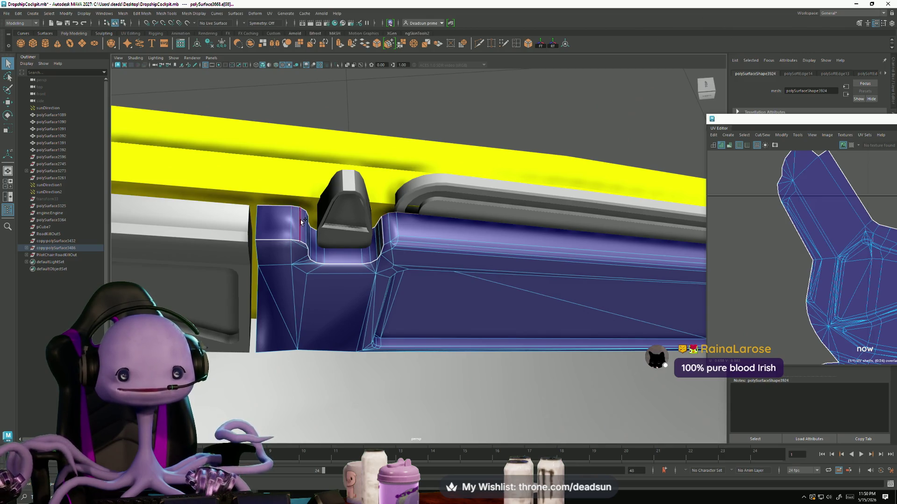
{"action": "left_click_drag", "start_coordinate": [335, 226], "coordinate": [269, 232], "text": "alt"}
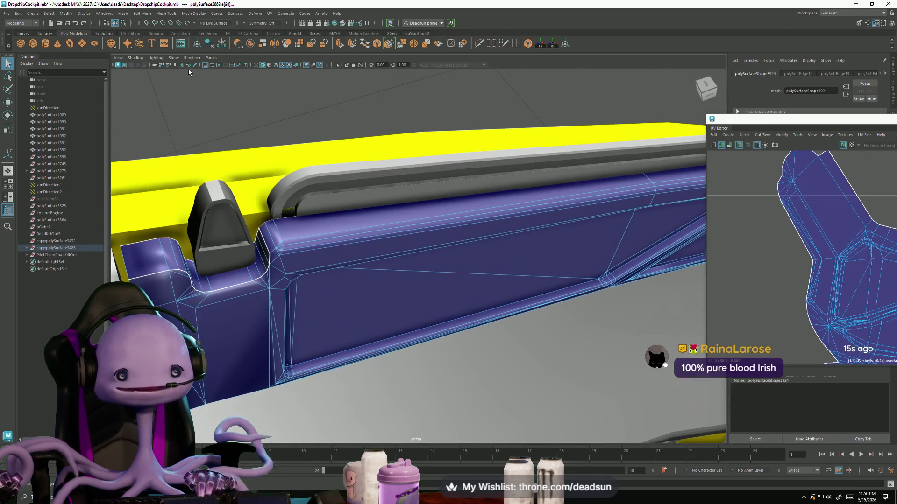
{"action": "left_click", "coordinate": [202, 14]}
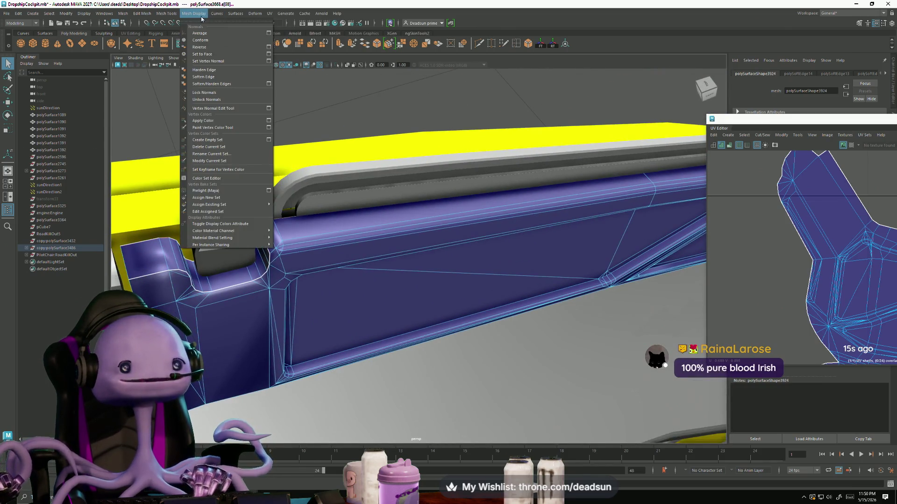
{"action": "left_click", "coordinate": [215, 72]}
{"action": "left_click_drag", "start_coordinate": [431, 187], "coordinate": [377, 208], "text": "alt"}
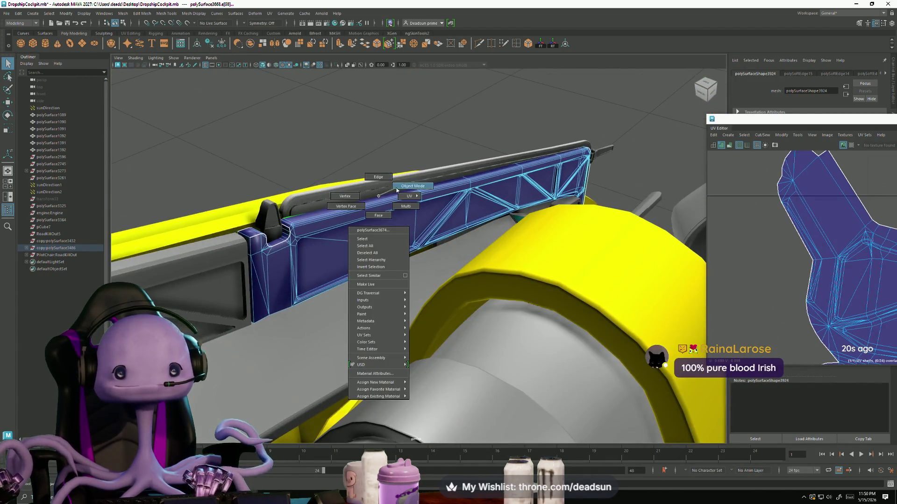
- Deselect the panel faces, pick the rail piece to show its UVs and frame the whole cockpit
{"action": "right_click_drag", "start_coordinate": [377, 207], "coordinate": [421, 185]}
{"action": "left_click_drag", "start_coordinate": [436, 161], "coordinate": [369, 186], "text": "alt"}
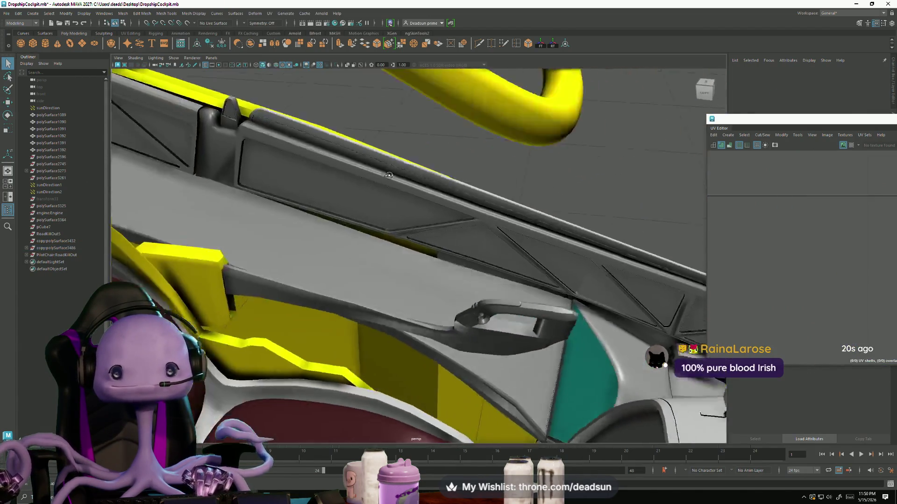
{"action": "mouse_move", "coordinate": [370, 186]}
{"action": "right_mouse_down", "text": "alt"}
{"action": "mouse_move", "coordinate": [464, 256]}
{"action": "mouse_move", "coordinate": [347, 216]}
{"action": "right_mouse_up", "text": "alt"}
{"action": "left_click_drag", "start_coordinate": [347, 216], "coordinate": [470, 261], "text": "alt"}
{"action": "left_click", "coordinate": [454, 216]}
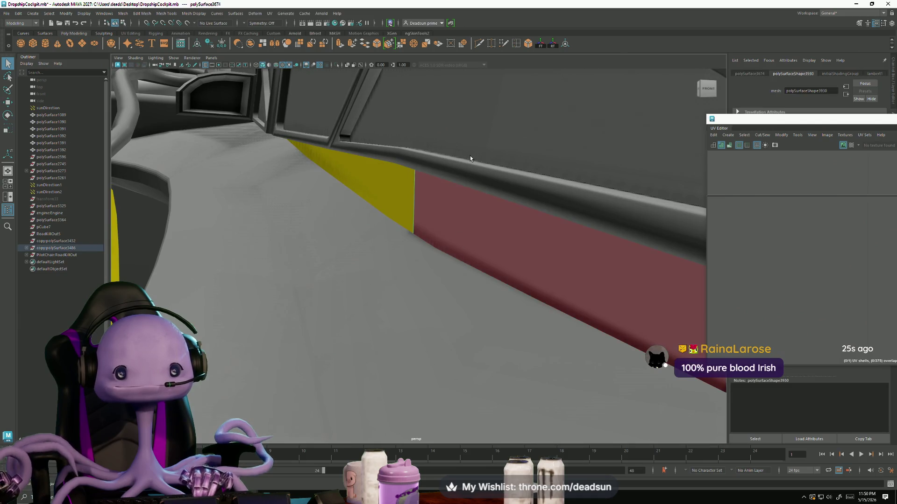
{"action": "left_click", "coordinate": [470, 159]}
{"action": "mouse_move", "coordinate": [480, 159]}
{"action": "left_mouse_down", "text": "alt"}
{"action": "mouse_move", "coordinate": [487, 192]}
{"action": "mouse_move", "coordinate": [550, 202]}
{"action": "mouse_move", "coordinate": [456, 201]}
{"action": "mouse_move", "coordinate": [432, 213]}
{"action": "mouse_move", "coordinate": [465, 203]}
{"action": "mouse_move", "coordinate": [432, 209]}
{"action": "mouse_move", "coordinate": [197, 181]}
{"action": "mouse_move", "coordinate": [404, 236]}
{"action": "left_mouse_up", "text": "alt"}
{"action": "right_click_drag", "start_coordinate": [403, 236], "coordinate": [441, 215]}
{"action": "scroll", "coordinate": [795, 251], "scroll_direction": "up", "scroll_amount": 2}
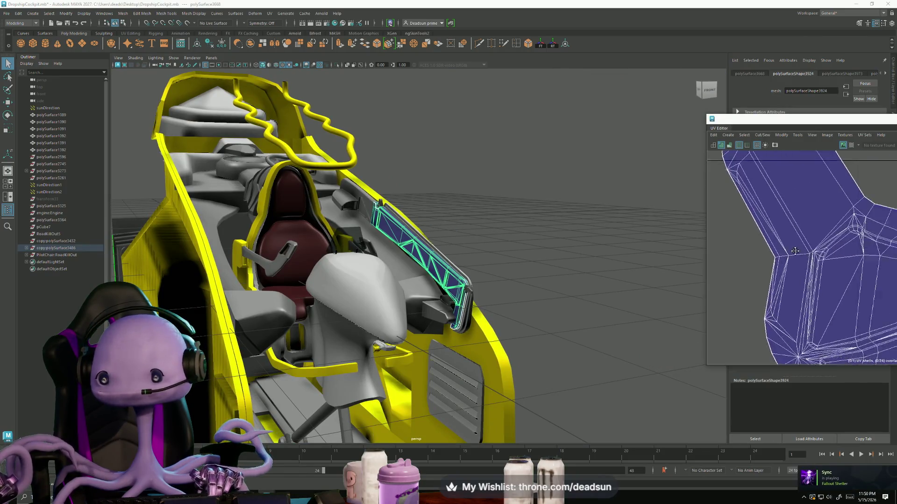
{"action": "scroll", "coordinate": [795, 251], "scroll_direction": "up", "scroll_amount": 3}
{"action": "scroll", "coordinate": [886, 240], "scroll_direction": "down", "scroll_amount": 3}
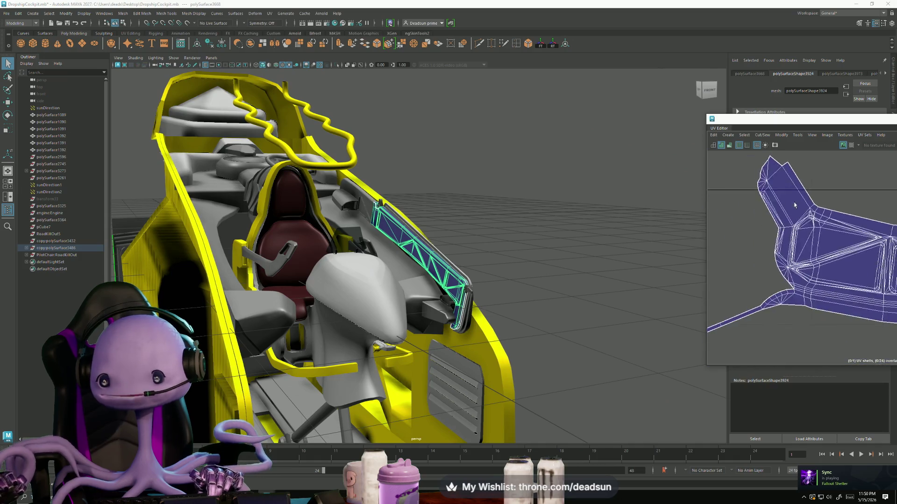
- Select all UVs of the truss shell and unfold it in the UV Editor
{"action": "left_click_drag", "start_coordinate": [889, 329], "coordinate": [801, 158]}
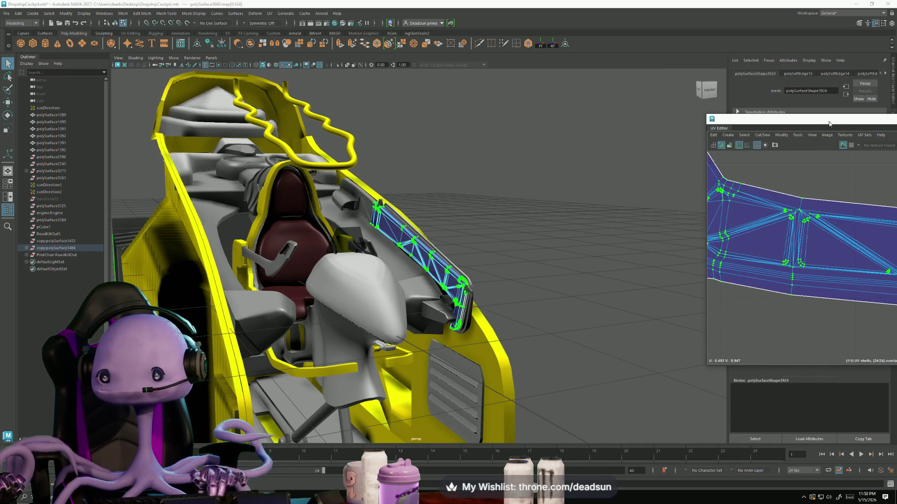
{"action": "left_click_drag", "start_coordinate": [829, 123], "coordinate": [450, 106]}
{"action": "left_click", "coordinate": [402, 118]}
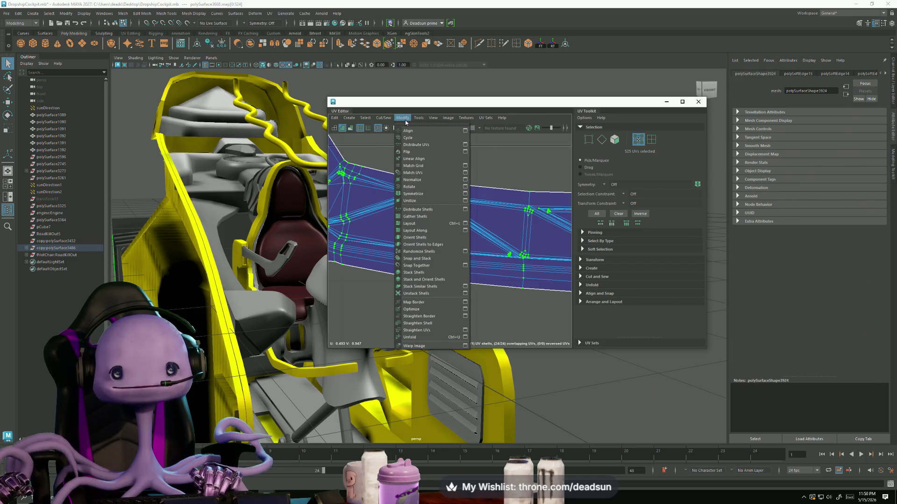
{"action": "left_click", "coordinate": [410, 338]}
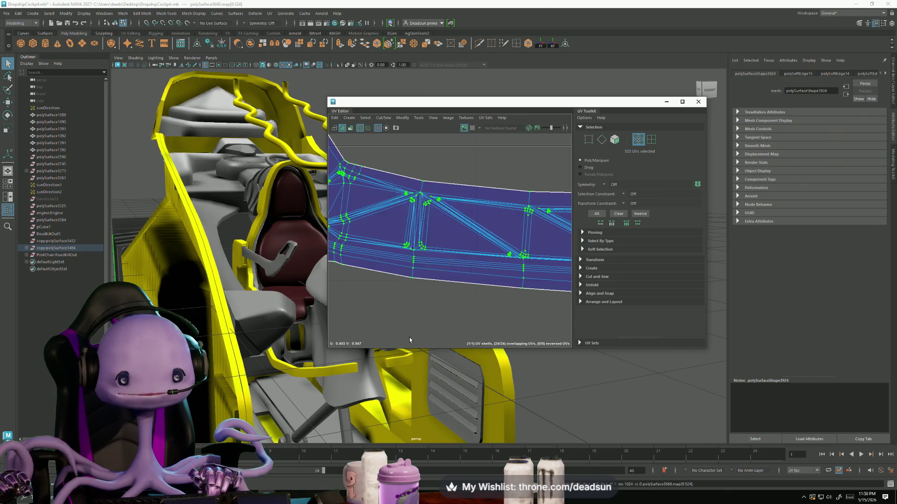
{"action": "mouse_move", "coordinate": [422, 319]}
{"action": "middle_mouse_down", "text": "alt"}
{"action": "mouse_move", "coordinate": [493, 288]}
{"action": "mouse_move", "coordinate": [515, 249]}
{"action": "middle_mouse_up", "text": "alt"}
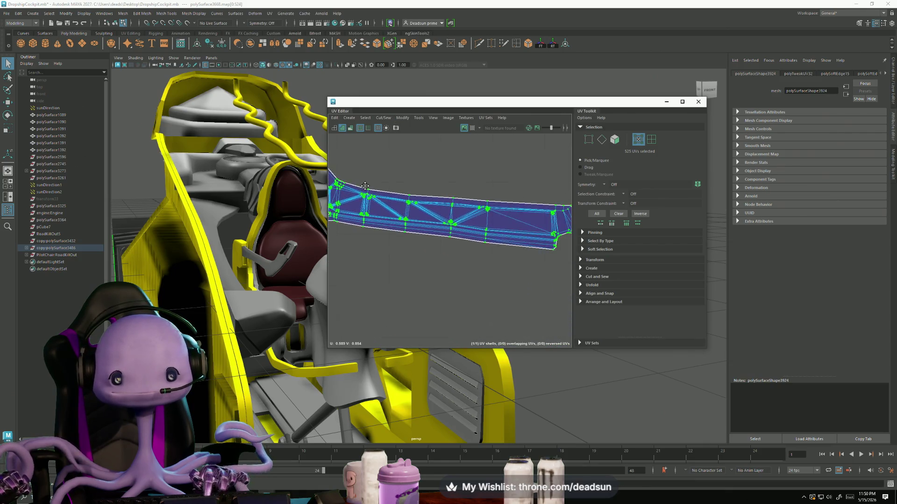
{"action": "scroll", "coordinate": [515, 249], "scroll_direction": "up", "scroll_amount": 3}
{"action": "middle_click_drag", "start_coordinate": [445, 243], "coordinate": [385, 324], "text": "alt"}
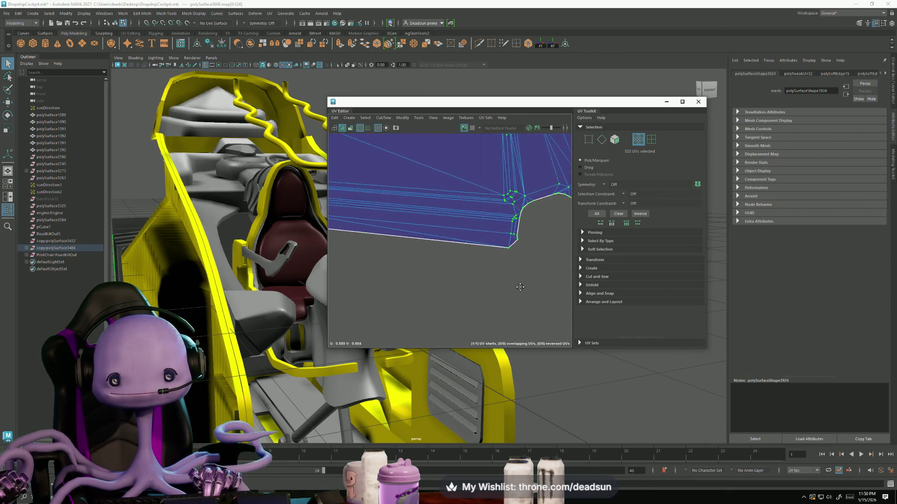
{"action": "scroll", "coordinate": [384, 325], "scroll_direction": "up", "scroll_amount": 2}
{"action": "scroll", "coordinate": [453, 236], "scroll_direction": "up", "scroll_amount": 2}
{"action": "scroll", "coordinate": [453, 236], "scroll_direction": "up", "scroll_amount": 2}
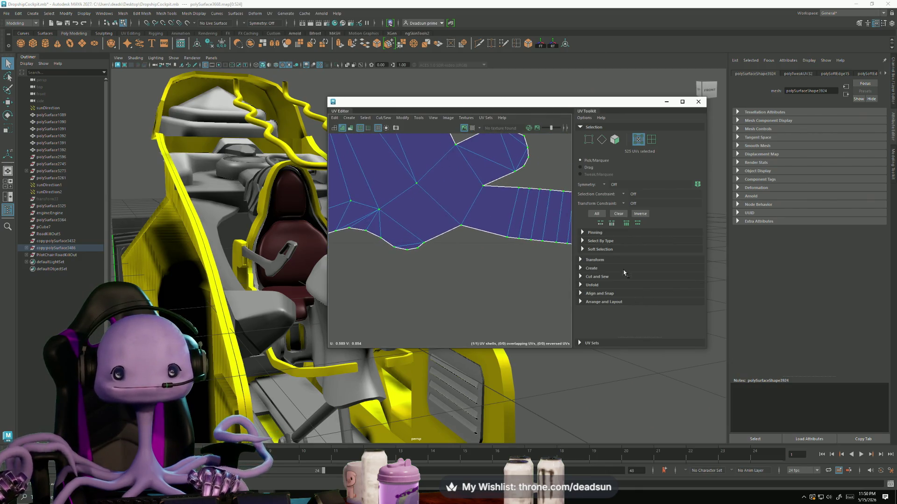
- Move-and-sew the neighbouring shell onto the shared edge, then bring the thin strip into view
{"action": "right_click_drag", "start_coordinate": [491, 211], "coordinate": [494, 188]}
{"action": "left_click", "coordinate": [495, 187]}
{"action": "scroll", "coordinate": [490, 231], "scroll_direction": "down", "scroll_amount": 2}
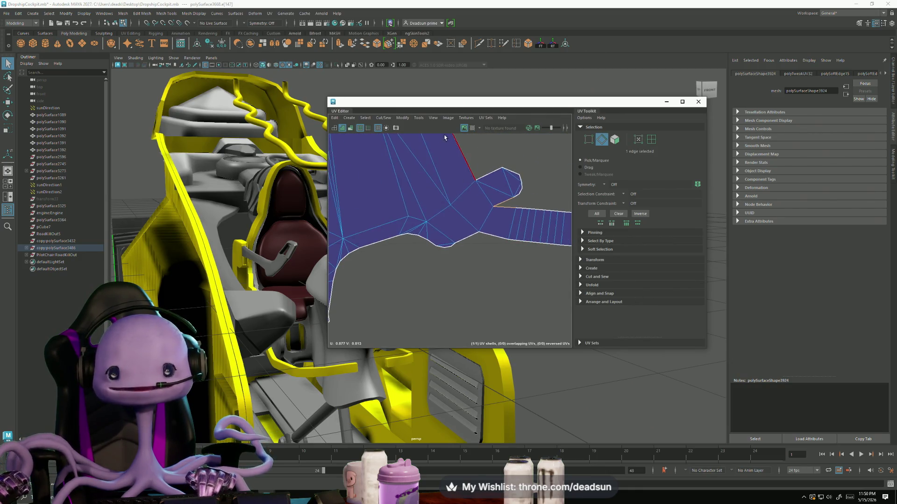
{"action": "left_click", "coordinate": [402, 117]}
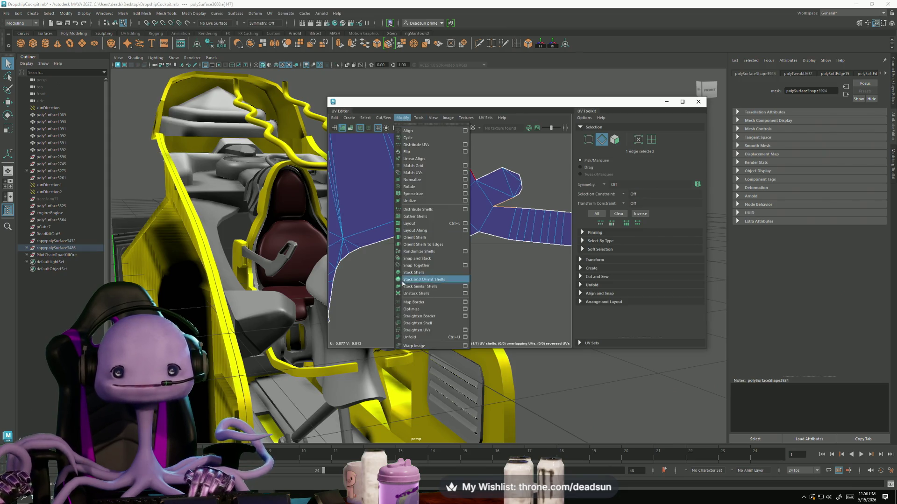
{"action": "left_click", "coordinate": [390, 186]}
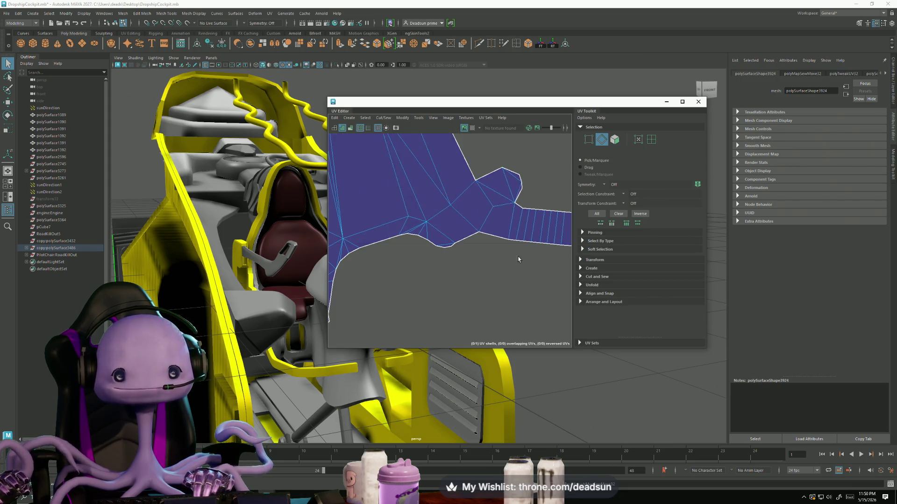
{"action": "scroll", "coordinate": [426, 234], "scroll_direction": "up", "scroll_amount": 5}
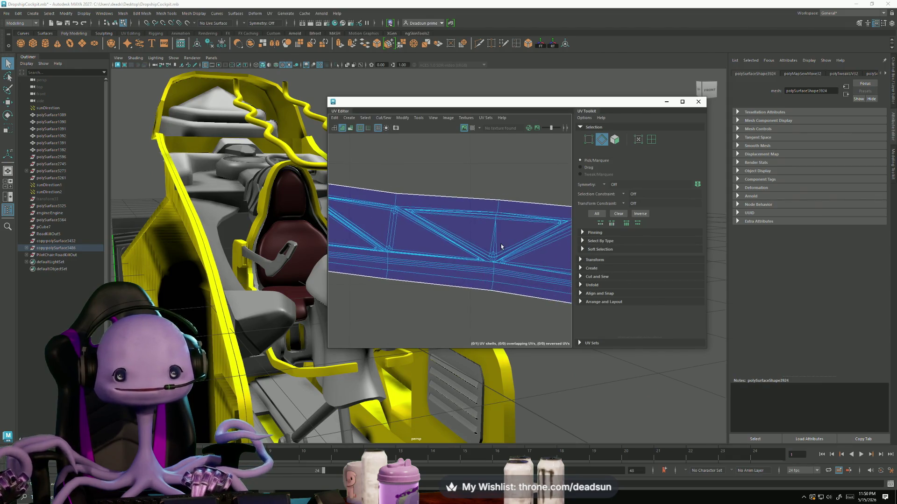
{"action": "scroll", "coordinate": [504, 245], "scroll_direction": "up", "scroll_amount": 4}
{"action": "mouse_move", "coordinate": [456, 230]}
{"action": "middle_mouse_down", "text": "alt"}
{"action": "mouse_move", "coordinate": [525, 271]}
{"action": "mouse_move", "coordinate": [483, 269]}
{"action": "middle_mouse_up", "text": "alt"}
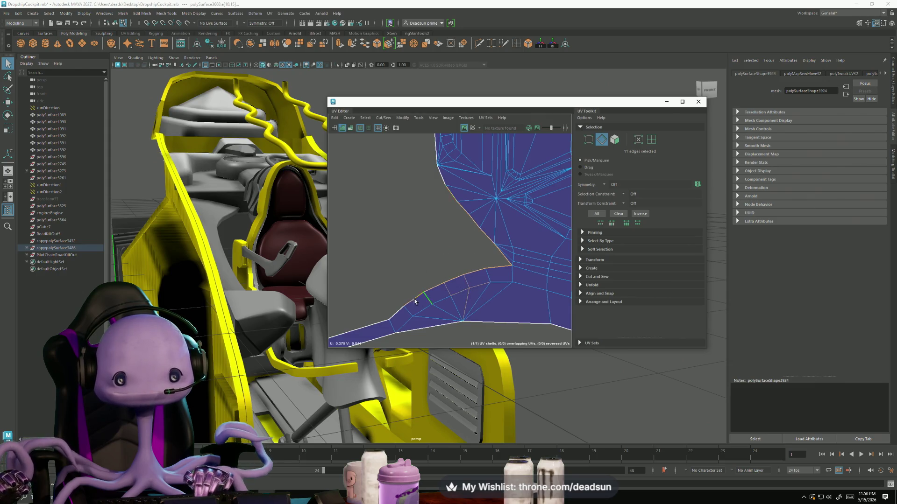
{"action": "scroll", "coordinate": [424, 254], "scroll_direction": "down", "scroll_amount": 3}
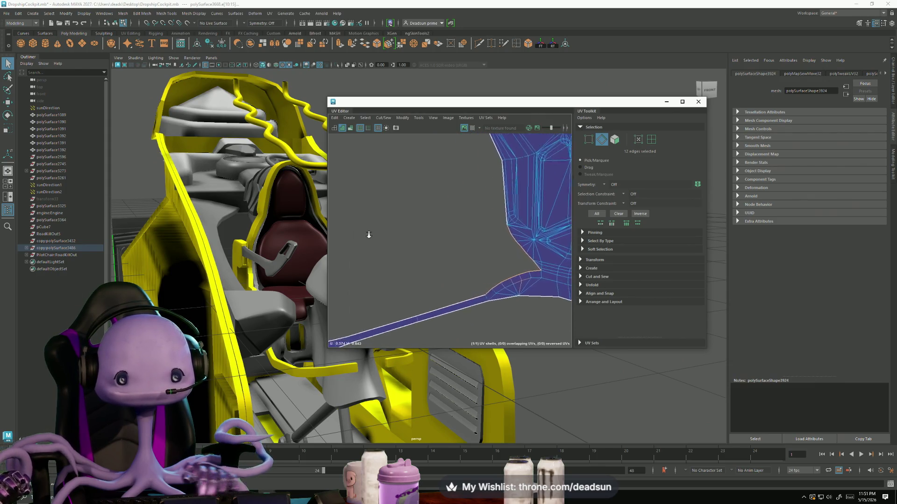
{"action": "middle_click_drag", "start_coordinate": [369, 234], "coordinate": [395, 239], "text": "alt"}
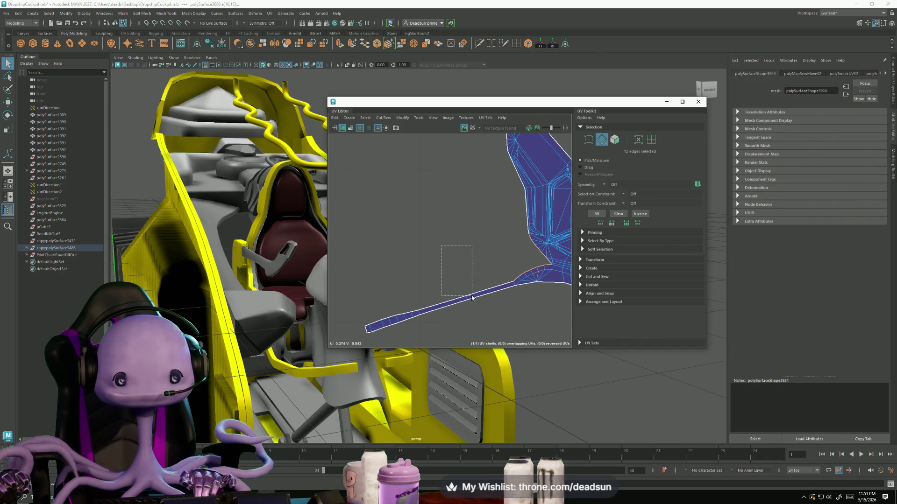
{"action": "scroll", "coordinate": [368, 314], "scroll_direction": "up", "scroll_amount": 2}
{"action": "middle_click_drag", "start_coordinate": [367, 313], "coordinate": [446, 290], "text": "alt"}
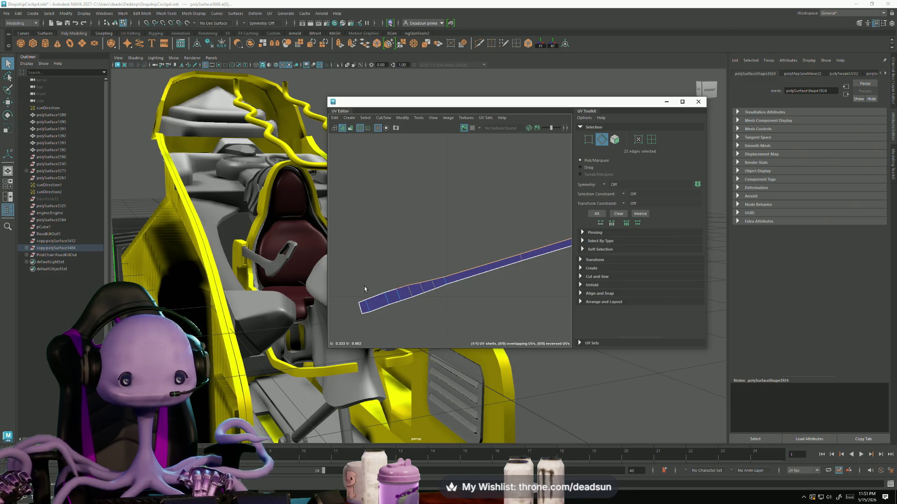
- Sew the thin strip onto the truss shell and unfold the merged shell flat
{"action": "left_click", "coordinate": [383, 117]}
{"action": "left_click", "coordinate": [388, 184]}
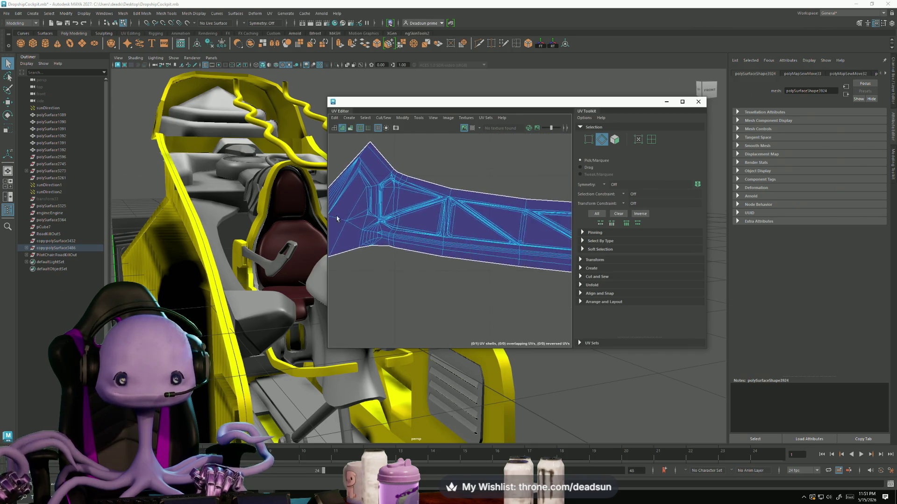
{"action": "scroll", "coordinate": [455, 231], "scroll_direction": "down", "scroll_amount": 3}
{"action": "left_click", "coordinate": [403, 118]}
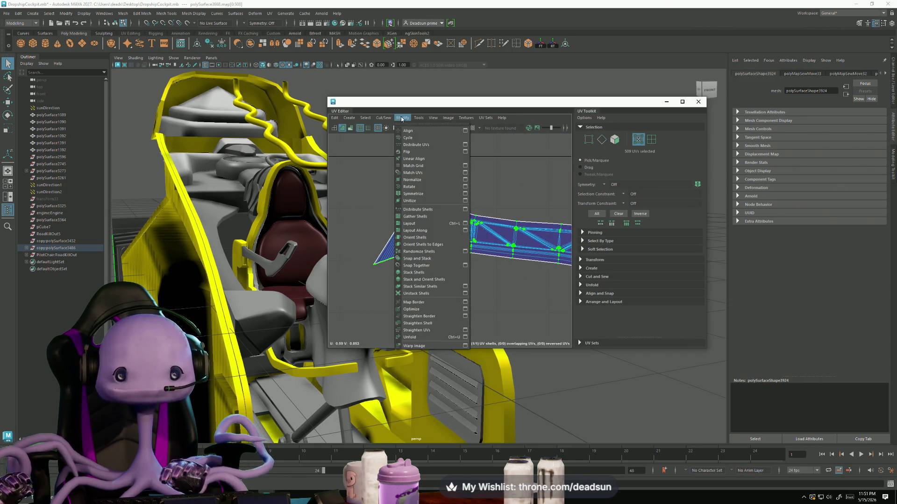
{"action": "left_click", "coordinate": [412, 338]}
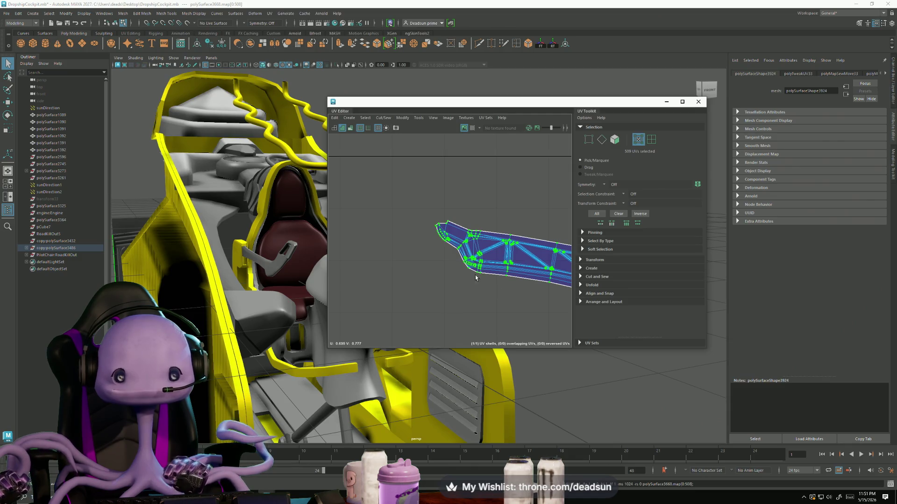
{"action": "scroll", "coordinate": [476, 275], "scroll_direction": "up", "scroll_amount": 2}
{"action": "scroll", "coordinate": [466, 256], "scroll_direction": "up", "scroll_amount": 3}
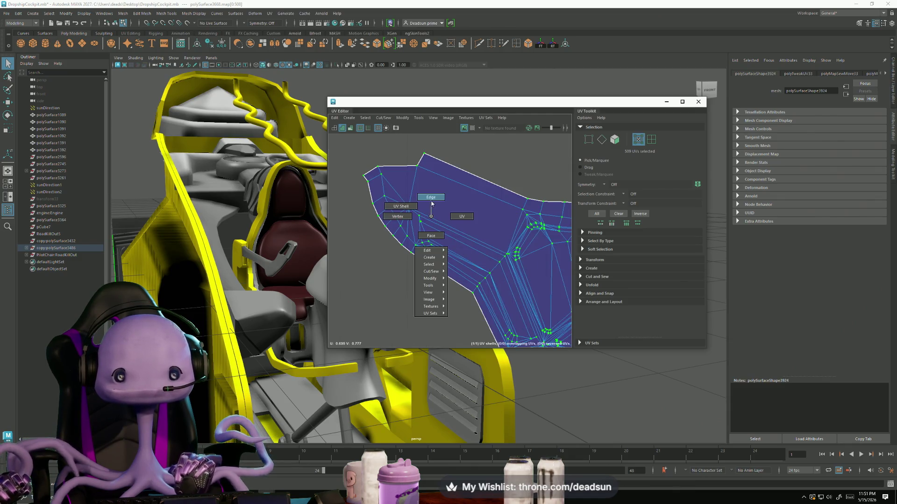
- Switch the shell to edge selection and reposition the UV layout beside the model
{"action": "right_click_drag", "start_coordinate": [432, 219], "coordinate": [421, 212]}
{"action": "right_click_drag", "start_coordinate": [477, 259], "coordinate": [463, 192]}
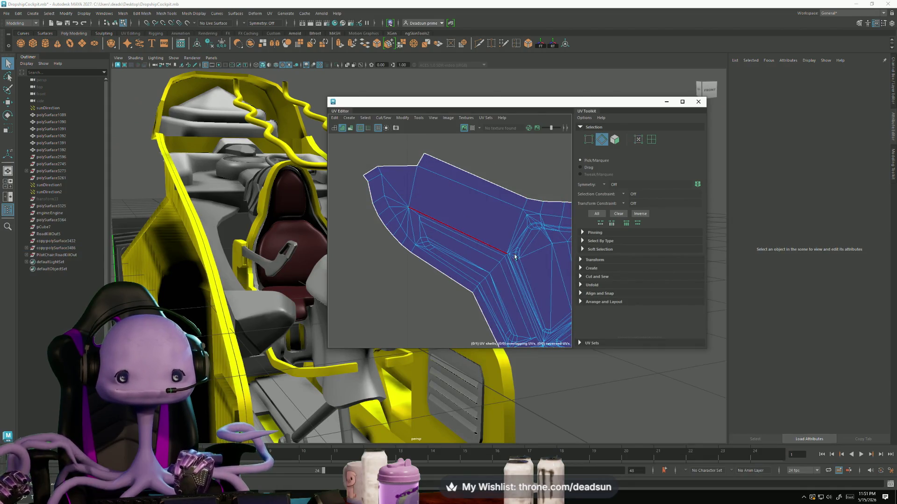
{"action": "middle_click_drag", "start_coordinate": [404, 162], "coordinate": [211, 126], "text": "alt"}
{"action": "scroll", "coordinate": [286, 268], "scroll_direction": "up", "scroll_amount": 3}
{"action": "mouse_move", "coordinate": [287, 268]}
{"action": "left_mouse_down", "text": "alt"}
{"action": "mouse_move", "coordinate": [229, 332]}
{"action": "mouse_move", "coordinate": [277, 292]}
{"action": "left_mouse_up", "text": "alt"}
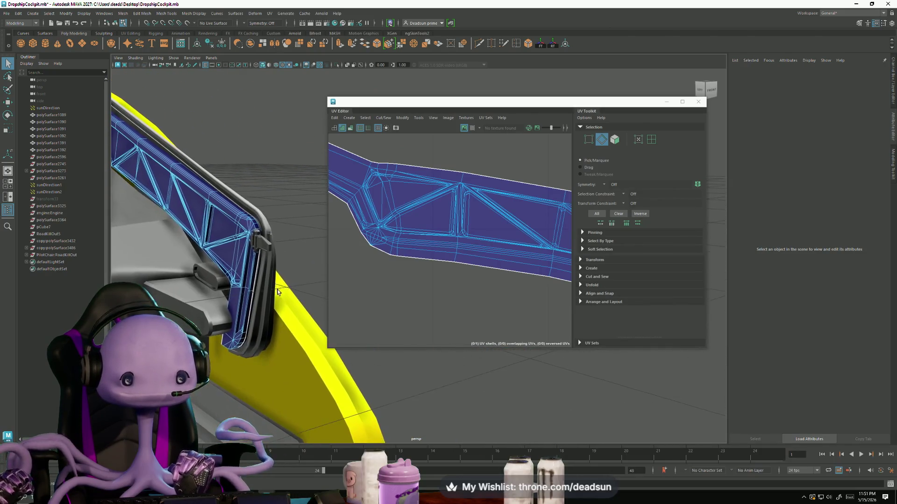
{"action": "left_click_drag", "start_coordinate": [476, 106], "coordinate": [656, 85]}
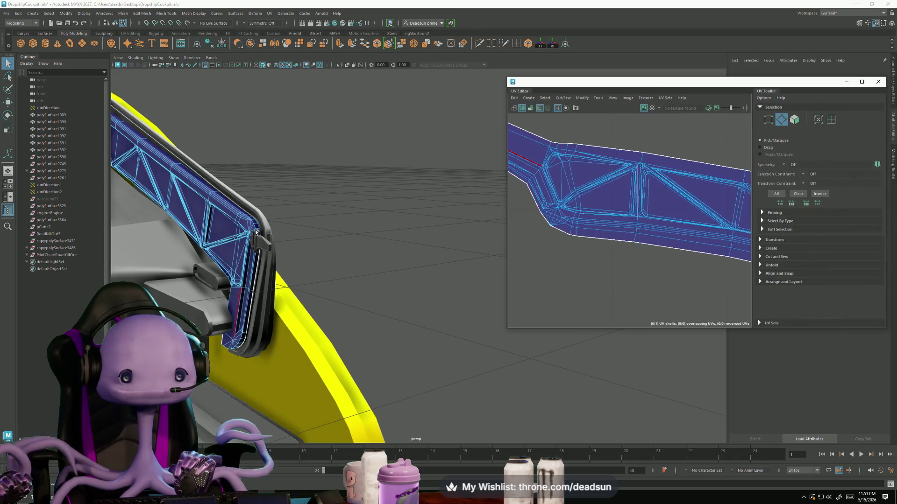
{"action": "mouse_move", "coordinate": [301, 280]}
{"action": "left_mouse_down", "text": "alt"}
{"action": "mouse_move", "coordinate": [268, 234]}
{"action": "mouse_move", "coordinate": [205, 254]}
{"action": "mouse_move", "coordinate": [339, 212]}
{"action": "mouse_move", "coordinate": [343, 235]}
{"action": "mouse_move", "coordinate": [336, 232]}
{"action": "left_mouse_up", "text": "alt"}
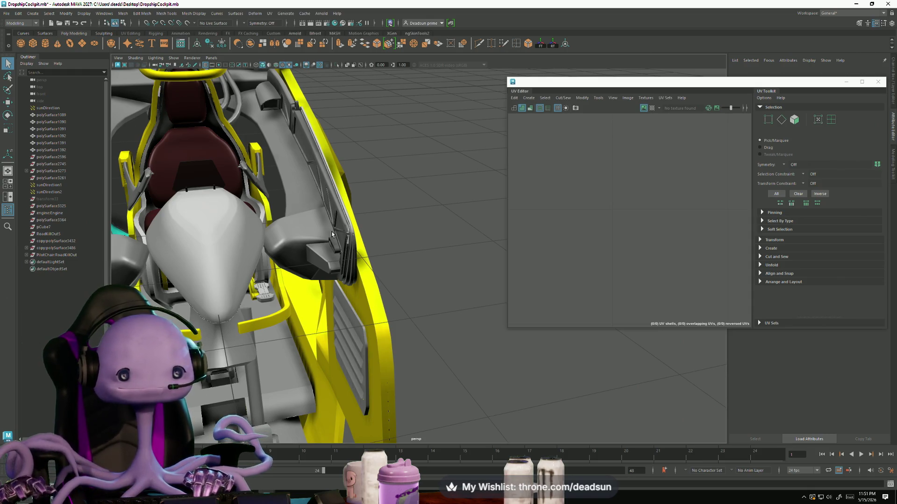
{"action": "left_click_drag", "start_coordinate": [327, 149], "coordinate": [332, 221], "text": "alt"}
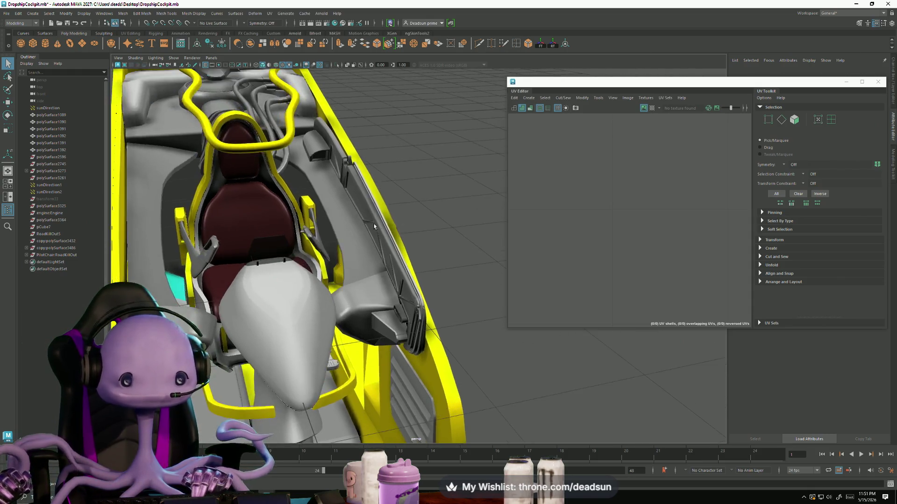
{"action": "right_click_drag", "start_coordinate": [332, 220], "coordinate": [645, 300], "text": "alt"}
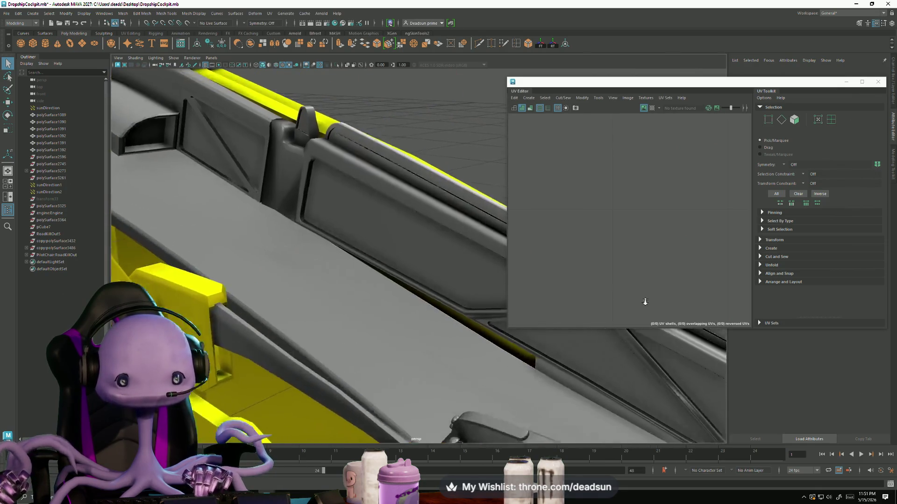
- Select the blue side panel and pick edges along its lower lip
{"action": "left_click", "coordinate": [300, 190]}
{"action": "left_click_drag", "start_coordinate": [300, 190], "coordinate": [325, 227], "text": "alt"}
{"action": "scroll", "coordinate": [326, 228], "scroll_direction": "up", "scroll_amount": 2}
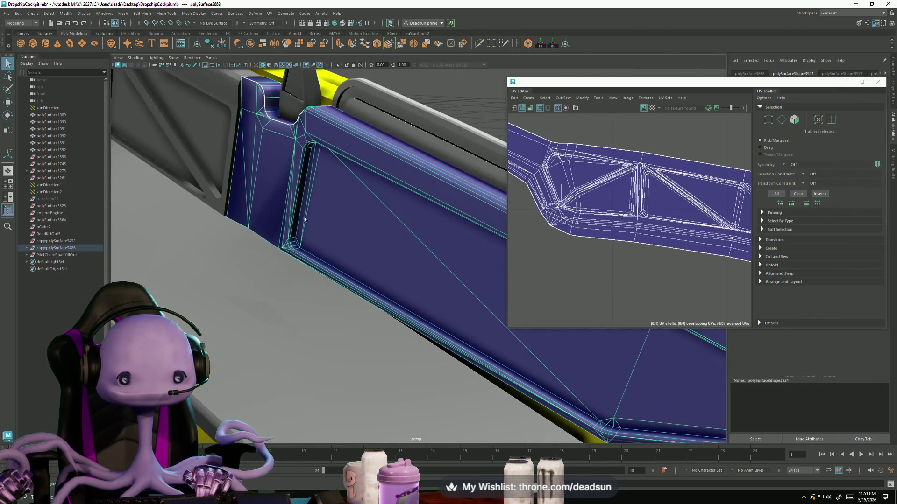
{"action": "right_click_drag", "start_coordinate": [315, 228], "coordinate": [252, 229]}
{"action": "left_click", "coordinate": [247, 229]}
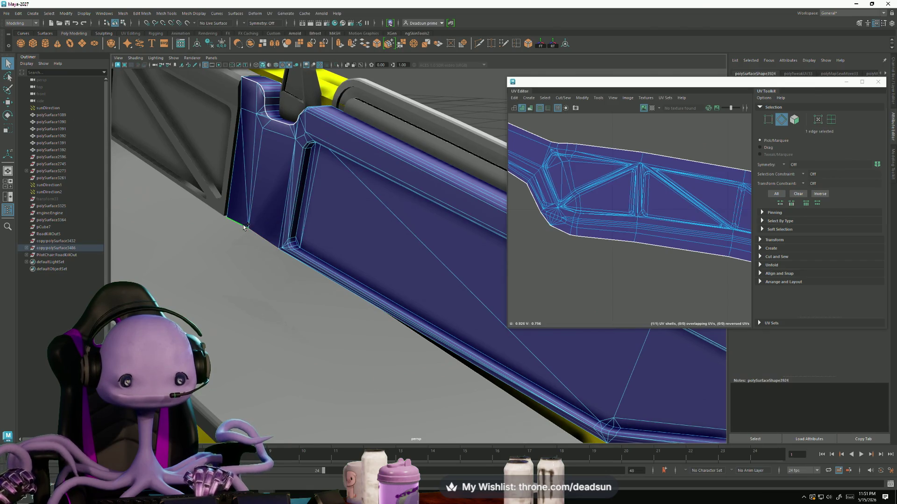
{"action": "left_click_drag", "start_coordinate": [244, 226], "coordinate": [386, 214], "text": "alt"}
{"action": "left_click", "coordinate": [325, 280], "text": "shift"}
{"action": "left_click_drag", "start_coordinate": [325, 281], "coordinate": [381, 311], "text": "alt"}
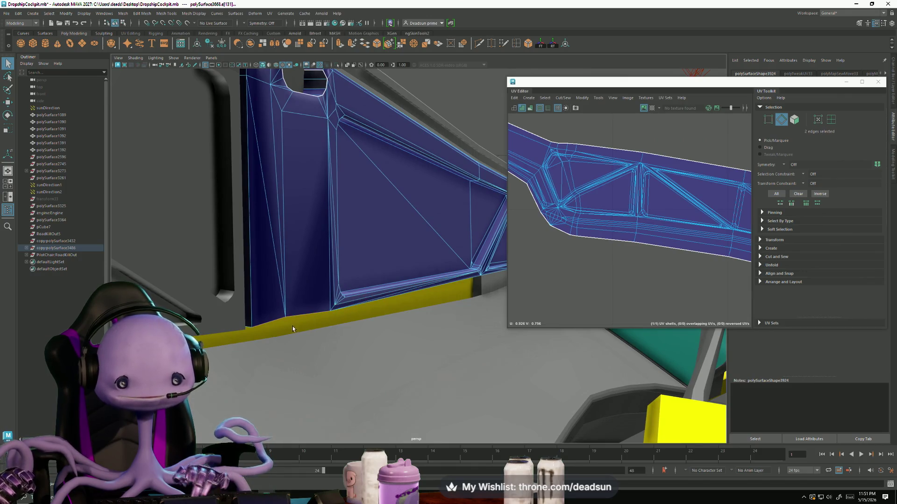
{"action": "left_click_drag", "start_coordinate": [293, 329], "coordinate": [343, 322], "text": "alt"}
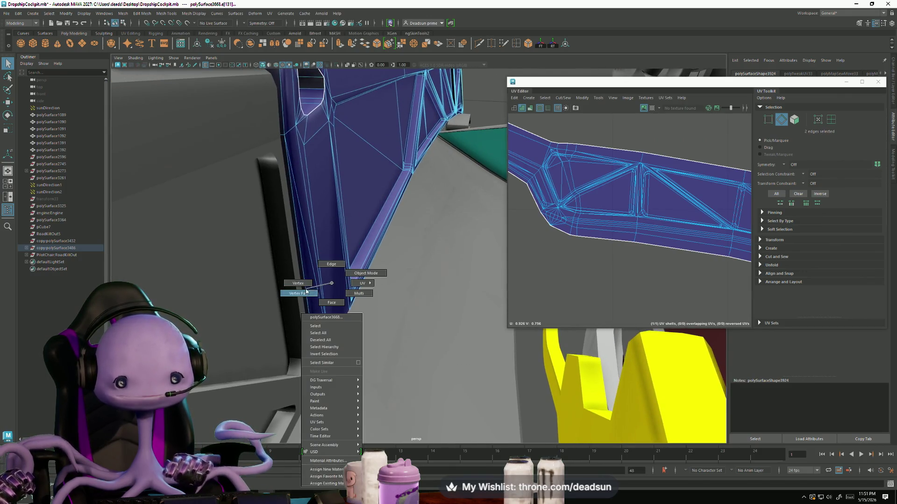
- Check a corner vertex under the panel's bottom edge, then bring up the mesh tools list
{"action": "right_click_drag", "start_coordinate": [306, 306], "coordinate": [307, 284]}
{"action": "left_click", "coordinate": [332, 345]}
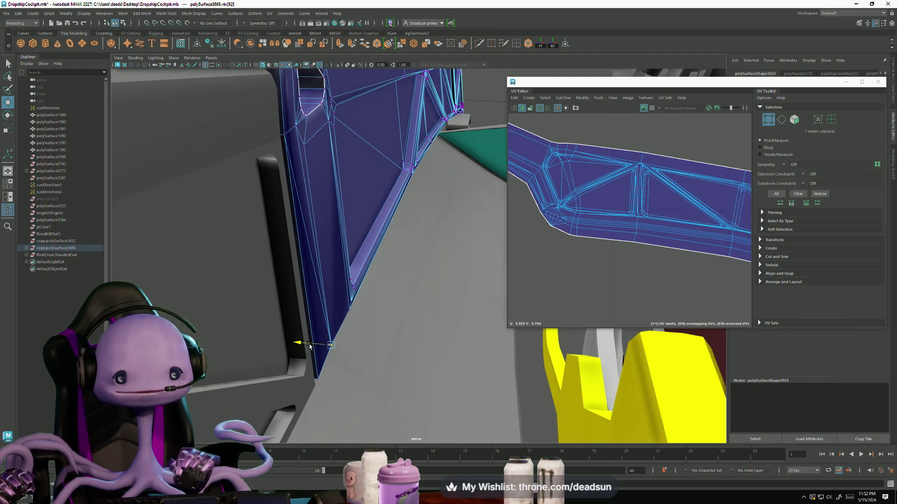
{"action": "left_click_drag", "start_coordinate": [367, 336], "coordinate": [345, 341], "text": "alt"}
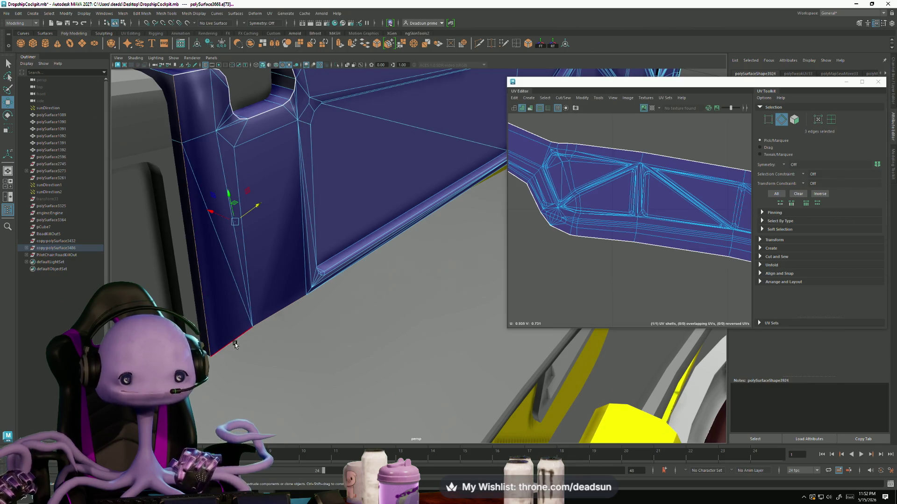
{"action": "mouse_move", "coordinate": [241, 374]}
{"action": "left_mouse_down", "text": "alt"}
{"action": "mouse_move", "coordinate": [310, 401]}
{"action": "mouse_move", "coordinate": [273, 367]}
{"action": "left_mouse_up", "text": "alt"}
{"action": "scroll", "coordinate": [356, 347], "scroll_direction": "up", "scroll_amount": 5}
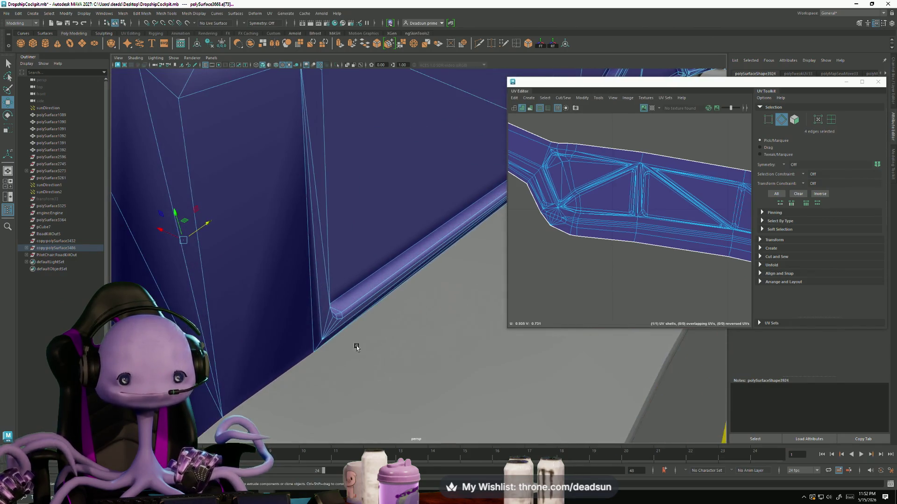
{"action": "scroll", "coordinate": [390, 404], "scroll_direction": "down", "scroll_amount": 3}
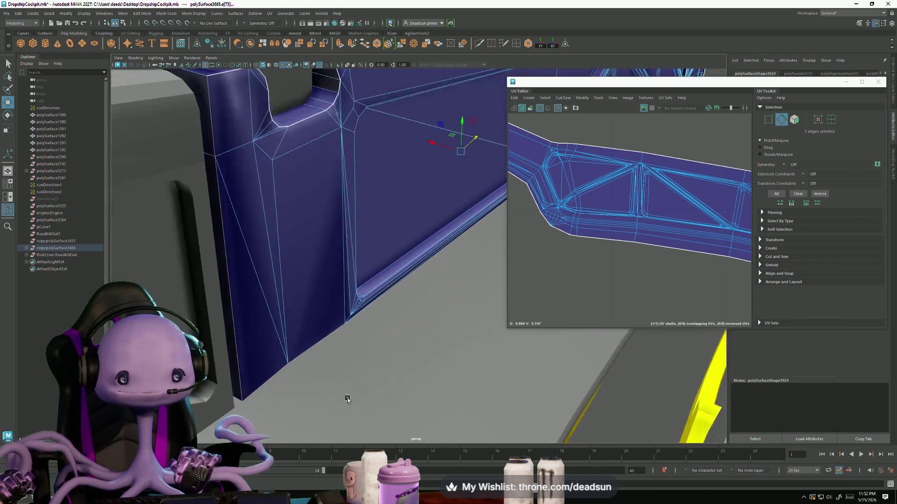
{"action": "scroll", "coordinate": [351, 381], "scroll_direction": "up", "scroll_amount": 3}
{"action": "scroll", "coordinate": [351, 356], "scroll_direction": "down", "scroll_amount": 3}
{"action": "scroll", "coordinate": [356, 378], "scroll_direction": "up", "scroll_amount": 3}
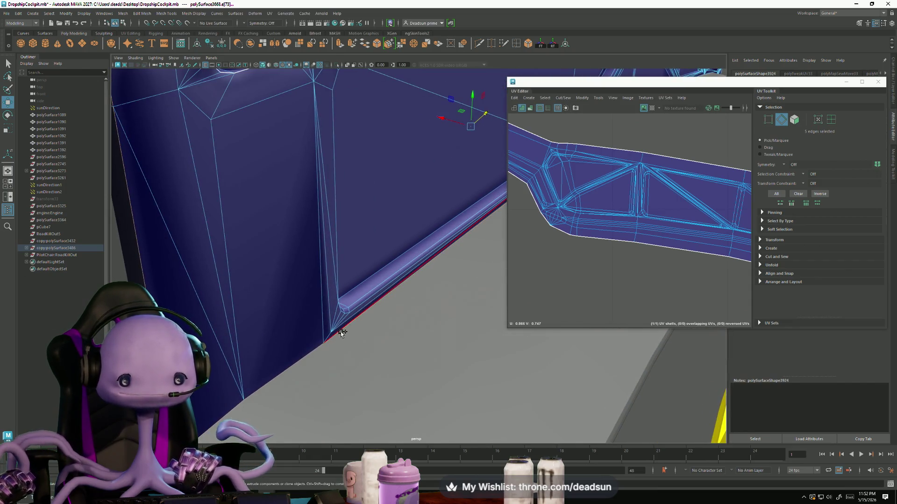
{"action": "left_click_drag", "start_coordinate": [341, 333], "coordinate": [393, 371], "text": "alt"}
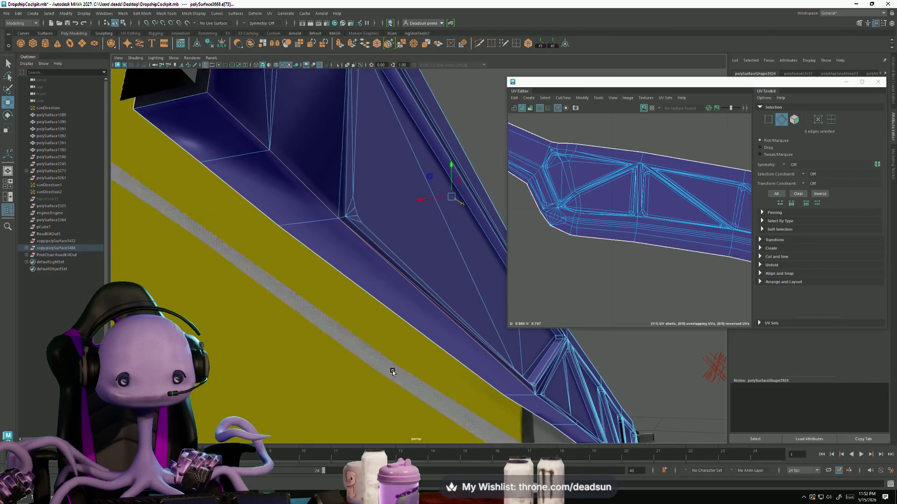
{"action": "scroll", "coordinate": [393, 371], "scroll_direction": "up", "scroll_amount": 3}
{"action": "mouse_move", "coordinate": [393, 371]}
{"action": "left_mouse_down", "text": "alt"}
{"action": "mouse_move", "coordinate": [417, 370]}
{"action": "mouse_move", "coordinate": [393, 397]}
{"action": "mouse_move", "coordinate": [324, 372]}
{"action": "mouse_move", "coordinate": [332, 395]}
{"action": "left_mouse_up", "text": "alt"}
{"action": "right_click_drag", "start_coordinate": [219, 305], "coordinate": [260, 340], "text": "alt"}
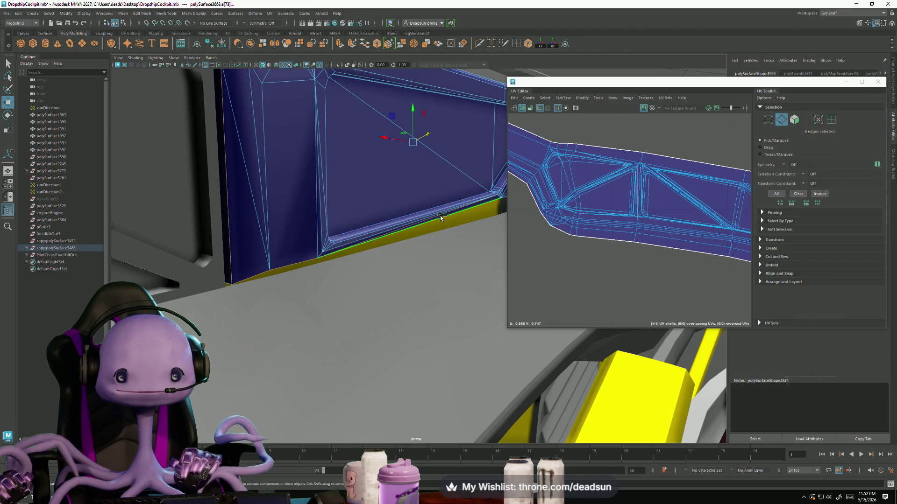
{"action": "left_click", "coordinate": [167, 13]}
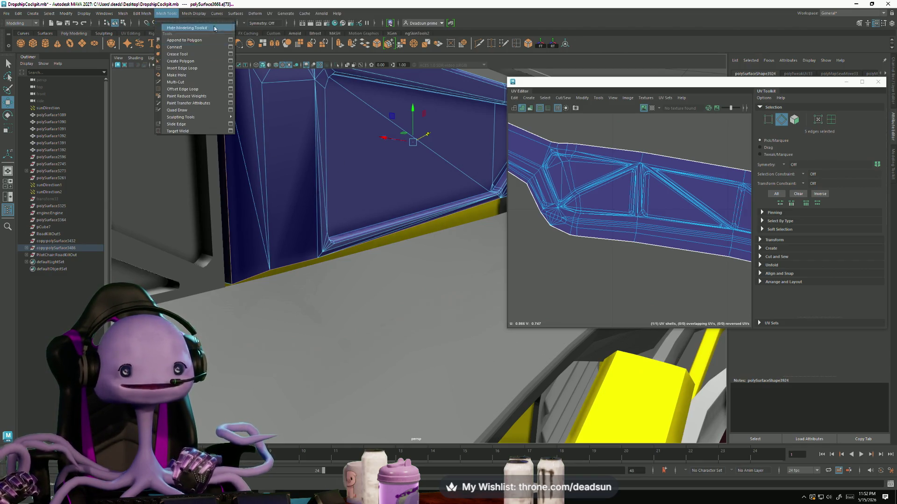
- Harden the picked lower-lip edges and swing over to the blue vent box in face mode
{"action": "left_click", "coordinate": [216, 72]}
{"action": "mouse_move", "coordinate": [217, 72]}
{"action": "left_mouse_down", "text": "alt"}
{"action": "mouse_move", "coordinate": [245, 211]}
{"action": "mouse_move", "coordinate": [355, 308]}
{"action": "mouse_move", "coordinate": [362, 300]}
{"action": "left_mouse_up", "text": "alt"}
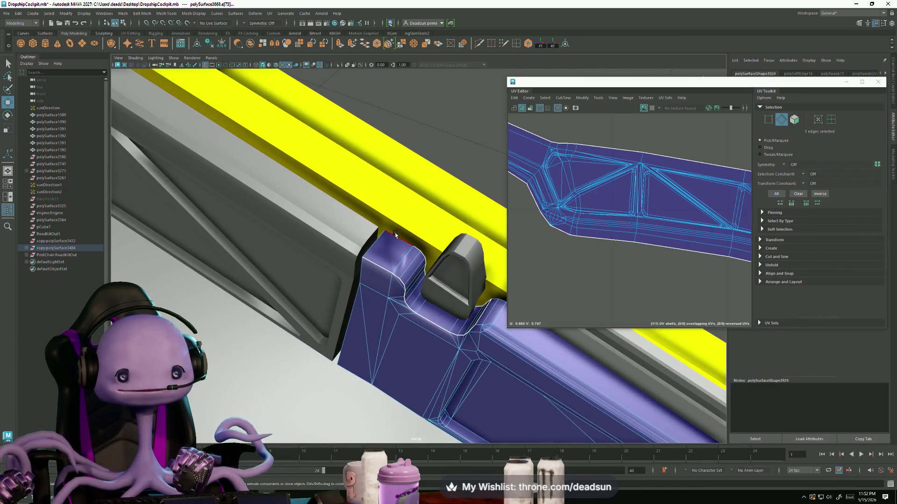
{"action": "mouse_move", "coordinate": [310, 287]}
{"action": "left_mouse_down", "text": "alt"}
{"action": "mouse_move", "coordinate": [282, 287]}
{"action": "mouse_move", "coordinate": [400, 286]}
{"action": "mouse_move", "coordinate": [351, 303]}
{"action": "mouse_move", "coordinate": [358, 320]}
{"action": "mouse_move", "coordinate": [383, 306]}
{"action": "mouse_move", "coordinate": [391, 332]}
{"action": "left_mouse_up", "text": "alt"}
{"action": "left_click_drag", "start_coordinate": [411, 270], "coordinate": [386, 306], "text": "alt"}
{"action": "right_click_drag", "start_coordinate": [385, 307], "coordinate": [384, 312]}
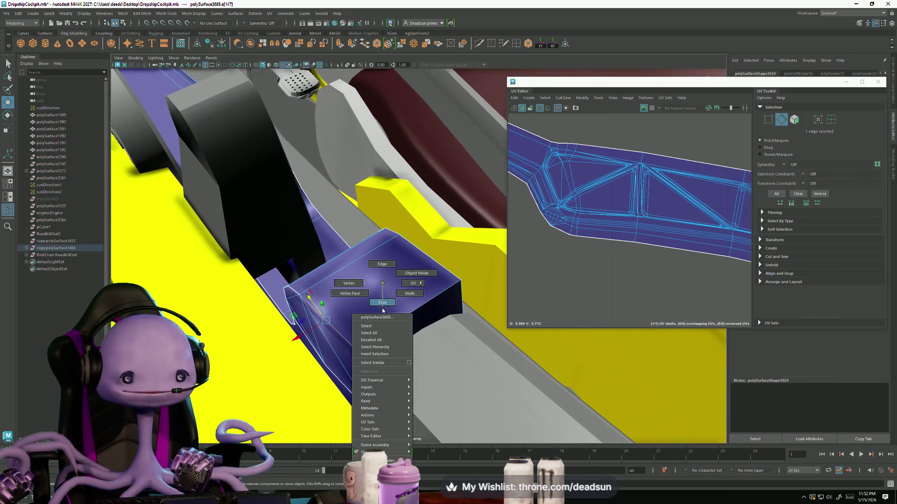
- Pick the thin face on the vent box and toggle between the Rotate and Move tools
{"action": "left_click", "coordinate": [306, 335]}
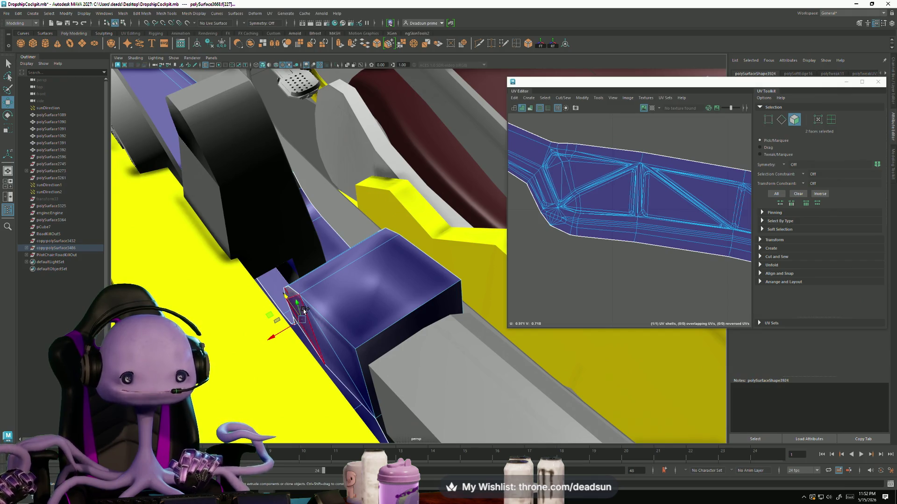
{"action": "mouse_move", "coordinate": [346, 352]}
{"action": "left_mouse_down", "text": "alt"}
{"action": "mouse_move", "coordinate": [360, 334]}
{"action": "mouse_move", "coordinate": [342, 351]}
{"action": "left_mouse_up", "text": "alt"}
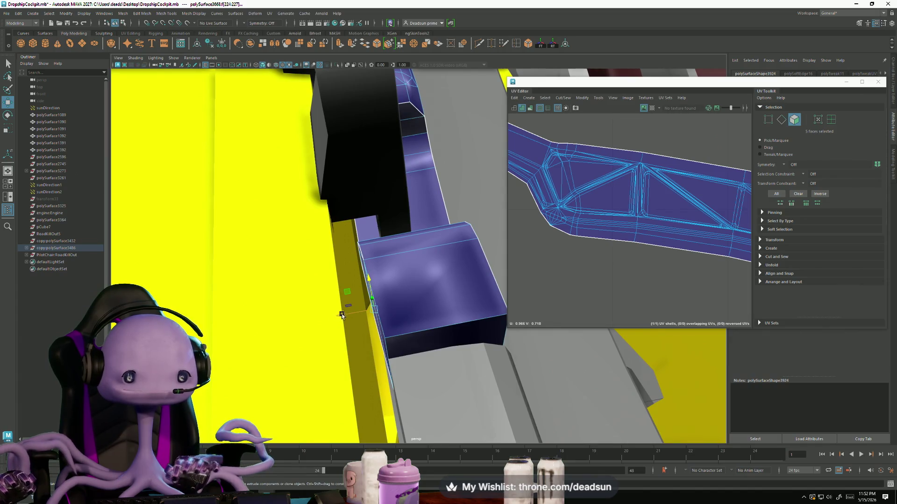
{"action": "key", "text": "e"}
{"action": "key", "text": "w"}
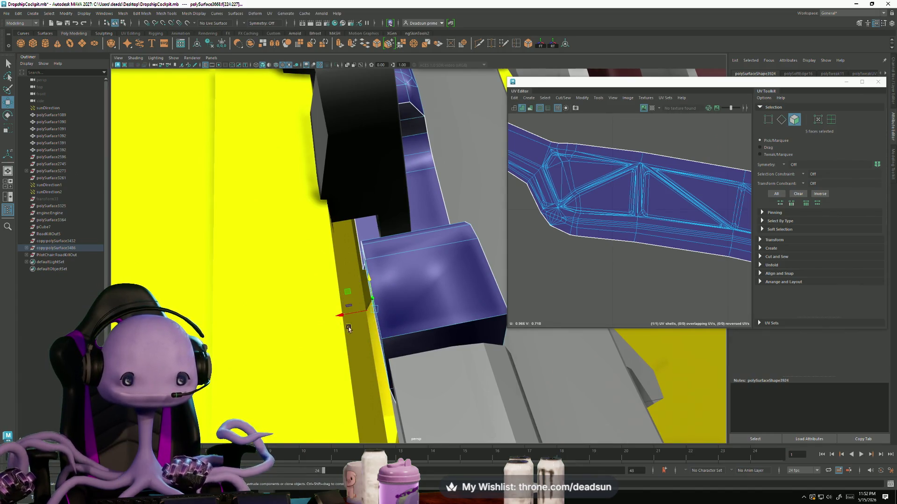
{"action": "mouse_move", "coordinate": [320, 316]}
{"action": "left_mouse_down", "text": "alt"}
{"action": "mouse_move", "coordinate": [411, 304]}
{"action": "mouse_move", "coordinate": [362, 315]}
{"action": "left_mouse_up", "text": "alt"}
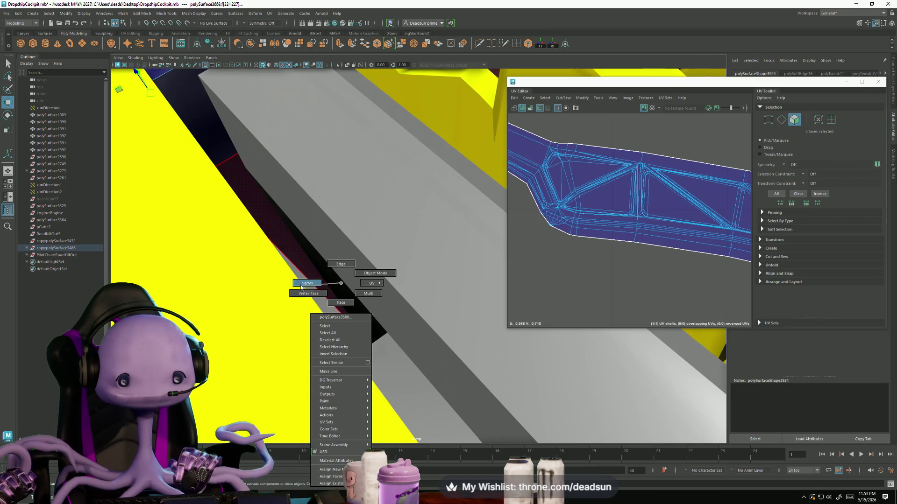
- Box-select geometry on the frame strip beside the yellow rail and orbit in on it
{"action": "right_click_drag", "start_coordinate": [341, 308], "coordinate": [336, 318]}
{"action": "mouse_move", "coordinate": [375, 358]}
{"action": "left_mouse_down"}
{"action": "mouse_move", "coordinate": [367, 357]}
{"action": "mouse_move", "coordinate": [434, 330]}
{"action": "mouse_move", "coordinate": [484, 340]}
{"action": "mouse_move", "coordinate": [469, 329]}
{"action": "mouse_move", "coordinate": [473, 308]}
{"action": "left_mouse_up"}
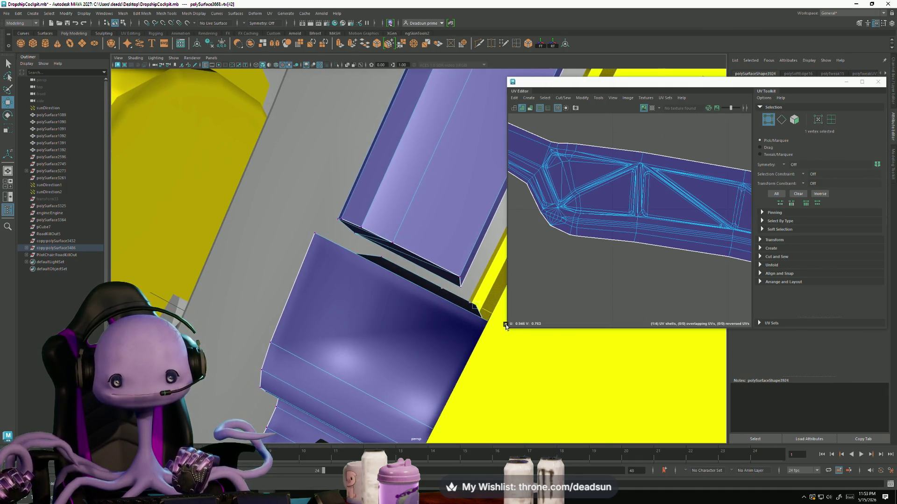
{"action": "mouse_move", "coordinate": [513, 335]}
{"action": "left_mouse_down", "text": "alt"}
{"action": "mouse_move", "coordinate": [472, 302]}
{"action": "mouse_move", "coordinate": [392, 340]}
{"action": "mouse_move", "coordinate": [394, 265]}
{"action": "left_mouse_up", "text": "alt"}
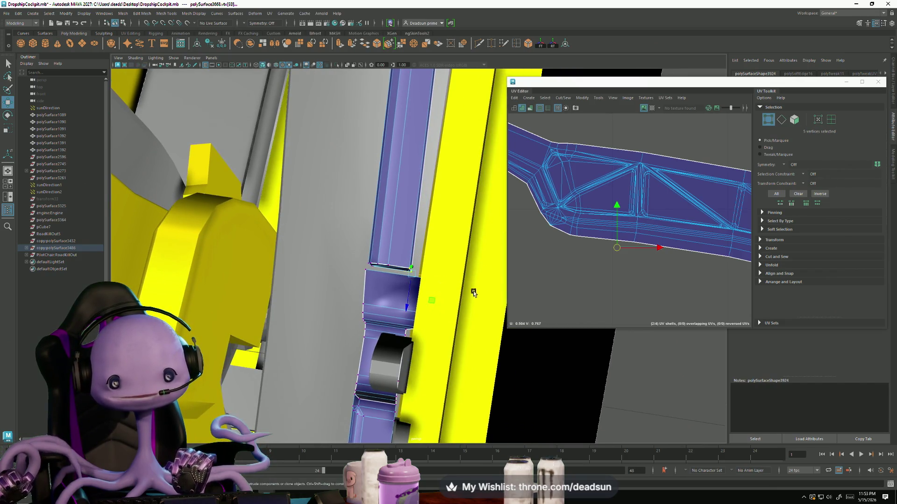
{"action": "mouse_move", "coordinate": [418, 299]}
{"action": "left_mouse_down", "text": "alt"}
{"action": "mouse_move", "coordinate": [555, 349]}
{"action": "mouse_move", "coordinate": [424, 291]}
{"action": "mouse_move", "coordinate": [425, 282]}
{"action": "mouse_move", "coordinate": [379, 272]}
{"action": "mouse_move", "coordinate": [419, 271]}
{"action": "mouse_move", "coordinate": [407, 244]}
{"action": "mouse_move", "coordinate": [355, 234]}
{"action": "left_mouse_up", "text": "alt"}
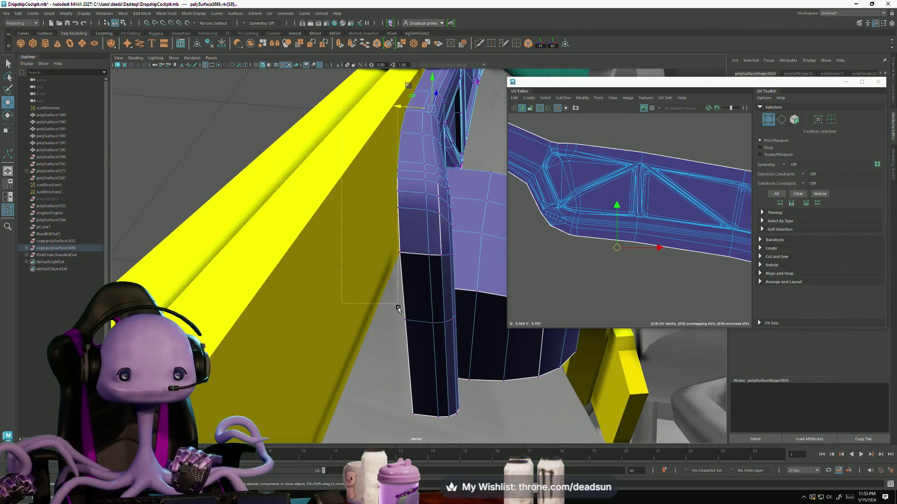
- Pick the vent block's vertices, switch to the Scale tool and view the block from above and the side
{"action": "mouse_move", "coordinate": [419, 446]}
{"action": "left_mouse_down", "text": "alt"}
{"action": "mouse_move", "coordinate": [399, 220]}
{"action": "mouse_move", "coordinate": [298, 269]}
{"action": "mouse_move", "coordinate": [417, 264]}
{"action": "mouse_move", "coordinate": [456, 288]}
{"action": "mouse_move", "coordinate": [379, 282]}
{"action": "mouse_move", "coordinate": [328, 317]}
{"action": "mouse_move", "coordinate": [316, 257]}
{"action": "mouse_move", "coordinate": [361, 280]}
{"action": "left_mouse_up", "text": "alt"}
{"action": "key", "text": "r"}
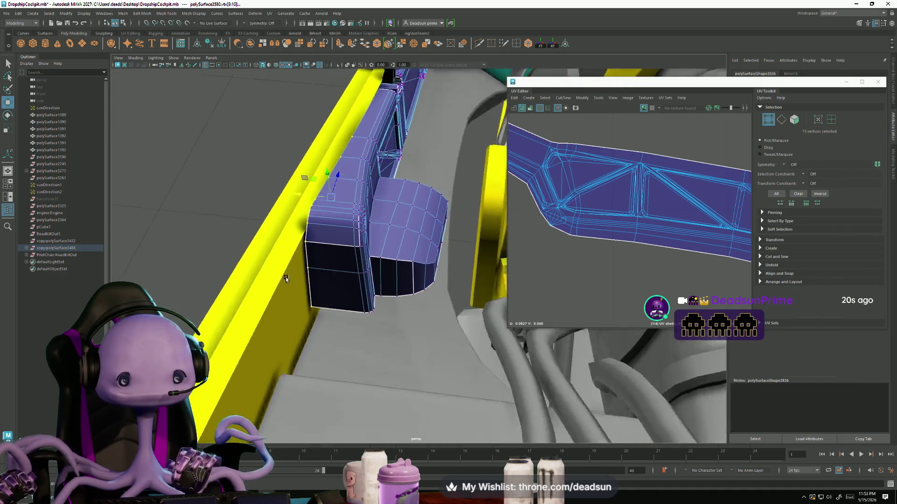
{"action": "left_click_drag", "start_coordinate": [369, 231], "coordinate": [374, 311], "text": "alt"}
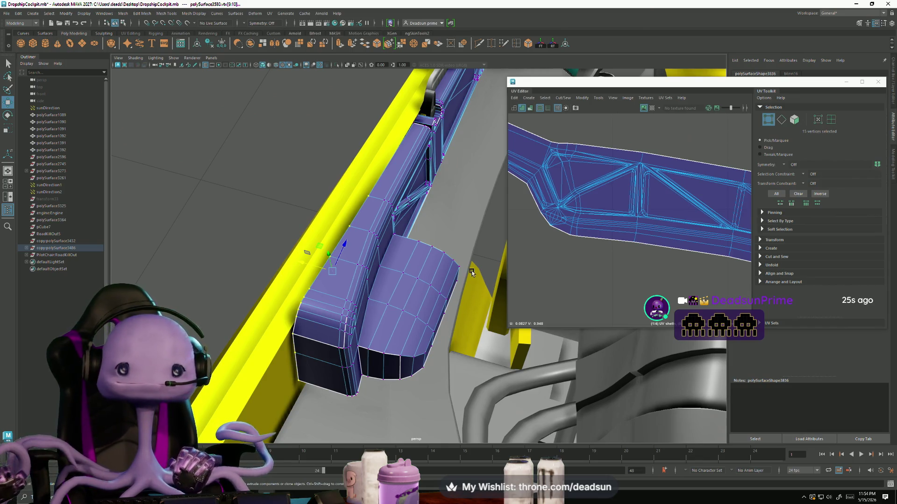
{"action": "mouse_move", "coordinate": [374, 311]}
{"action": "left_mouse_down", "text": "alt"}
{"action": "mouse_move", "coordinate": [354, 185]}
{"action": "mouse_move", "coordinate": [415, 224]}
{"action": "mouse_move", "coordinate": [490, 238]}
{"action": "left_mouse_up", "text": "alt"}
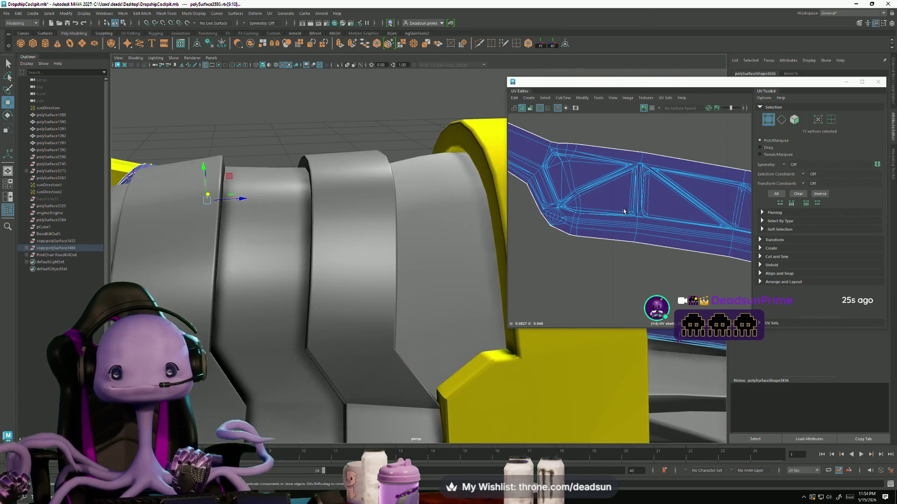
{"action": "scroll", "coordinate": [723, 284], "scroll_direction": "down", "scroll_amount": 3}
{"action": "scroll", "coordinate": [724, 284], "scroll_direction": "down", "scroll_amount": 2}
{"action": "scroll", "coordinate": [614, 208], "scroll_direction": "up", "scroll_amount": 2}
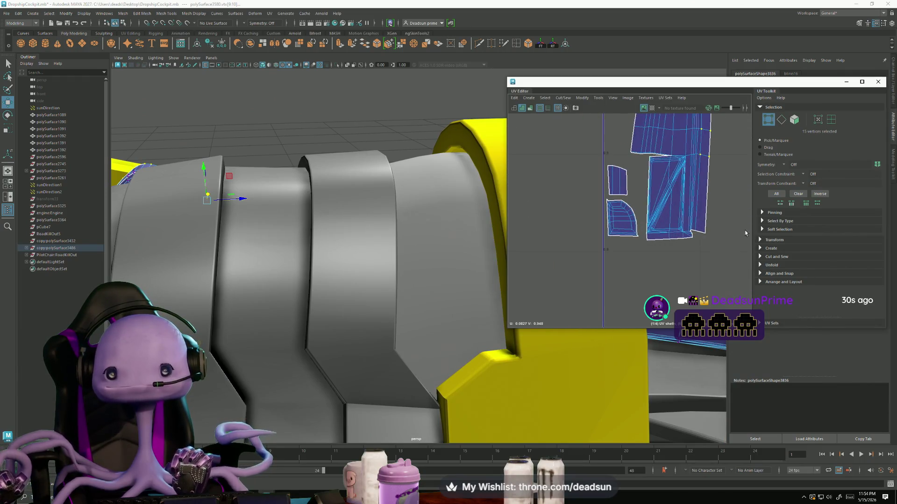
{"action": "scroll", "coordinate": [614, 208], "scroll_direction": "up", "scroll_amount": 2}
{"action": "scroll", "coordinate": [614, 207], "scroll_direction": "up", "scroll_amount": 1}
- Select all UVs of the vent's large shell, frame it and unfold it flat
{"action": "right_click_drag", "start_coordinate": [614, 208], "coordinate": [639, 209]}
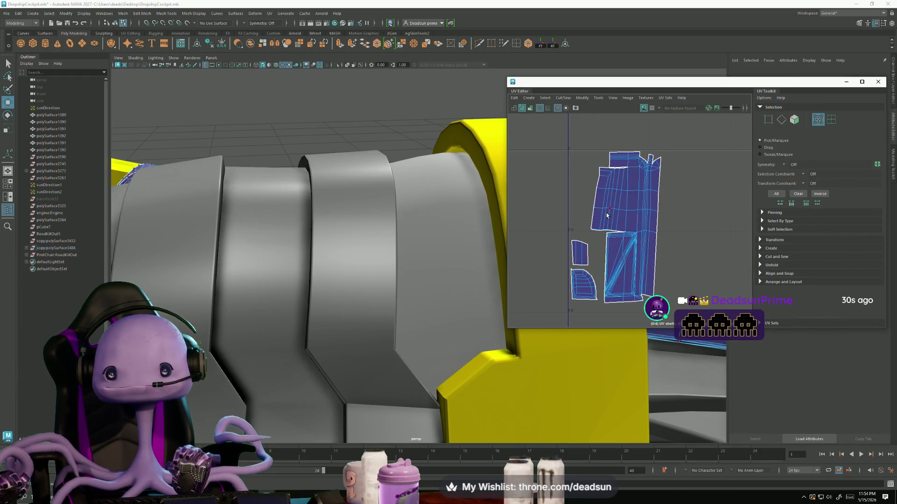
{"action": "left_click_drag", "start_coordinate": [585, 140], "coordinate": [665, 308]}
{"action": "key", "text": "f"}
{"action": "left_click", "coordinate": [578, 99]}
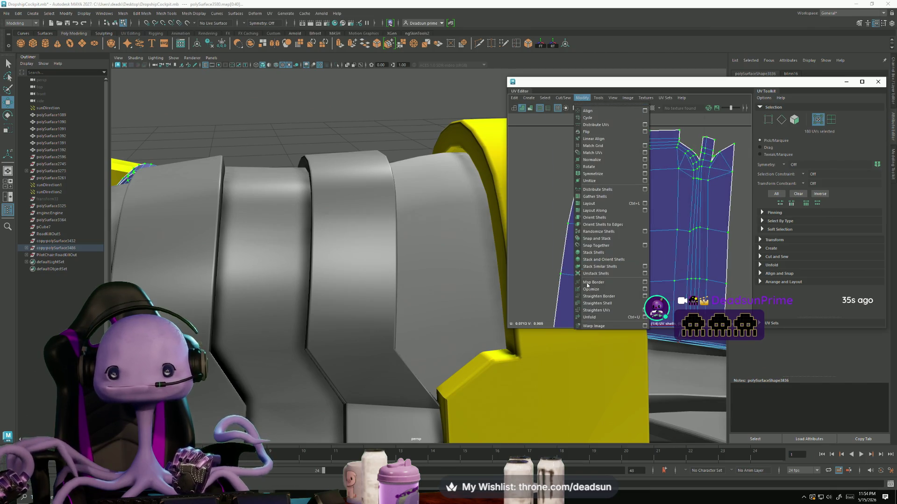
{"action": "left_click", "coordinate": [601, 320]}
{"action": "scroll", "coordinate": [630, 224], "scroll_direction": "down", "scroll_amount": 2}
{"action": "scroll", "coordinate": [630, 225], "scroll_direction": "up", "scroll_amount": 2}
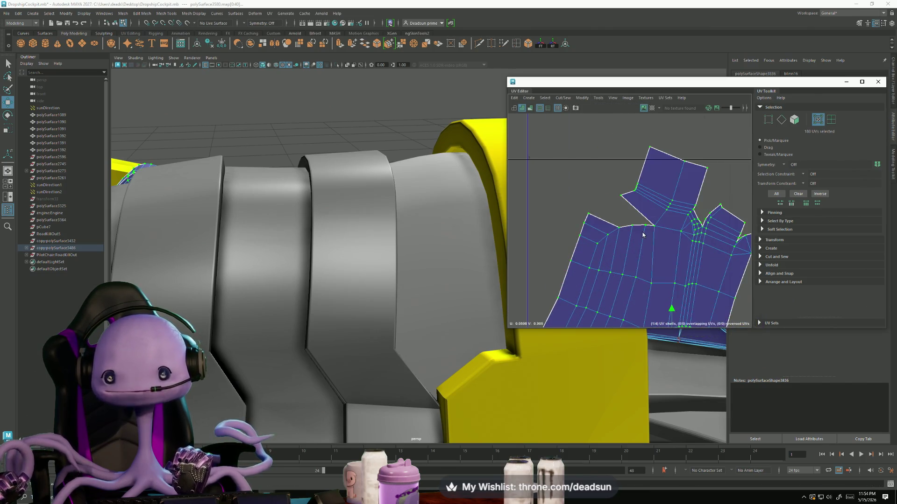
- Pick the edge run at the shell's notch and stitch the seam together
{"action": "left_click", "coordinate": [647, 222]}
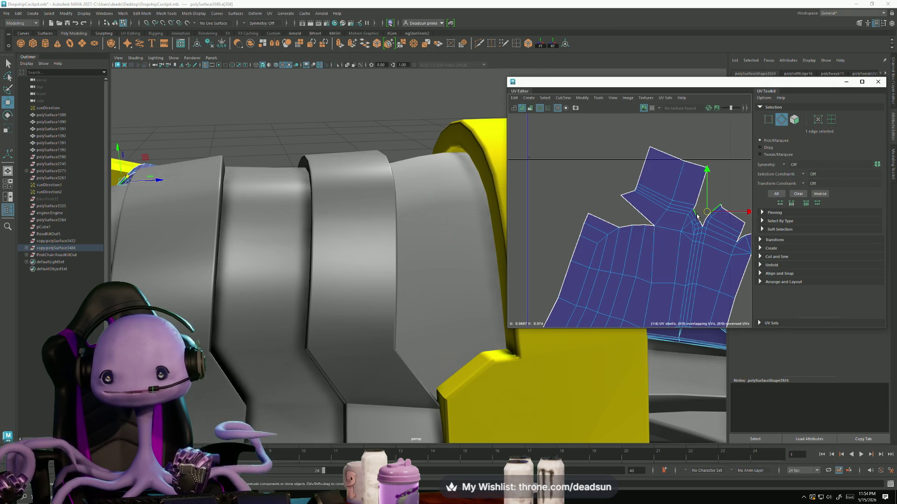
{"action": "double_click", "coordinate": [705, 234]}
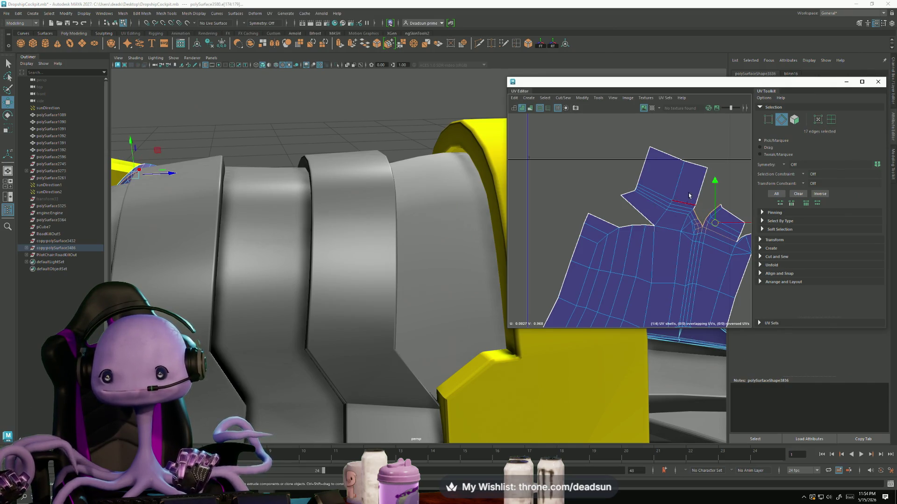
{"action": "left_click", "coordinate": [582, 99]}
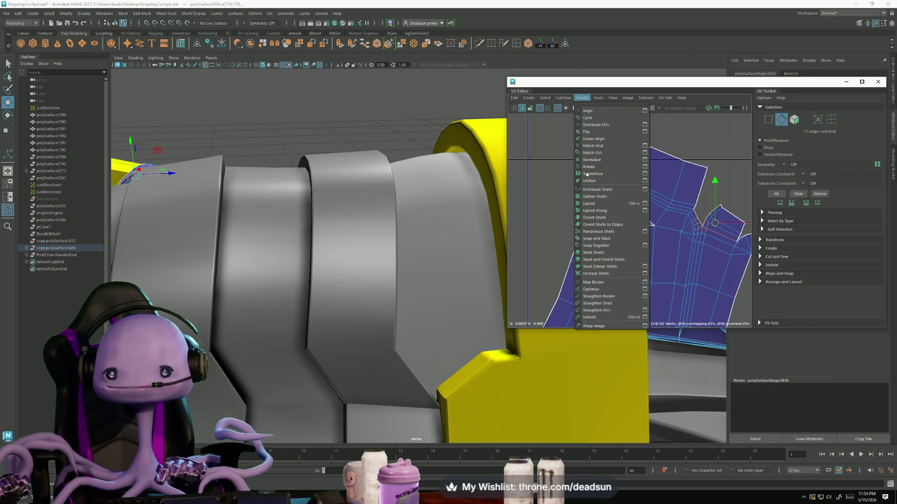
{"action": "left_click", "coordinate": [596, 320]}
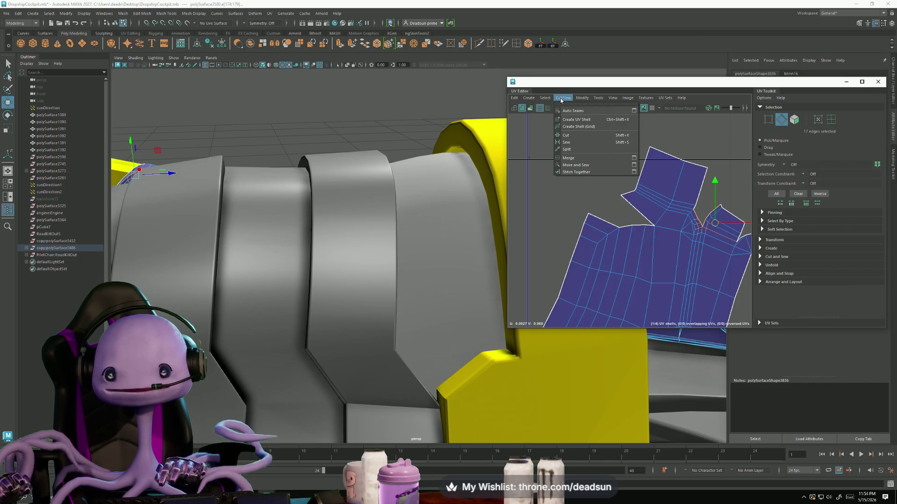
{"action": "left_click", "coordinate": [574, 172]}
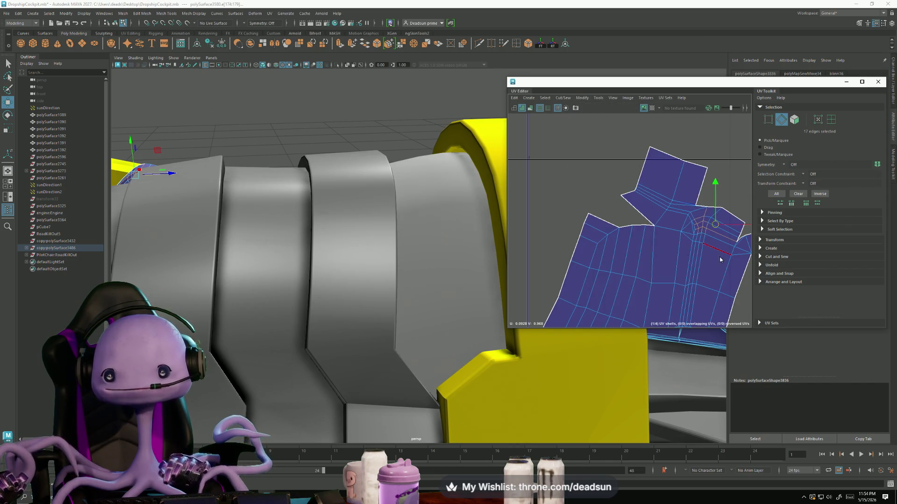
{"action": "right_click_drag", "start_coordinate": [671, 250], "coordinate": [640, 188]}
{"action": "left_click", "coordinate": [582, 97]}
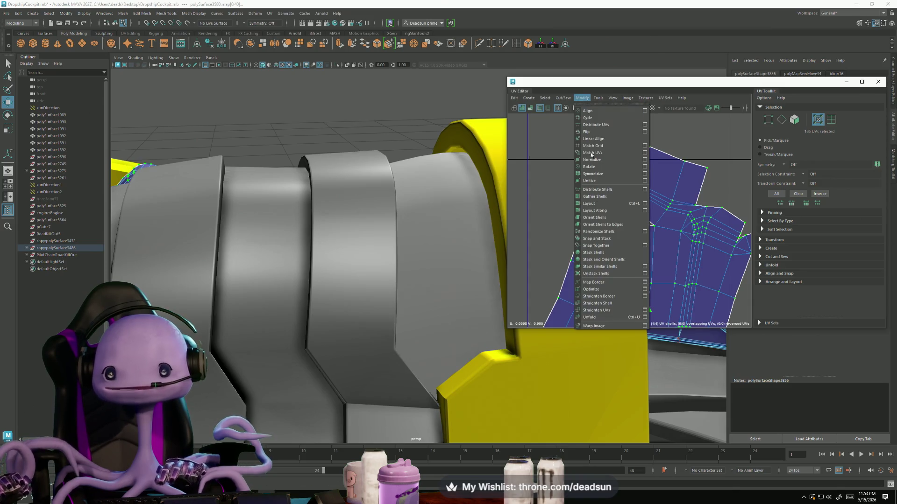
- Move and sew a neighbouring piece onto the panel shell along the picked notch edges
{"action": "left_click", "coordinate": [621, 302]}
{"action": "scroll", "coordinate": [621, 298], "scroll_direction": "down", "scroll_amount": 3}
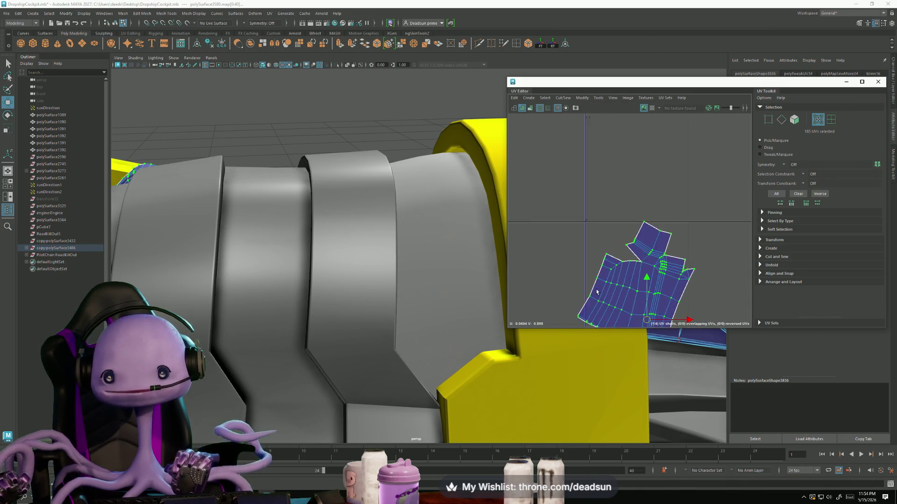
{"action": "scroll", "coordinate": [620, 245], "scroll_direction": "up", "scroll_amount": 5}
{"action": "right_click", "coordinate": [631, 162]}
{"action": "left_click", "coordinate": [629, 143]}
{"action": "left_click", "coordinate": [633, 169]}
{"action": "left_click", "coordinate": [636, 184]}
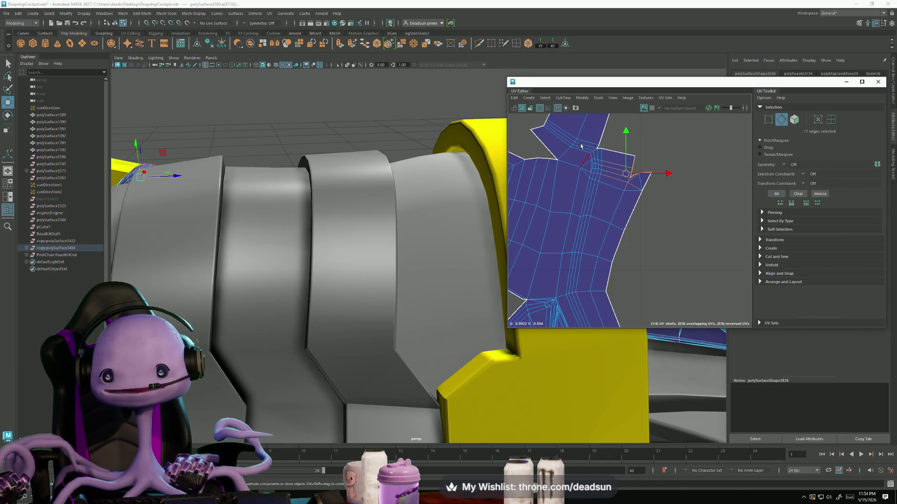
{"action": "left_click", "coordinate": [563, 98]}
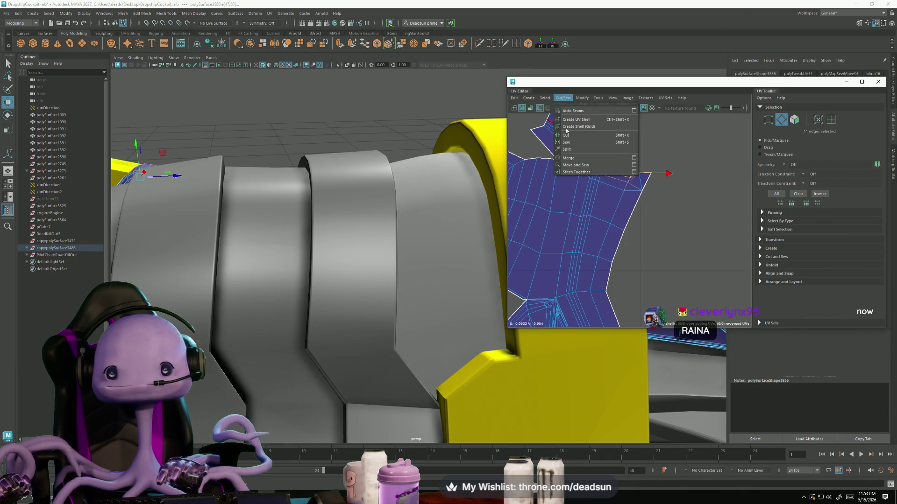
{"action": "left_click", "coordinate": [576, 166]}
- Try Stitch Together on the shells, then undo it to leave the pieces separate
{"action": "left_click", "coordinate": [562, 98]}
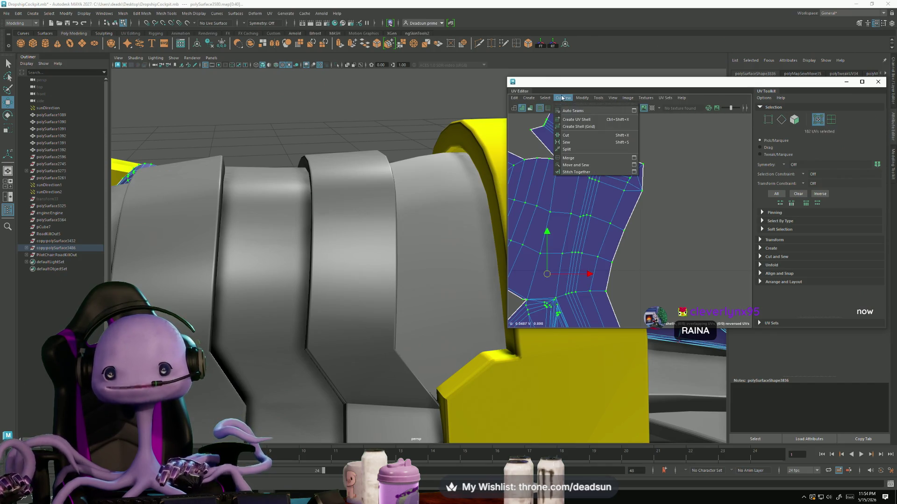
{"action": "left_click", "coordinate": [586, 171]}
{"action": "key", "text": "f"}
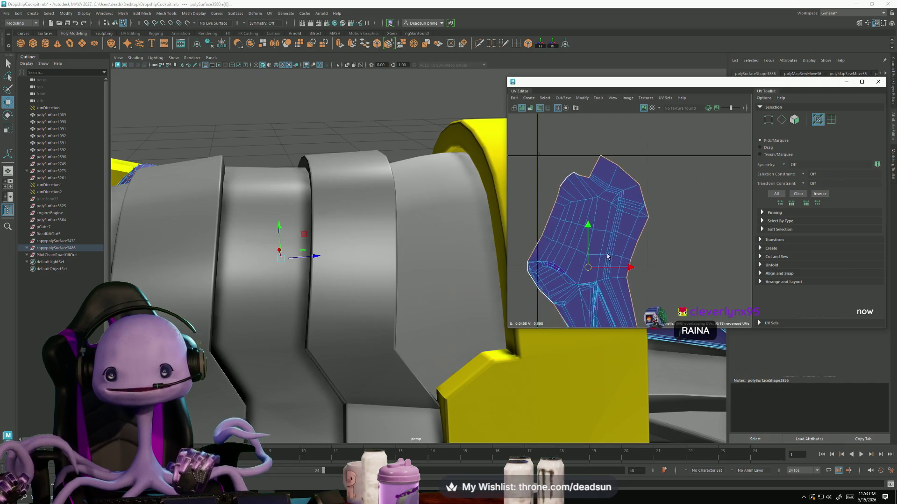
{"action": "left_click_drag", "start_coordinate": [373, 268], "coordinate": [319, 276], "text": "alt"}
{"action": "key", "text": "ctrl+z"}
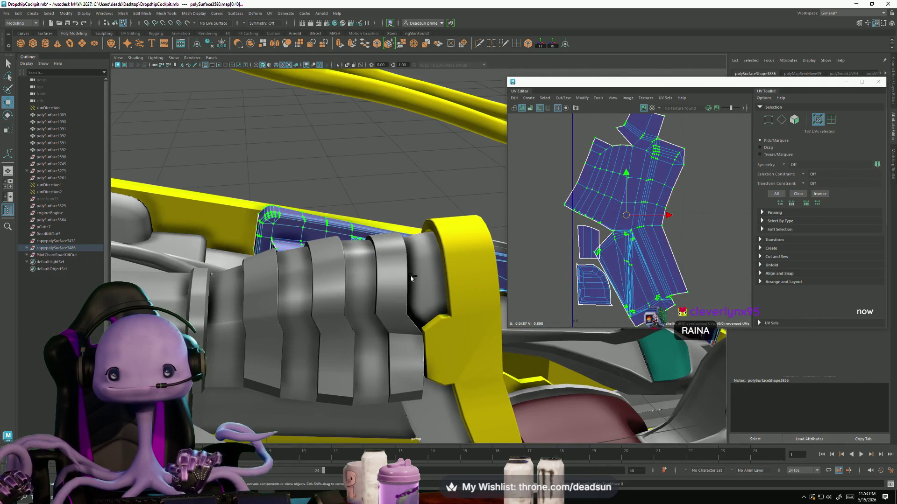
- Select a shell edge and grow the selection to all of the shell's UVs
{"action": "mouse_move", "coordinate": [645, 189]}
{"action": "right_mouse_down"}
{"action": "mouse_move", "coordinate": [648, 165]}
{"action": "mouse_move", "coordinate": [659, 167]}
{"action": "right_mouse_up"}
{"action": "left_click", "coordinate": [660, 162]}
{"action": "key", "text": "f"}
{"action": "left_click", "coordinate": [581, 98]}
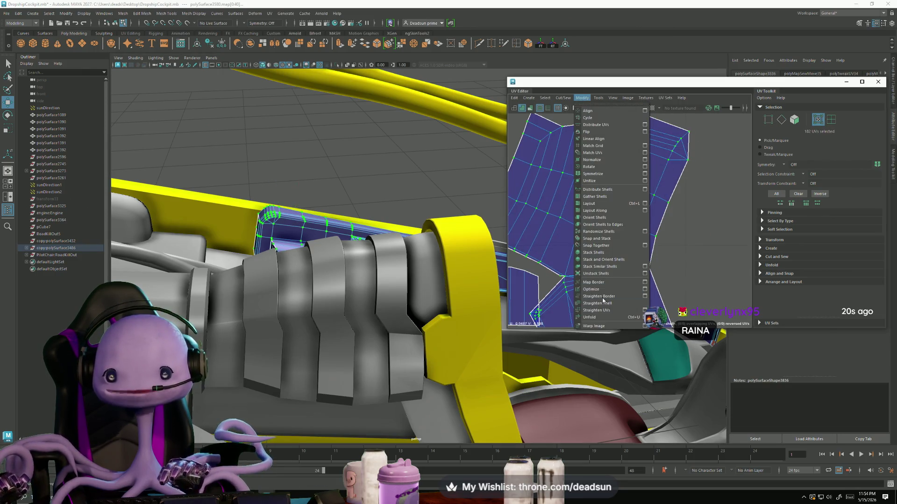
- Unfold the selected shell and pick an edge on it
{"action": "left_click", "coordinate": [604, 317]}
{"action": "key", "text": "f"}
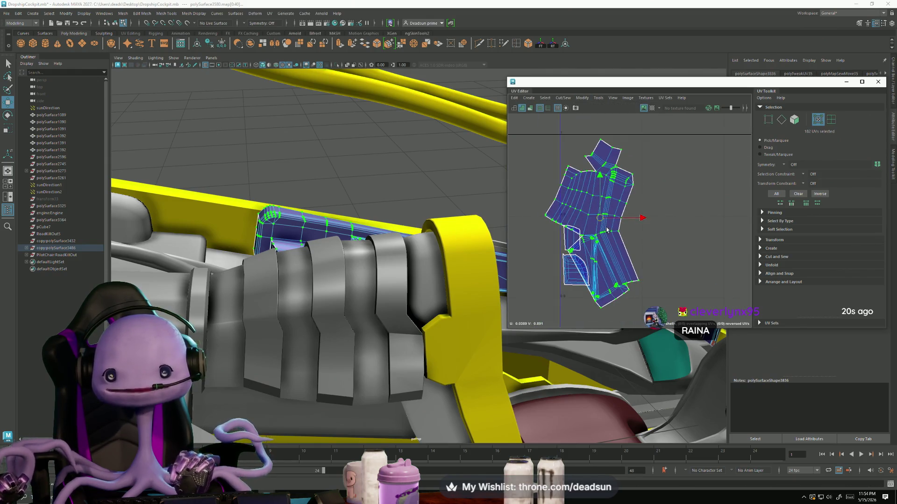
{"action": "scroll", "coordinate": [603, 219], "scroll_direction": "up", "scroll_amount": 2}
{"action": "scroll", "coordinate": [617, 223], "scroll_direction": "up", "scroll_amount": 2}
{"action": "key", "text": "F10"}
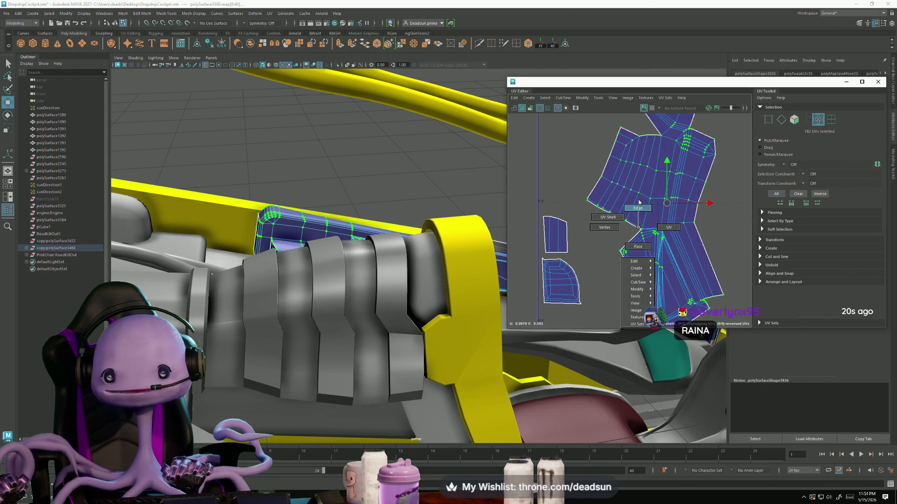
{"action": "left_click", "coordinate": [634, 228]}
{"action": "scroll", "coordinate": [624, 246], "scroll_direction": "up", "scroll_amount": 2}
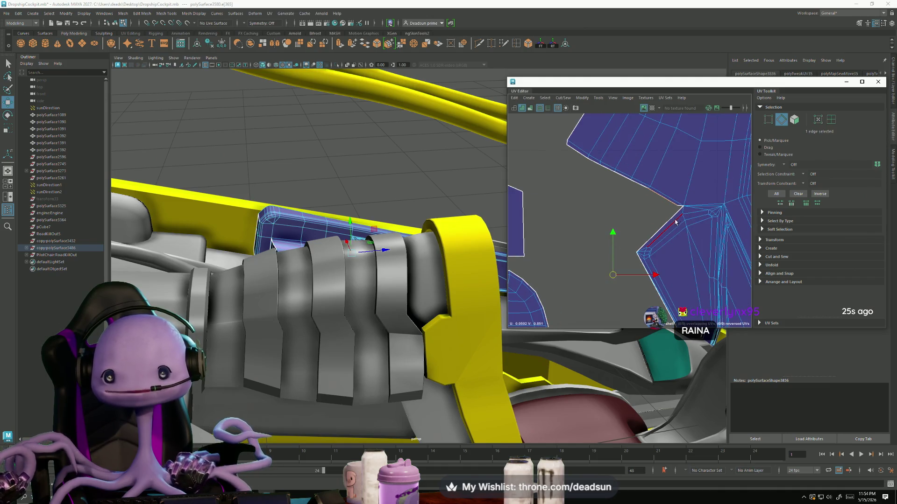
- Locate the vent's side seam in the viewport and select its whole edge loop
{"action": "middle_click_drag", "start_coordinate": [658, 248], "coordinate": [742, 217], "text": "alt"}
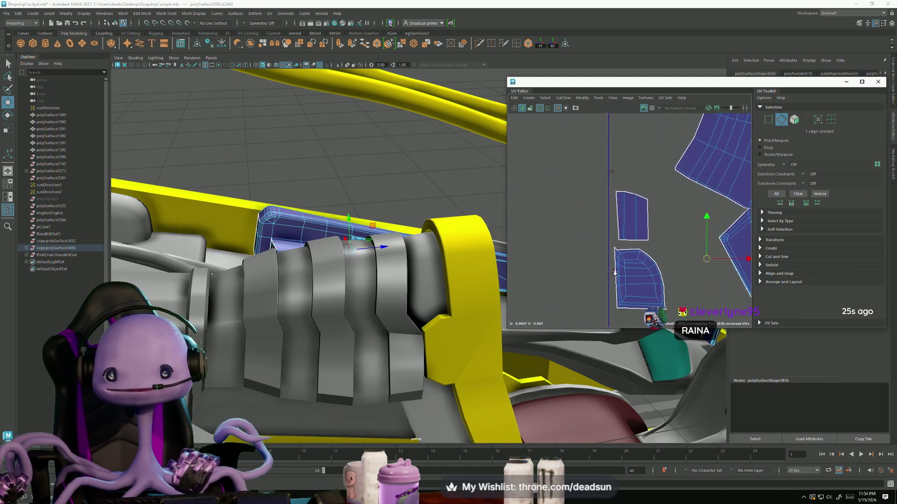
{"action": "left_click_drag", "start_coordinate": [316, 266], "coordinate": [357, 300], "text": "alt"}
{"action": "right_click_drag", "start_coordinate": [356, 300], "coordinate": [496, 350], "text": "alt"}
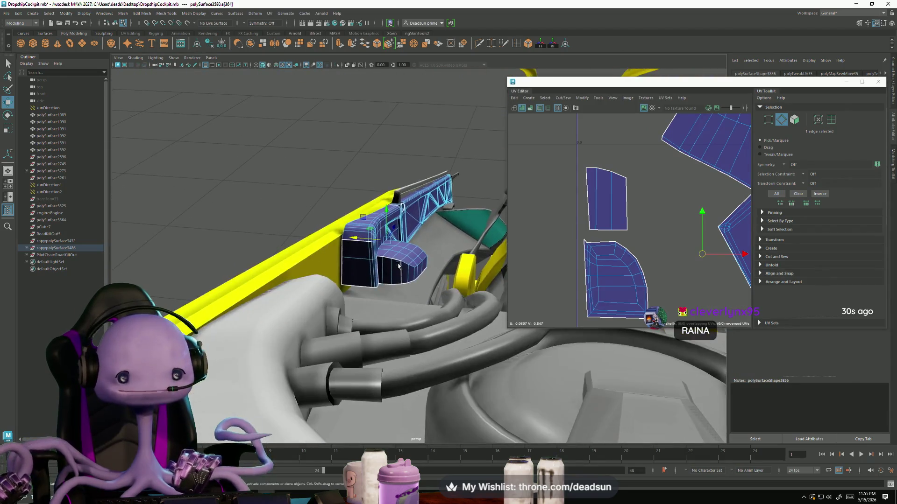
{"action": "mouse_move", "coordinate": [496, 351]}
{"action": "left_mouse_down", "text": "alt"}
{"action": "mouse_move", "coordinate": [307, 321]}
{"action": "mouse_move", "coordinate": [382, 314]}
{"action": "left_mouse_up", "text": "alt"}
{"action": "left_click", "coordinate": [284, 287]}
{"action": "right_click_drag", "start_coordinate": [278, 283], "coordinate": [277, 307]}
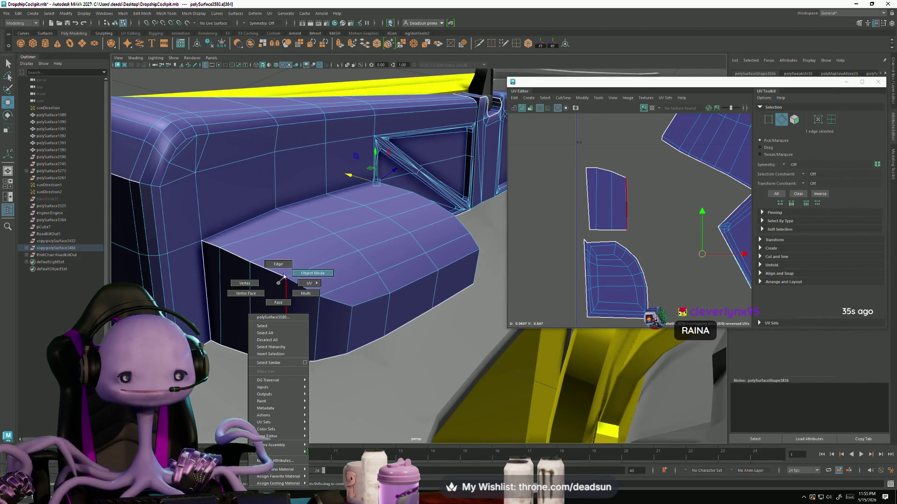
{"action": "right_click_drag", "start_coordinate": [284, 276], "coordinate": [289, 301]}
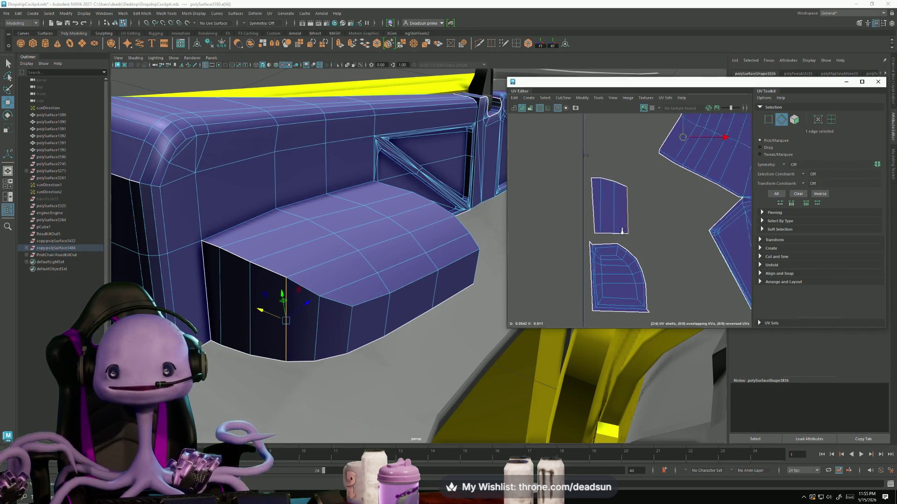
{"action": "scroll", "coordinate": [661, 155], "scroll_direction": "down", "scroll_amount": 3}
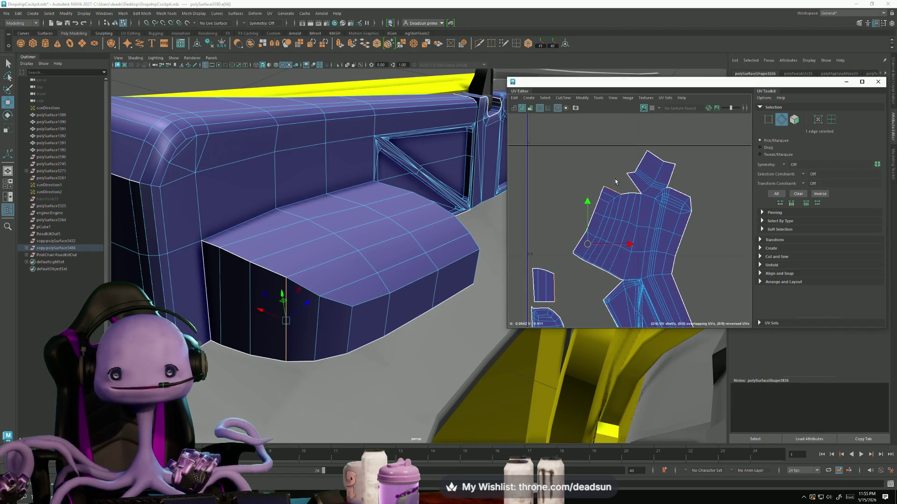
{"action": "scroll", "coordinate": [616, 182], "scroll_direction": "up", "scroll_amount": 2}
{"action": "double_click", "coordinate": [642, 245]}
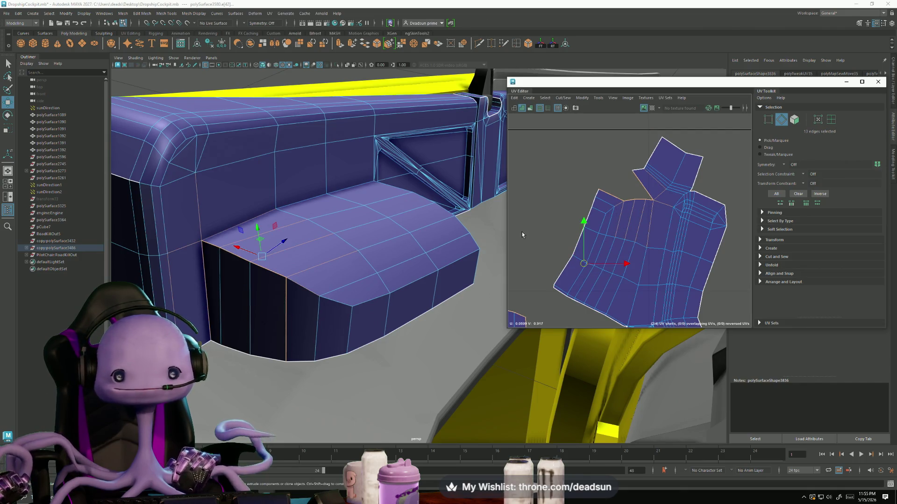
- Move and sew the vent shells along the loop, then unfold the merged shell flat
{"action": "left_click", "coordinate": [563, 98]}
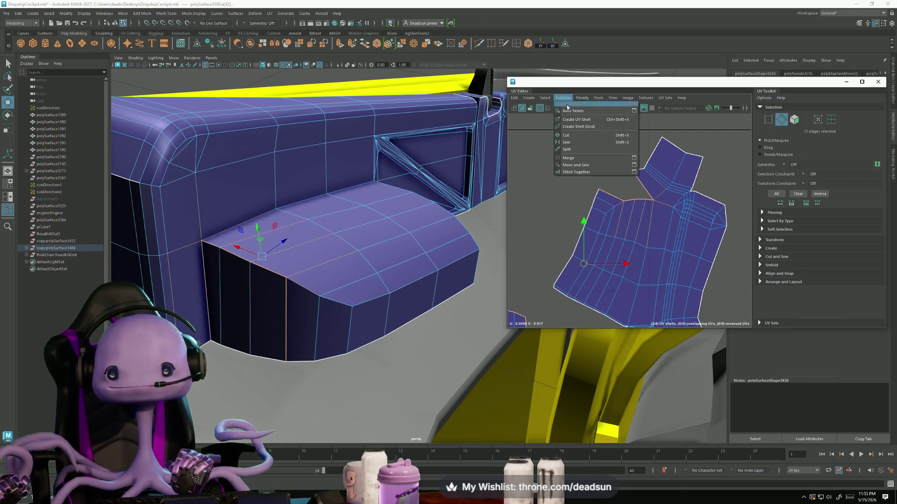
{"action": "left_click", "coordinate": [574, 166]}
{"action": "right_click_drag", "start_coordinate": [625, 207], "coordinate": [639, 214]}
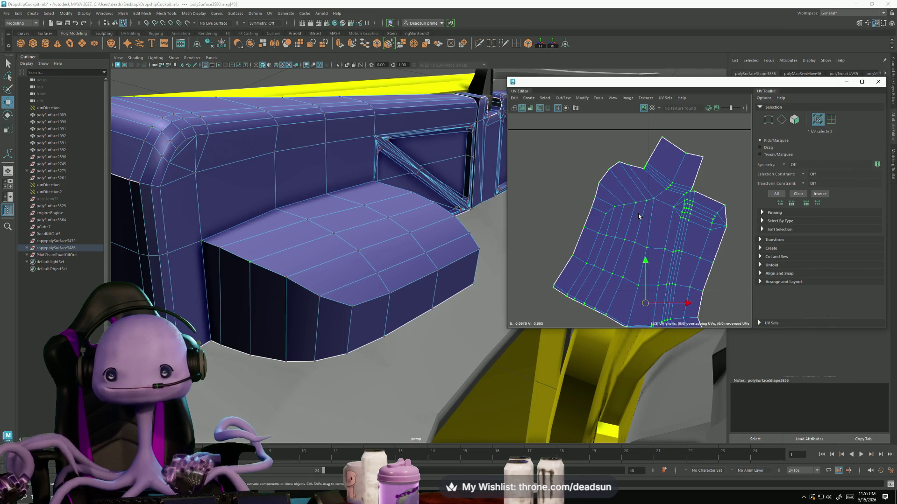
{"action": "left_click", "coordinate": [582, 98]}
{"action": "left_click", "coordinate": [592, 318]}
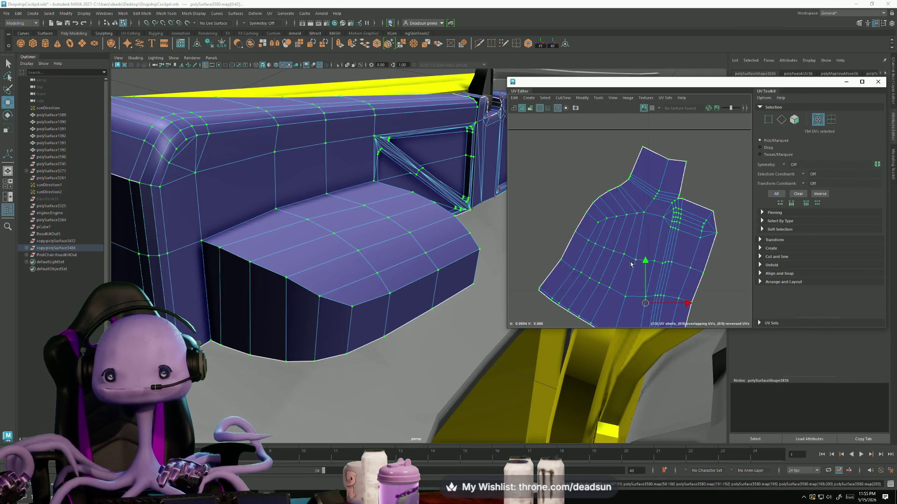
- Orbit closer to the vent and return to edge selection
{"action": "mouse_move", "coordinate": [311, 274]}
{"action": "left_mouse_down", "text": "alt"}
{"action": "mouse_move", "coordinate": [238, 279]}
{"action": "mouse_move", "coordinate": [206, 250]}
{"action": "left_mouse_up", "text": "alt"}
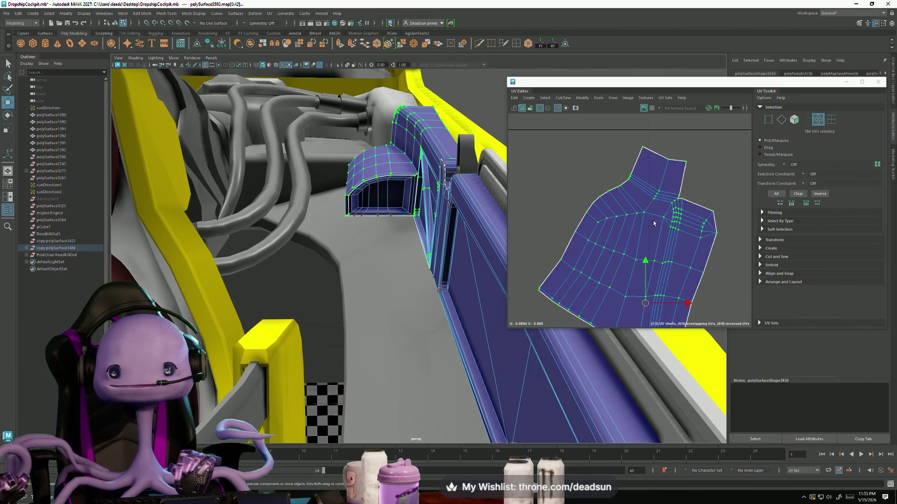
{"action": "left_click_drag", "start_coordinate": [654, 223], "coordinate": [599, 222]}
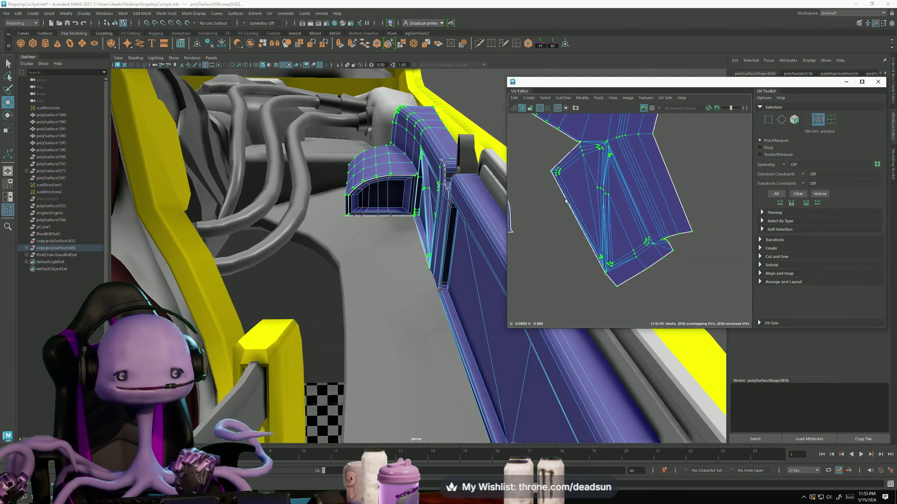
{"action": "mouse_move", "coordinate": [413, 217]}
{"action": "left_mouse_down", "text": "alt"}
{"action": "mouse_move", "coordinate": [395, 209]}
{"action": "mouse_move", "coordinate": [416, 212]}
{"action": "left_mouse_up", "text": "alt"}
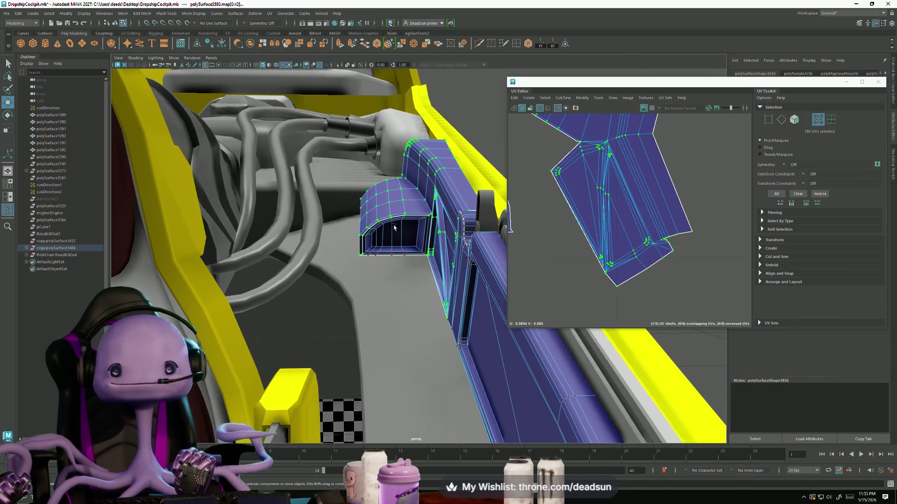
{"action": "scroll", "coordinate": [647, 200], "scroll_direction": "down", "scroll_amount": 3}
{"action": "scroll", "coordinate": [615, 262], "scroll_direction": "down", "scroll_amount": 2}
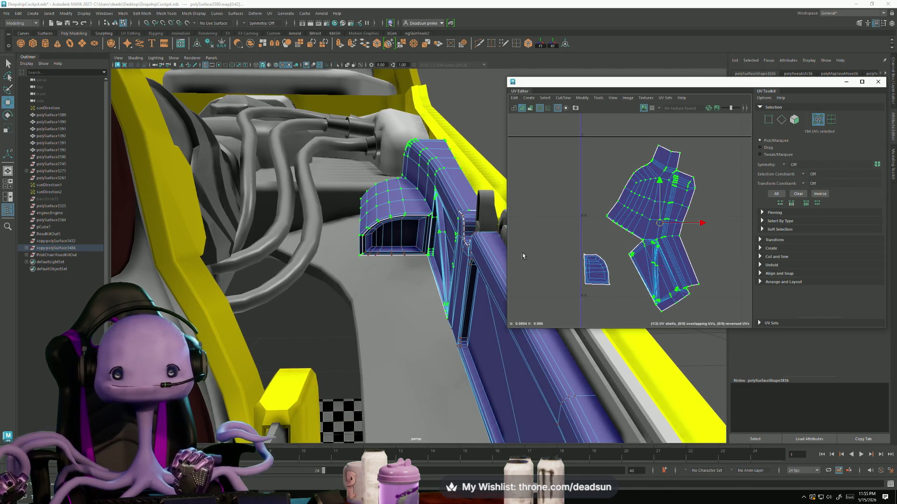
{"action": "scroll", "coordinate": [582, 255], "scroll_direction": "up", "scroll_amount": 3}
{"action": "right_click_drag", "start_coordinate": [700, 238], "coordinate": [701, 210]}
- Move and sew the shells along the selected notch edges
{"action": "left_click", "coordinate": [703, 224]}
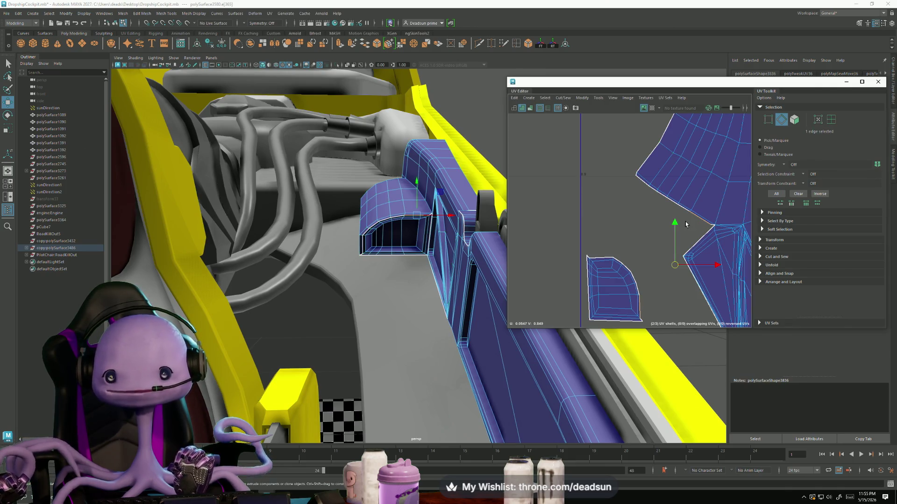
{"action": "left_click_drag", "start_coordinate": [720, 248], "coordinate": [724, 252]}
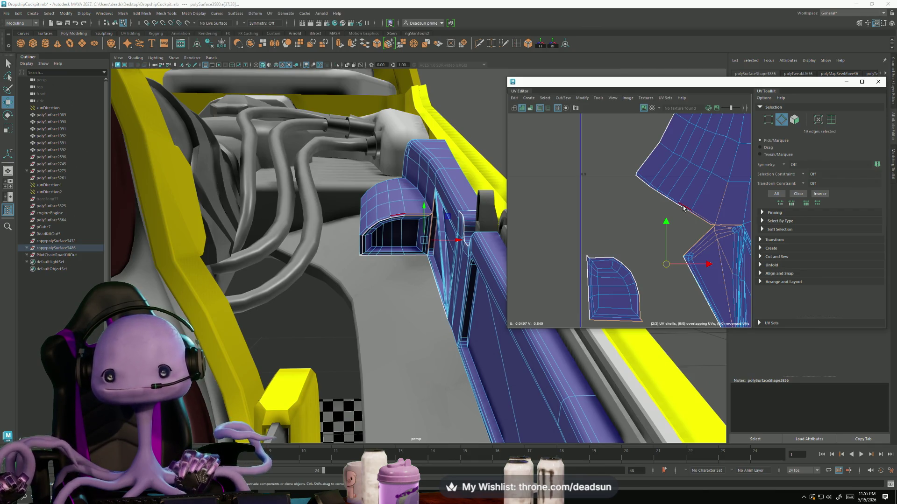
{"action": "left_click", "coordinate": [562, 98]}
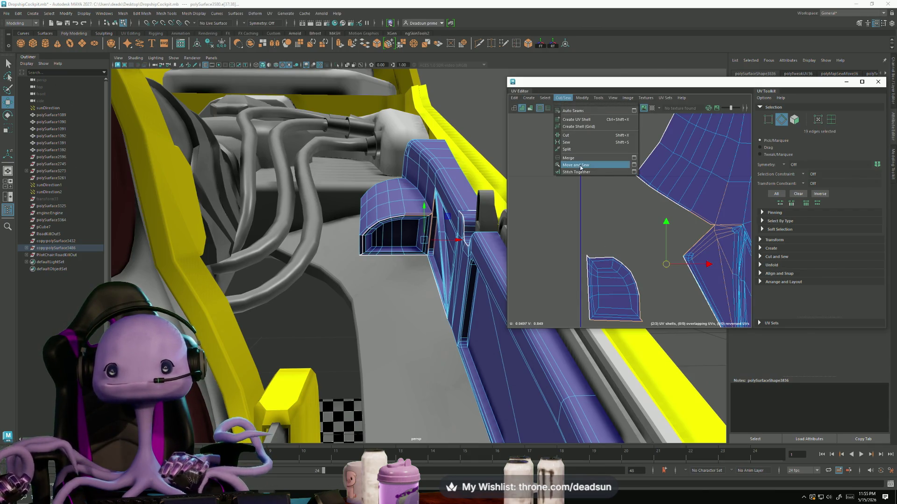
{"action": "left_click", "coordinate": [579, 165]}
{"action": "left_click", "coordinate": [681, 221]}
{"action": "scroll", "coordinate": [669, 204], "scroll_direction": "up", "scroll_amount": 2}
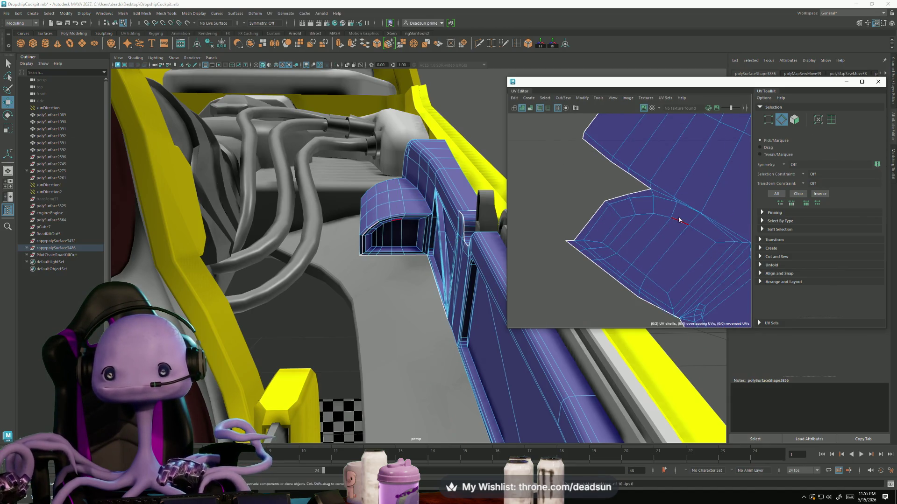
- Unfold the shell, convert its UVs to edges and sew them
{"action": "left_click", "coordinate": [596, 100]}
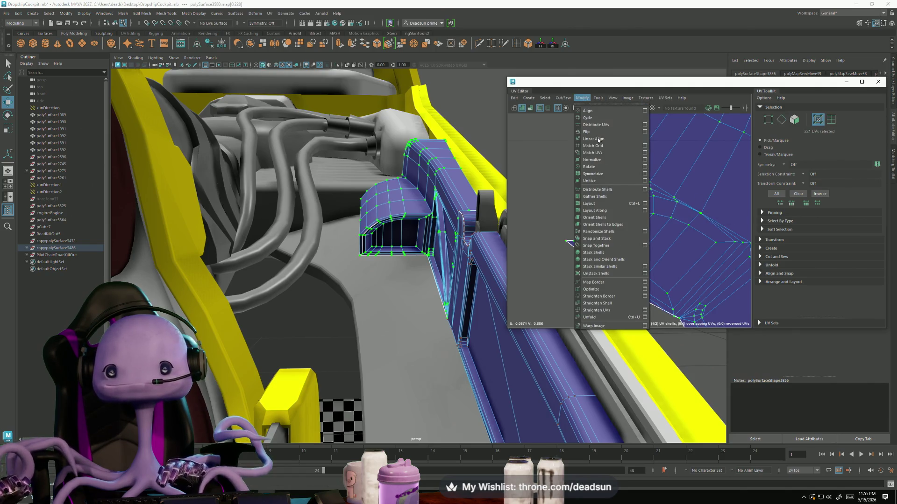
{"action": "left_click", "coordinate": [606, 313]}
{"action": "scroll", "coordinate": [648, 270], "scroll_direction": "up", "scroll_amount": 2}
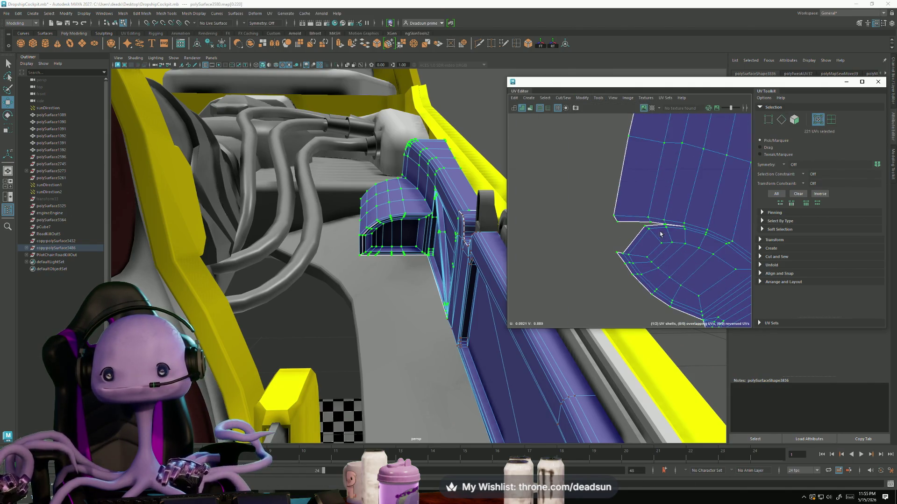
{"action": "key", "text": "ctrl+F10"}
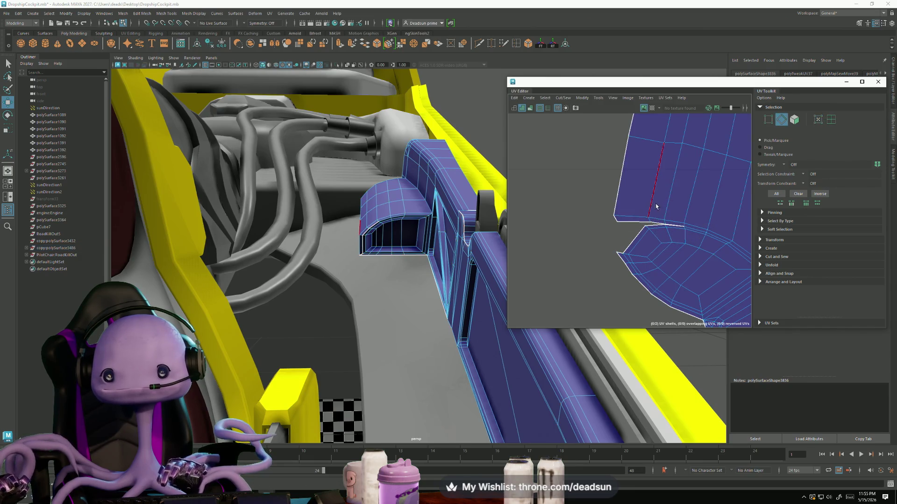
{"action": "left_click", "coordinate": [566, 100]}
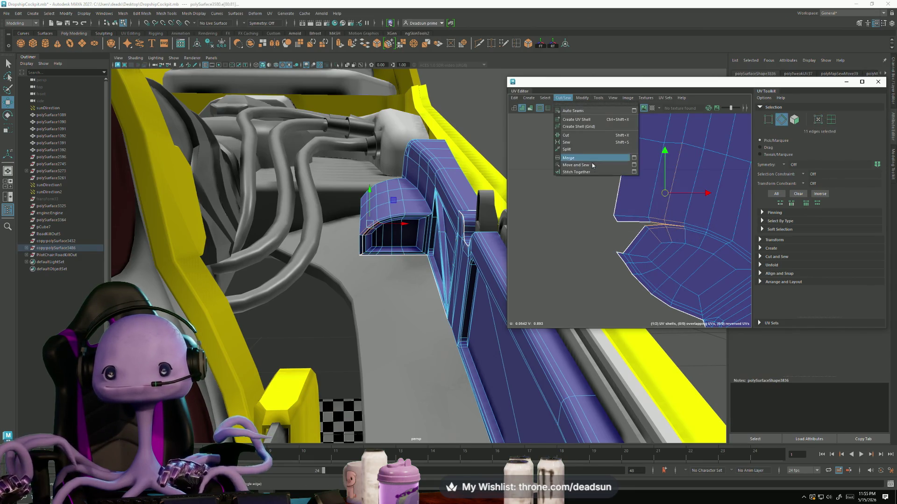
{"action": "left_click", "coordinate": [582, 169]}
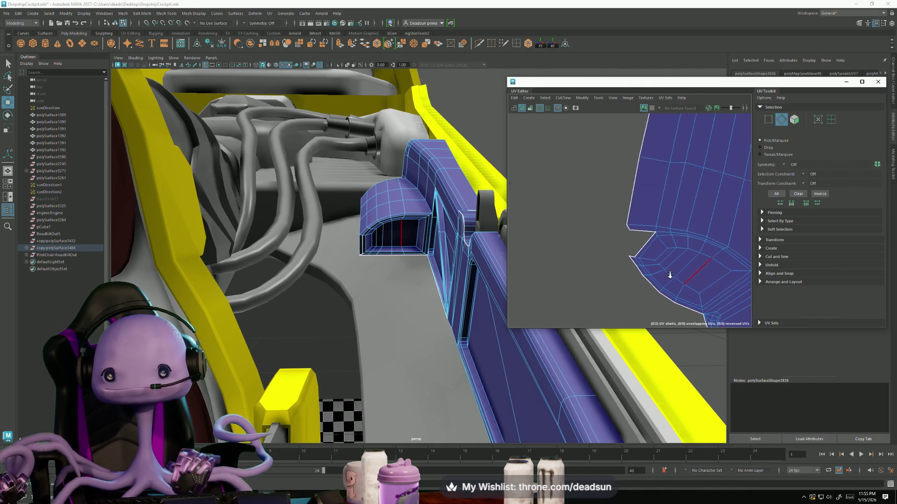
{"action": "scroll", "coordinate": [616, 238], "scroll_direction": "up", "scroll_amount": 2}
{"action": "scroll", "coordinate": [624, 240], "scroll_direction": "down", "scroll_amount": 1}
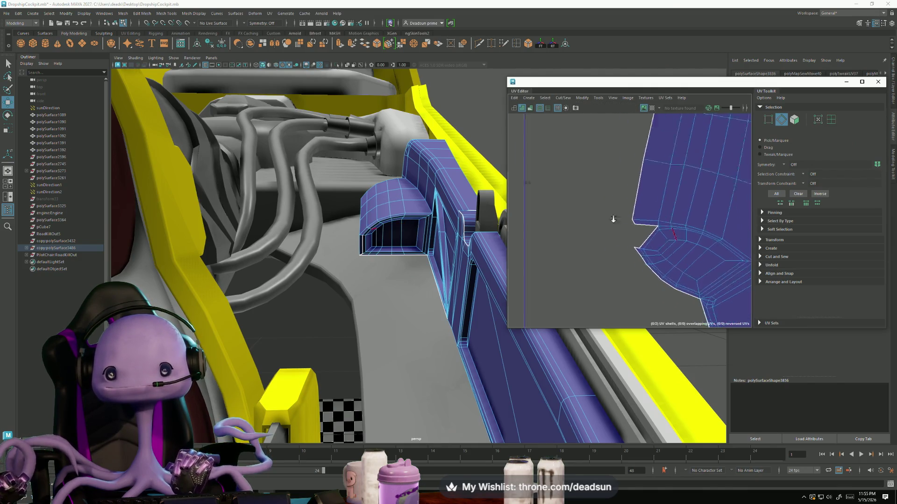
{"action": "scroll", "coordinate": [624, 239], "scroll_direction": "down", "scroll_amount": 2}
{"action": "scroll", "coordinate": [611, 238], "scroll_direction": "down", "scroll_amount": 2}
{"action": "scroll", "coordinate": [679, 240], "scroll_direction": "up", "scroll_amount": 1}
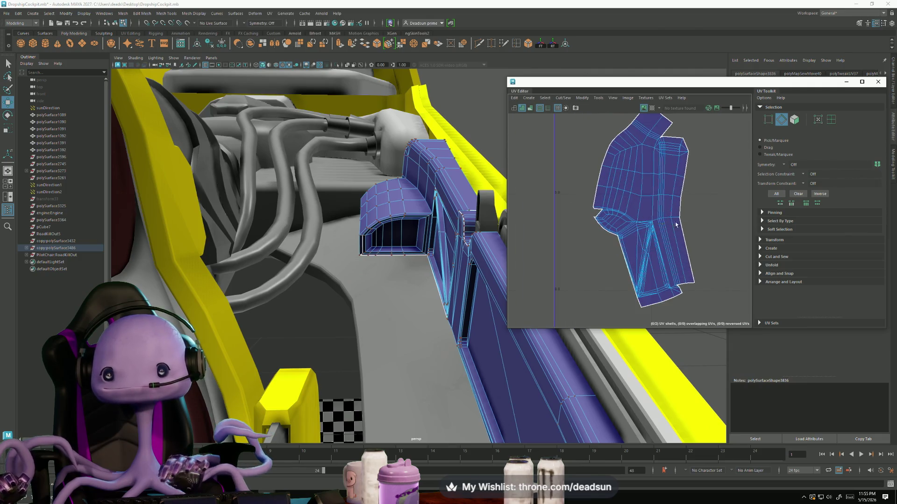
- Select every UV of the vent panel shell in UV mode
{"action": "key", "text": "F12"}
{"action": "double_click", "coordinate": [679, 241]}
{"action": "scroll", "coordinate": [641, 153], "scroll_direction": "up", "scroll_amount": 2}
{"action": "scroll", "coordinate": [641, 152], "scroll_direction": "up", "scroll_amount": 2}
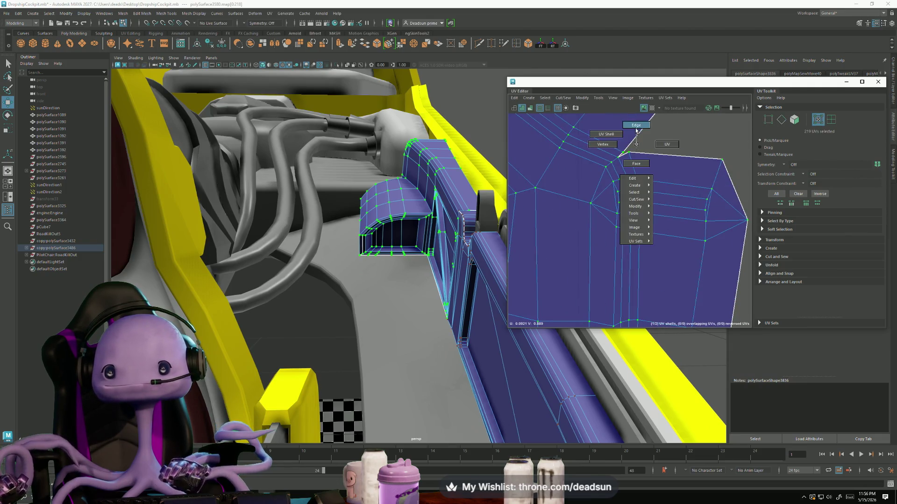
- Sew the two vent UV pieces together along the picked seam edges
{"action": "right_click_drag", "start_coordinate": [641, 152], "coordinate": [641, 127]}
{"action": "scroll", "coordinate": [651, 166], "scroll_direction": "down", "scroll_amount": 2}
{"action": "left_click", "coordinate": [582, 199]}
{"action": "left_click", "coordinate": [563, 99]}
{"action": "left_click", "coordinate": [596, 190]}
{"action": "left_click", "coordinate": [563, 99]}
{"action": "left_click", "coordinate": [588, 161]}
- Unfold the newly sewn vent shell
{"action": "right_click_drag", "start_coordinate": [640, 251], "coordinate": [642, 259]}
{"action": "left_click", "coordinate": [566, 98]}
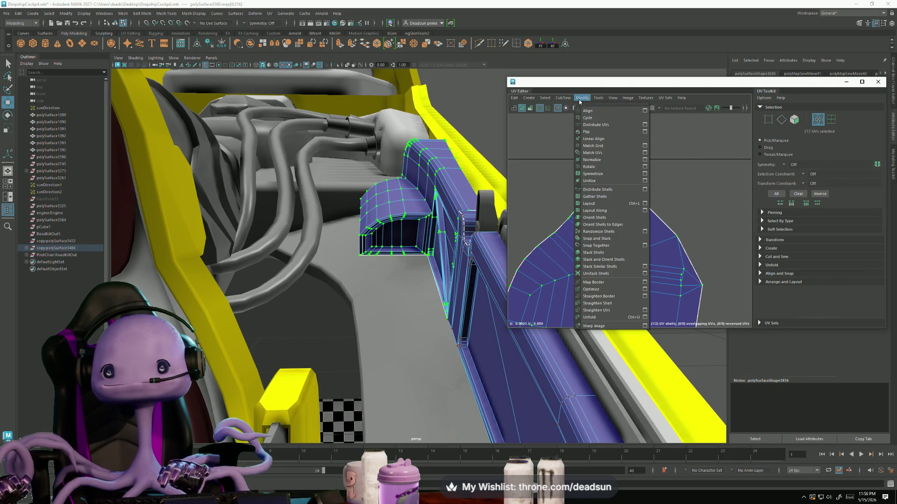
{"action": "left_click", "coordinate": [597, 319]}
{"action": "scroll", "coordinate": [592, 280], "scroll_direction": "down", "scroll_amount": 2}
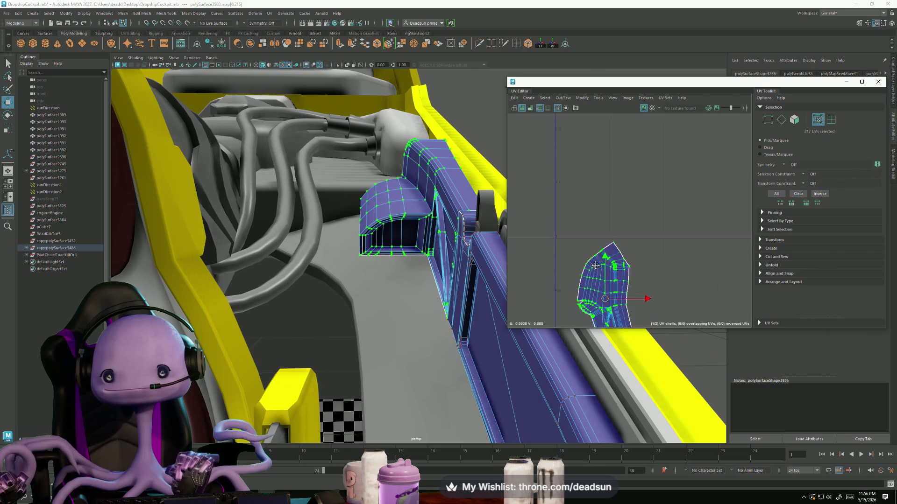
{"action": "scroll", "coordinate": [587, 232], "scroll_direction": "up", "scroll_amount": 4}
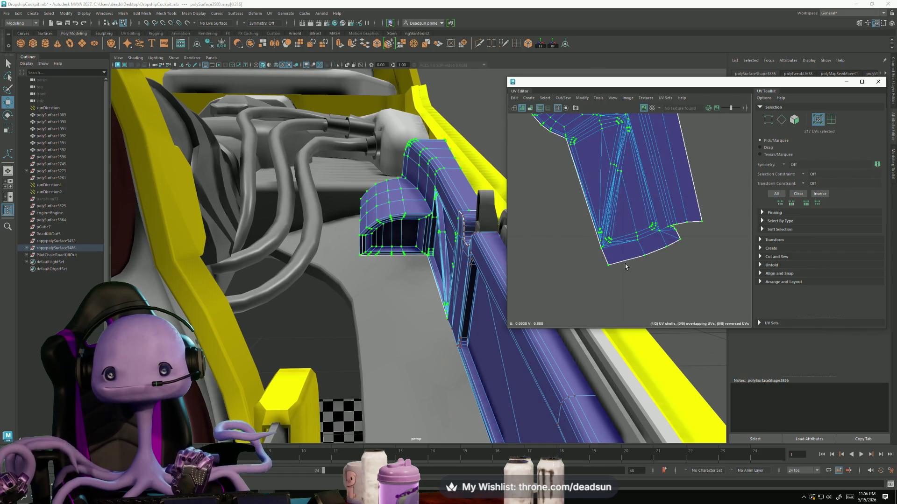
{"action": "scroll", "coordinate": [625, 264], "scroll_direction": "up", "scroll_amount": 2}
{"action": "scroll", "coordinate": [660, 230], "scroll_direction": "up", "scroll_amount": 2}
- Move and sew the notch edge closed, then unfold the whole shell flat
{"action": "left_click", "coordinate": [650, 221]}
{"action": "left_click", "coordinate": [583, 98]}
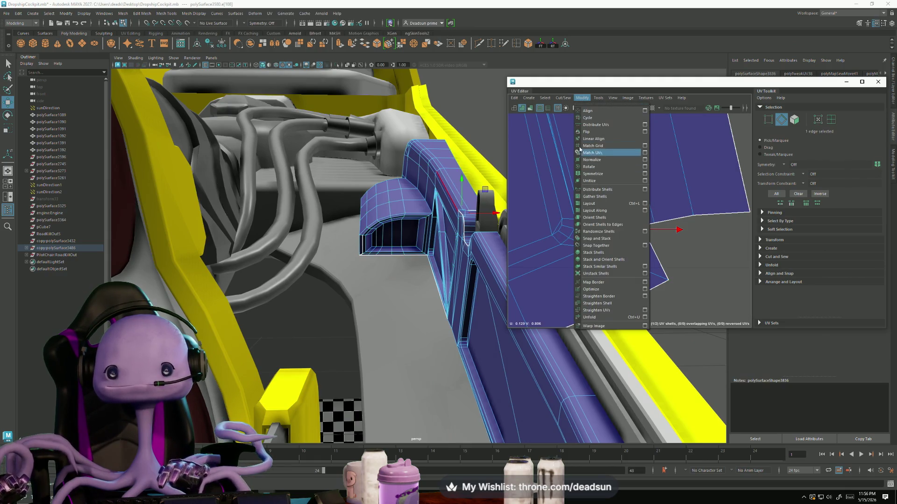
{"action": "left_click", "coordinate": [583, 166]}
{"action": "right_click_drag", "start_coordinate": [641, 211], "coordinate": [580, 152]}
{"action": "left_click", "coordinate": [579, 98]}
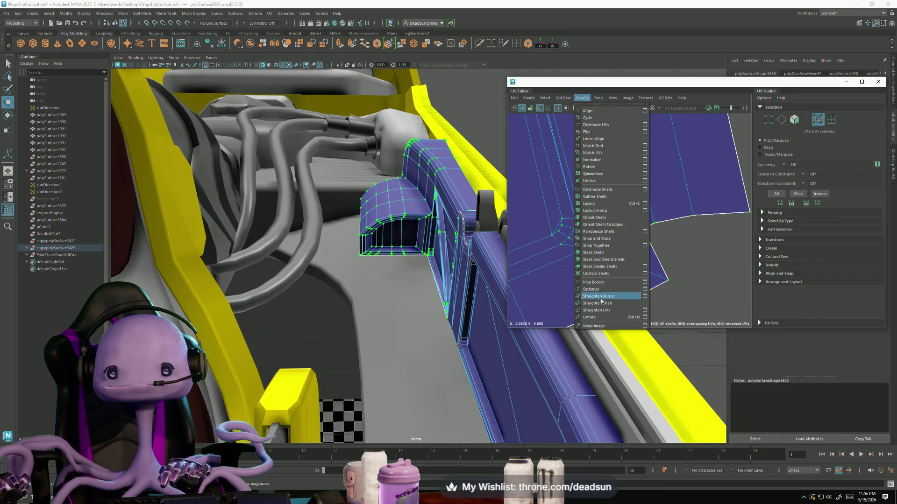
{"action": "left_click", "coordinate": [592, 317]}
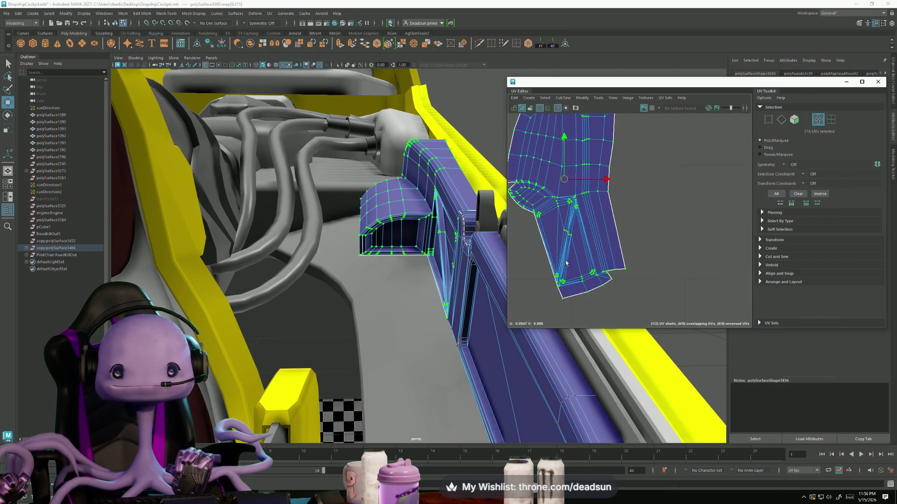
{"action": "mouse_move", "coordinate": [498, 275]}
{"action": "left_mouse_down", "text": "alt"}
{"action": "mouse_move", "coordinate": [370, 256]}
{"action": "mouse_move", "coordinate": [413, 236]}
{"action": "left_mouse_up", "text": "alt"}
{"action": "right_click_drag", "start_coordinate": [413, 236], "coordinate": [430, 226]}
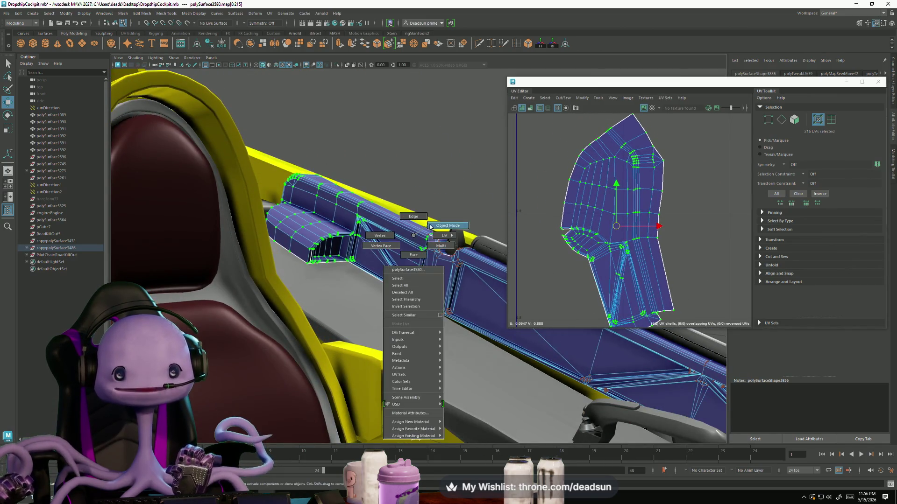
- Sew the two open notch edges together and unfold the shell into one piece
{"action": "left_click_drag", "start_coordinate": [430, 226], "coordinate": [415, 291], "text": "alt"}
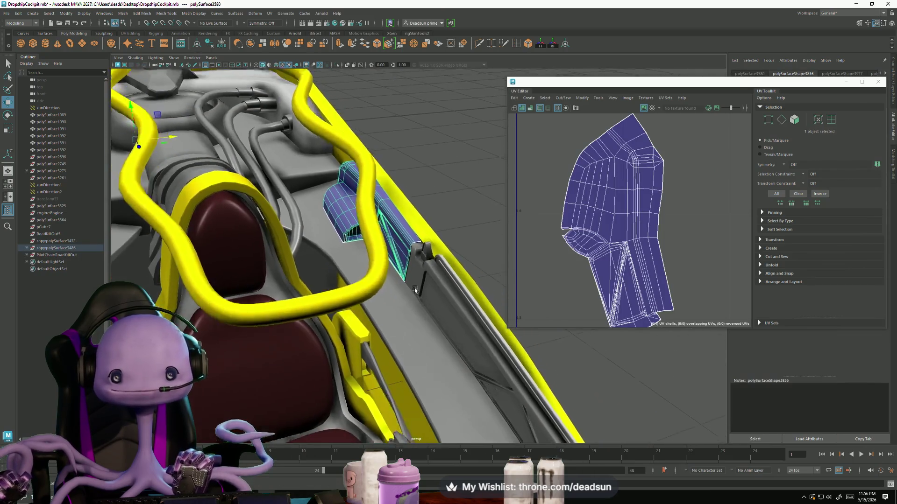
{"action": "scroll", "coordinate": [415, 290], "scroll_direction": "up", "scroll_amount": 2}
{"action": "scroll", "coordinate": [372, 260], "scroll_direction": "up", "scroll_amount": 2}
{"action": "scroll", "coordinate": [597, 214], "scroll_direction": "up", "scroll_amount": 2}
{"action": "scroll", "coordinate": [597, 214], "scroll_direction": "up", "scroll_amount": 2}
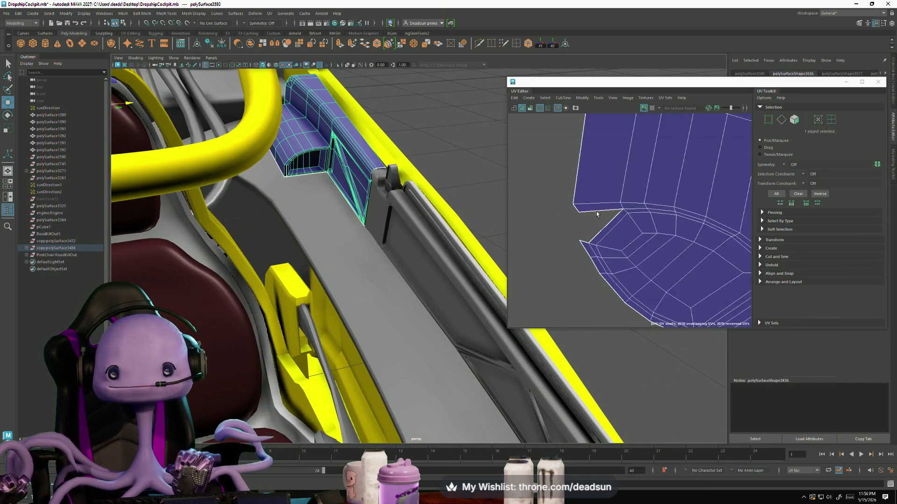
{"action": "scroll", "coordinate": [597, 214], "scroll_direction": "up", "scroll_amount": 1}
{"action": "right_click", "coordinate": [592, 214]}
{"action": "left_click", "coordinate": [591, 194]}
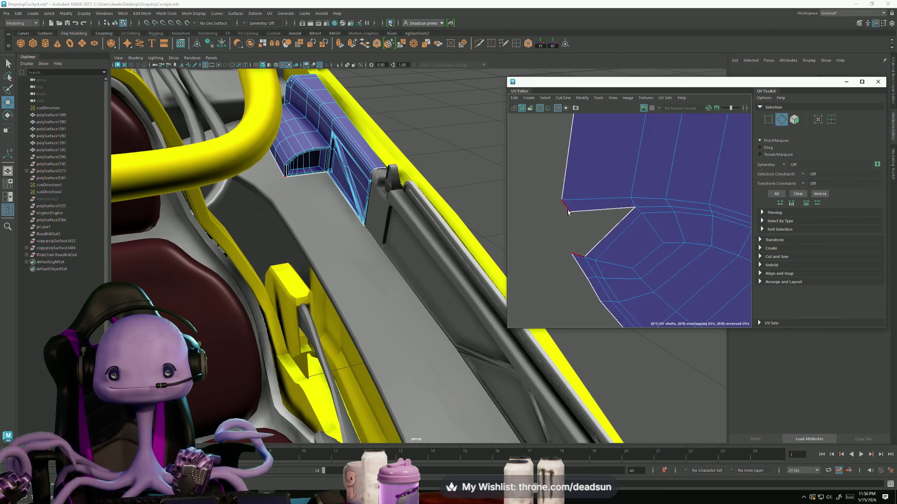
{"action": "left_click_drag", "start_coordinate": [603, 233], "coordinate": [604, 234]}
{"action": "left_click", "coordinate": [565, 99]}
{"action": "left_click", "coordinate": [578, 164]}
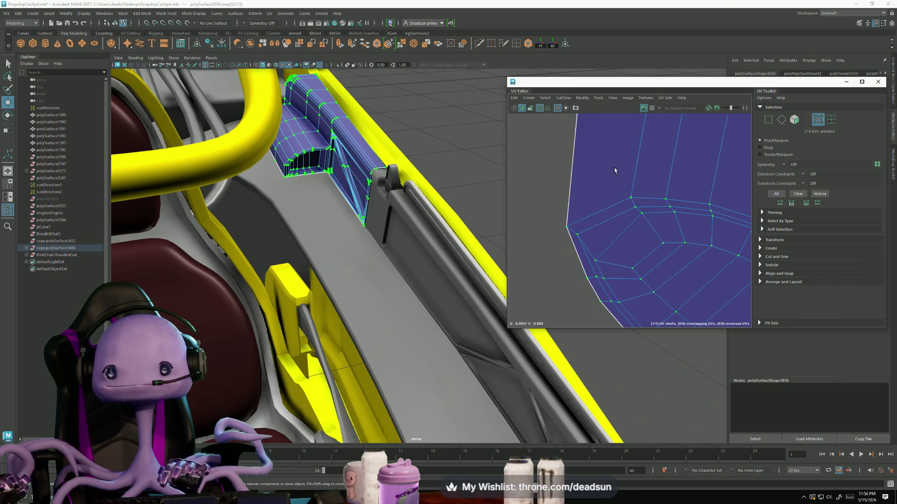
{"action": "left_click", "coordinate": [580, 98]}
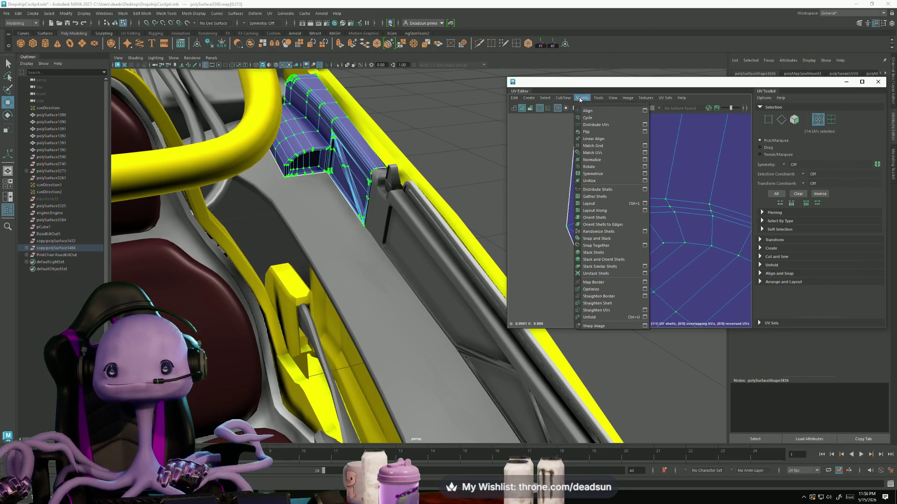
{"action": "left_click", "coordinate": [593, 320]}
{"action": "scroll", "coordinate": [603, 294], "scroll_direction": "down", "scroll_amount": 2}
{"action": "scroll", "coordinate": [631, 280], "scroll_direction": "down", "scroll_amount": 2}
{"action": "scroll", "coordinate": [619, 248], "scroll_direction": "down", "scroll_amount": 2}
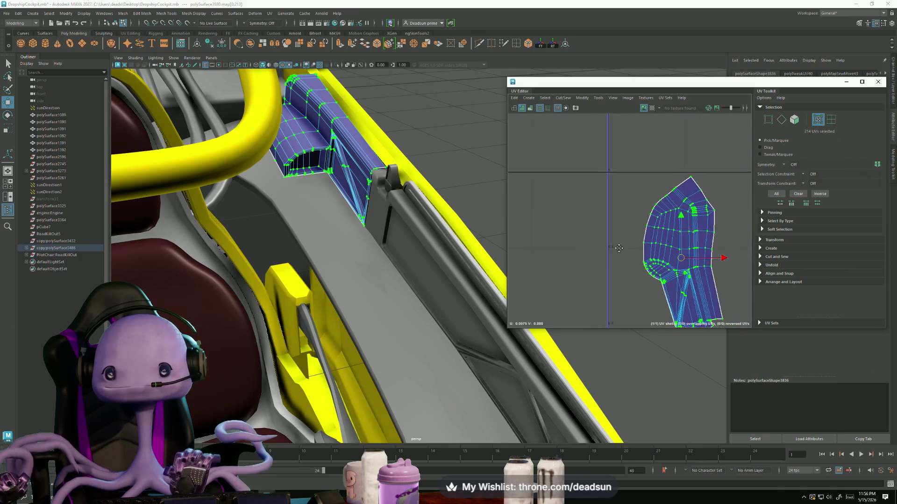
{"action": "middle_click_drag", "start_coordinate": [619, 248], "coordinate": [557, 219], "text": "alt"}
{"action": "scroll", "coordinate": [493, 217], "scroll_direction": "down", "scroll_amount": 2}
- Return to object mode, reselect the small vent part and browse the Mesh Tools commands
{"action": "mouse_move", "coordinate": [493, 217]}
{"action": "left_mouse_down", "text": "alt"}
{"action": "mouse_move", "coordinate": [278, 232]}
{"action": "mouse_move", "coordinate": [349, 241]}
{"action": "left_mouse_up", "text": "alt"}
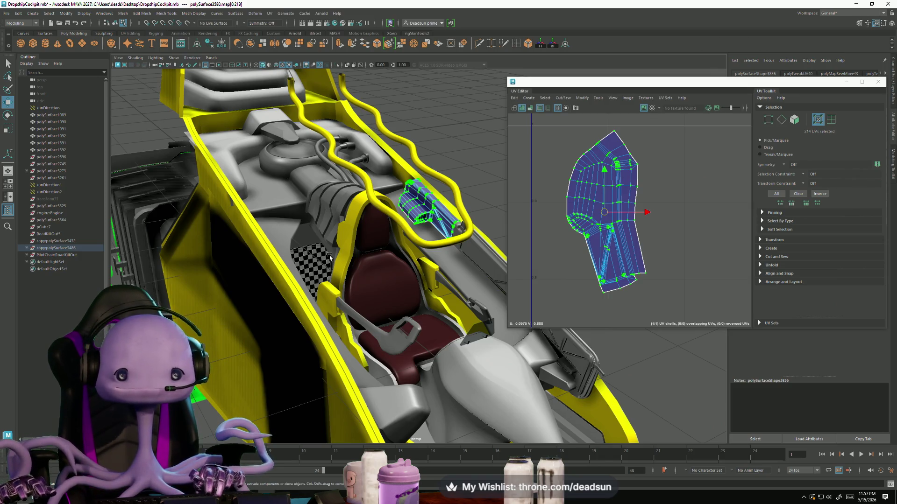
{"action": "left_click_drag", "start_coordinate": [332, 208], "coordinate": [342, 300], "text": "alt"}
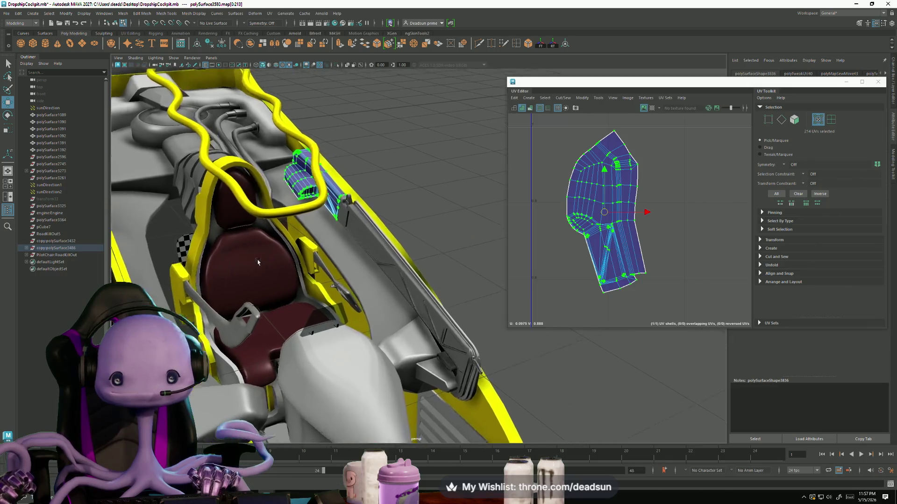
{"action": "right_click_drag", "start_coordinate": [604, 211], "coordinate": [609, 238]}
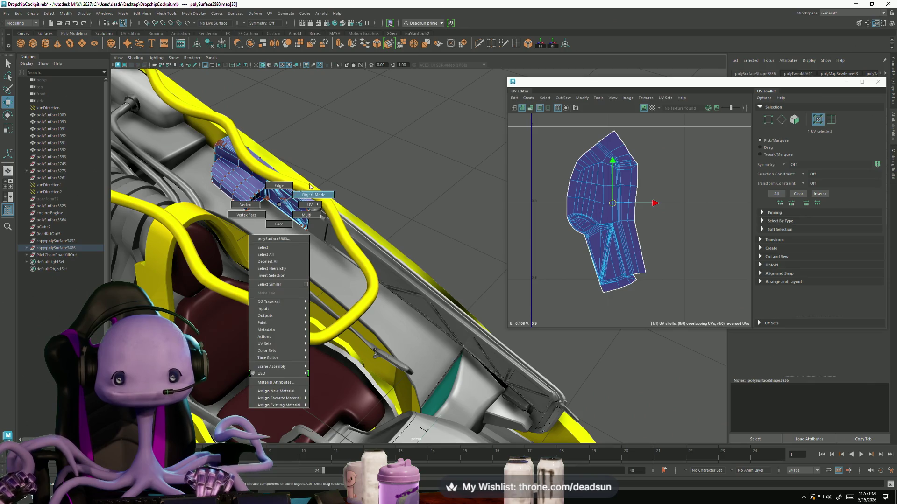
{"action": "right_click_drag", "start_coordinate": [279, 207], "coordinate": [280, 210]}
{"action": "left_click", "coordinate": [380, 268]}
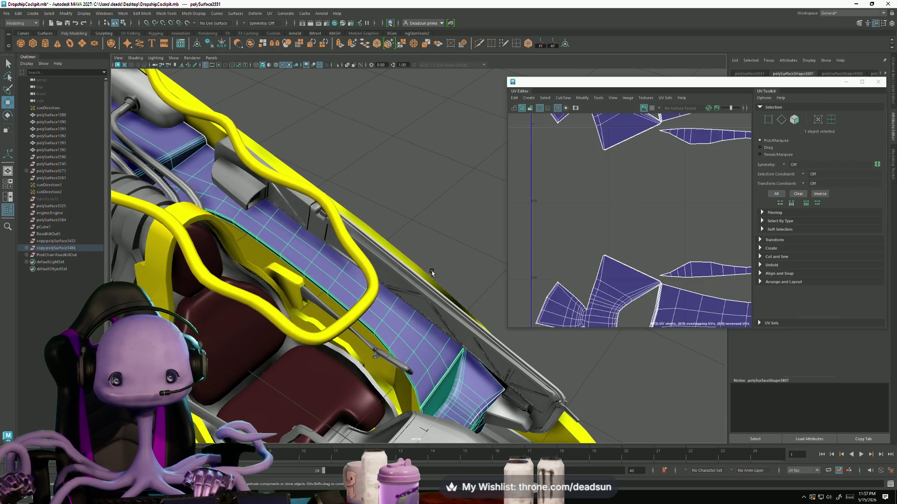
{"action": "mouse_move", "coordinate": [297, 226]}
{"action": "left_mouse_down", "text": "alt"}
{"action": "mouse_move", "coordinate": [261, 270]}
{"action": "mouse_move", "coordinate": [494, 292]}
{"action": "left_mouse_up", "text": "alt"}
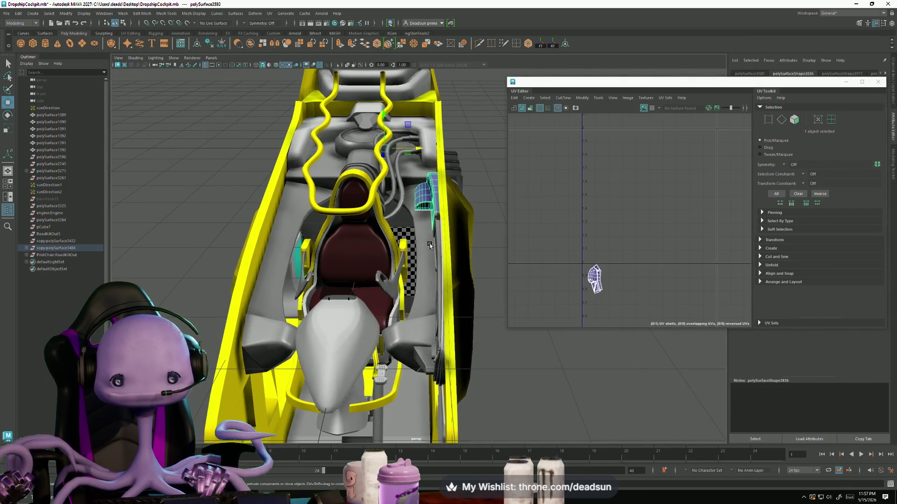
{"action": "left_click_drag", "start_coordinate": [412, 261], "coordinate": [350, 231], "text": "alt"}
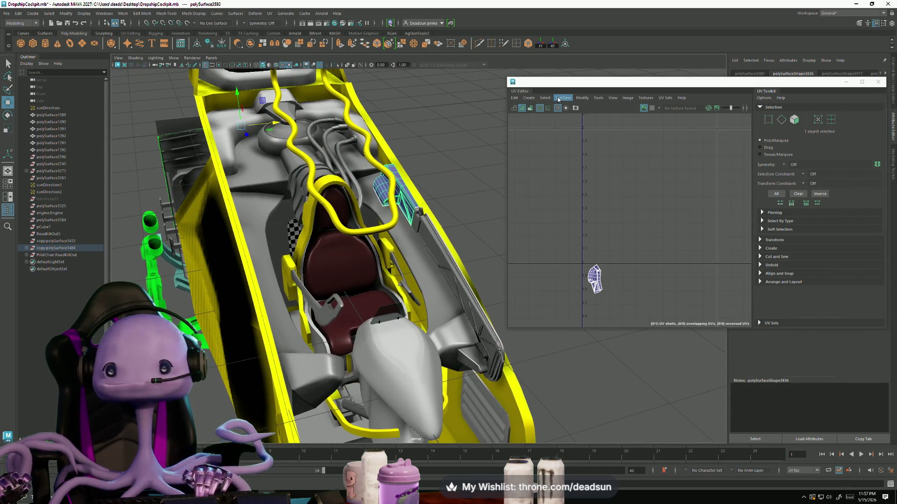
{"action": "left_click", "coordinate": [123, 14]}
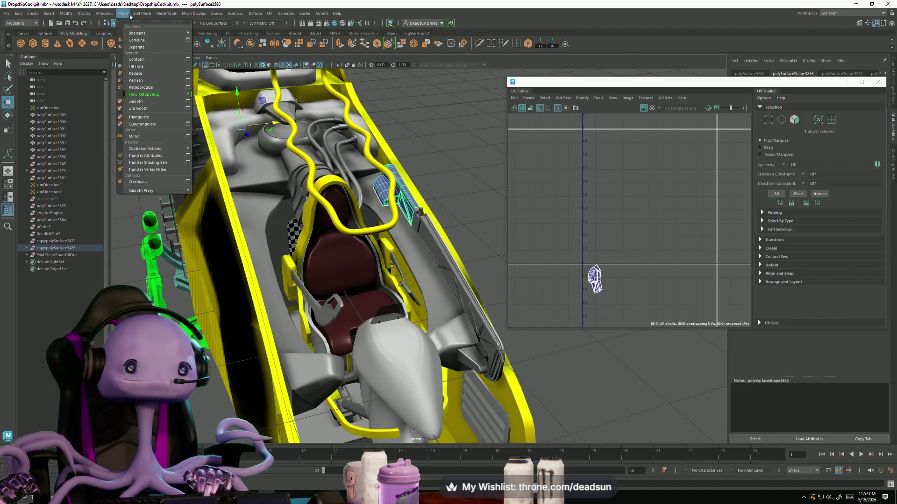
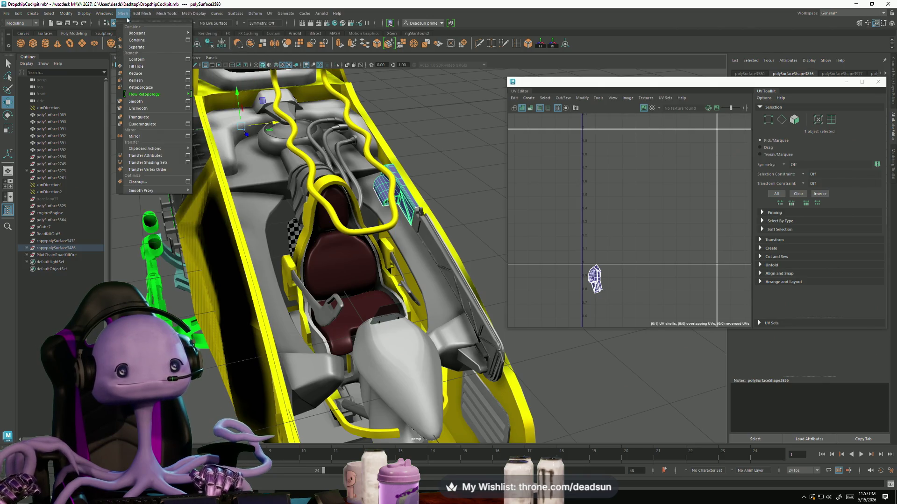
- Mirror the side panel to the opposite side and apply the UV operation to the copy
{"action": "left_click", "coordinate": [141, 136]}
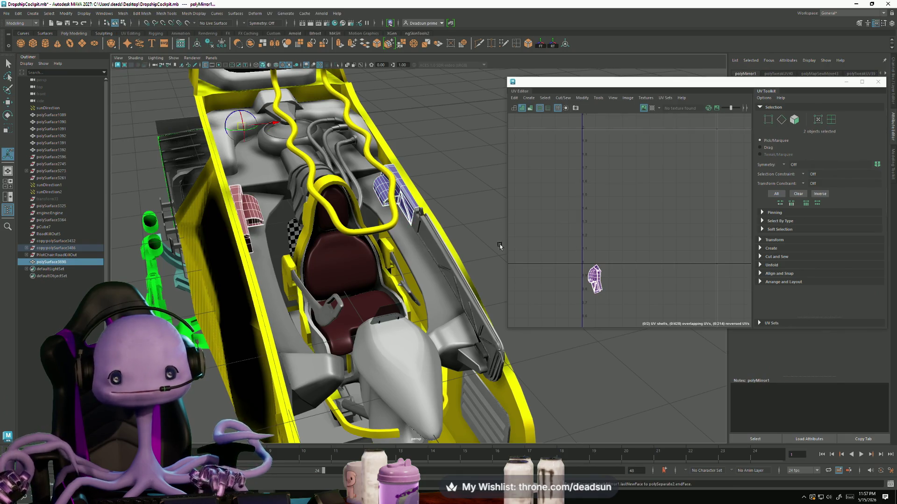
{"action": "right_click", "coordinate": [256, 199]}
{"action": "left_click", "coordinate": [294, 175]}
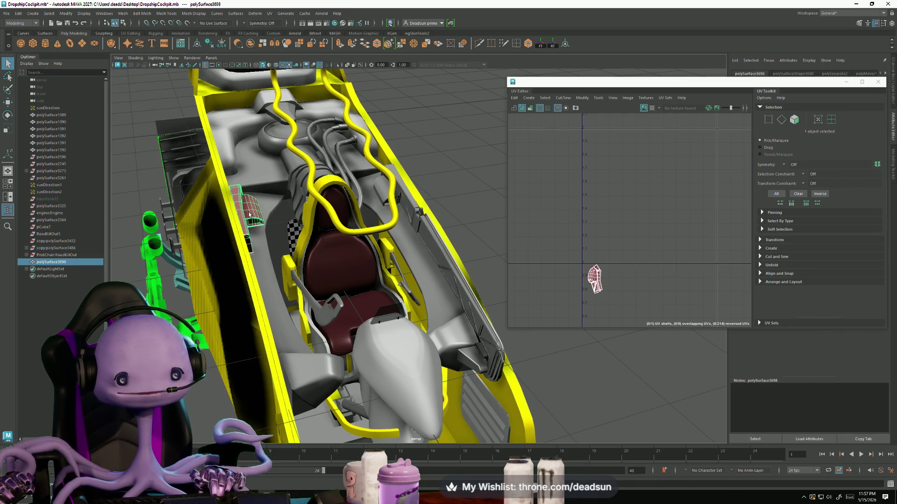
{"action": "left_click", "coordinate": [586, 100]}
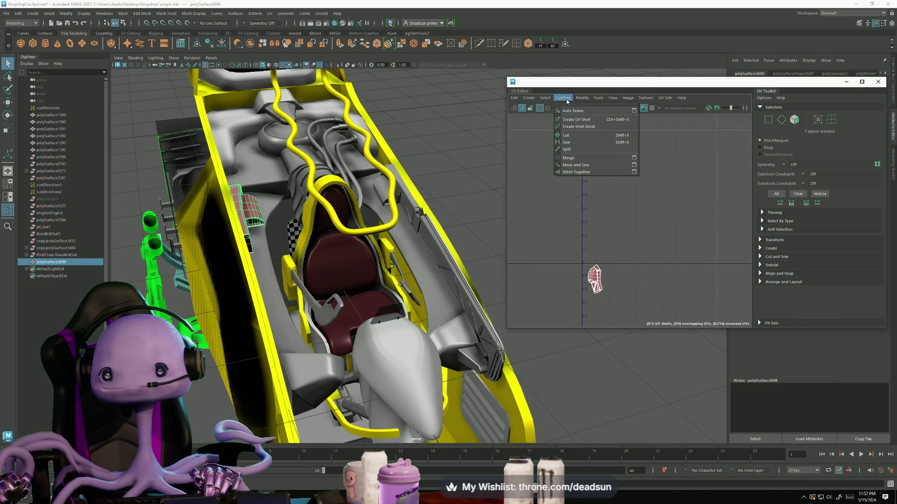
{"action": "left_click", "coordinate": [583, 138]}
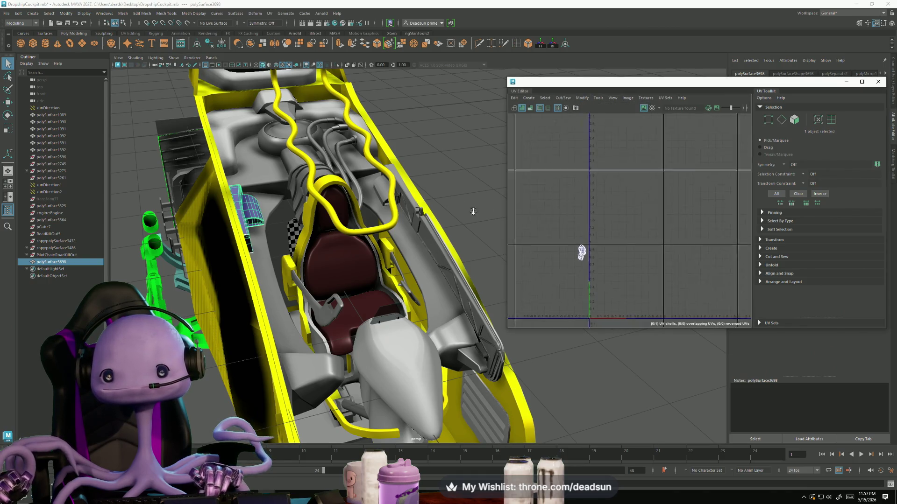
- Select both panels and box-select their UV shells ready to move them side by side
{"action": "left_click_drag", "start_coordinate": [340, 223], "coordinate": [488, 260], "text": "alt"}
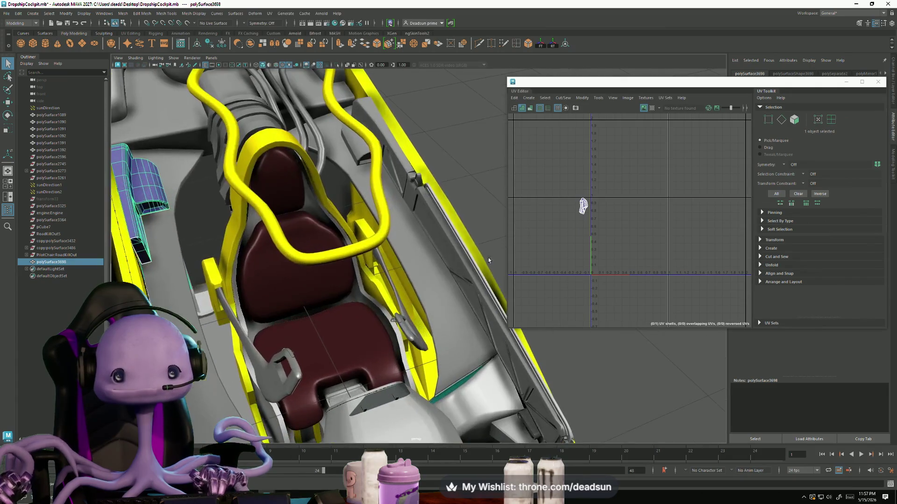
{"action": "left_click", "coordinate": [399, 176], "text": "shift"}
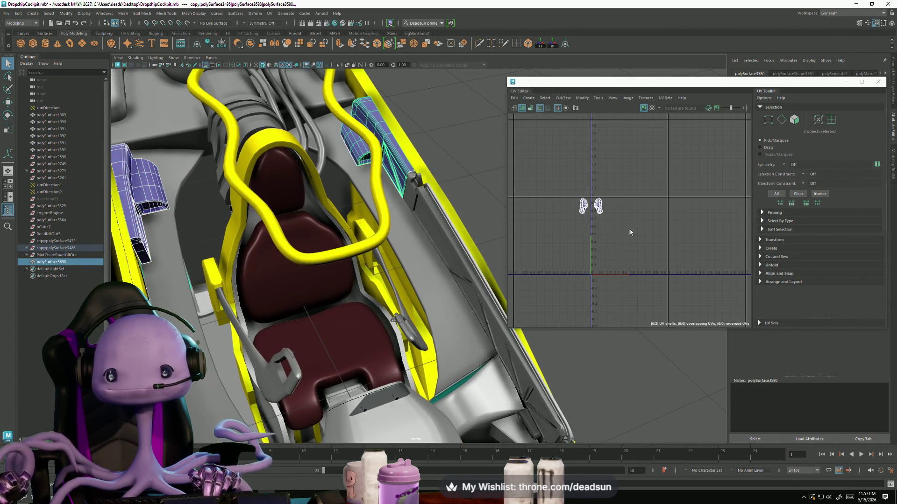
{"action": "scroll", "coordinate": [630, 233], "scroll_direction": "down", "scroll_amount": 2}
{"action": "right_click_drag", "start_coordinate": [581, 190], "coordinate": [601, 199]}
{"action": "left_click_drag", "start_coordinate": [553, 172], "coordinate": [606, 231]}
{"action": "key", "text": "w"}
{"action": "mouse_move", "coordinate": [295, 210]}
{"action": "left_mouse_down", "text": "alt"}
{"action": "mouse_move", "coordinate": [271, 236]}
{"action": "mouse_move", "coordinate": [335, 260]}
{"action": "left_mouse_up", "text": "alt"}
{"action": "scroll", "coordinate": [270, 237], "scroll_direction": "up", "scroll_amount": 3}
{"action": "left_click", "coordinate": [379, 175]}
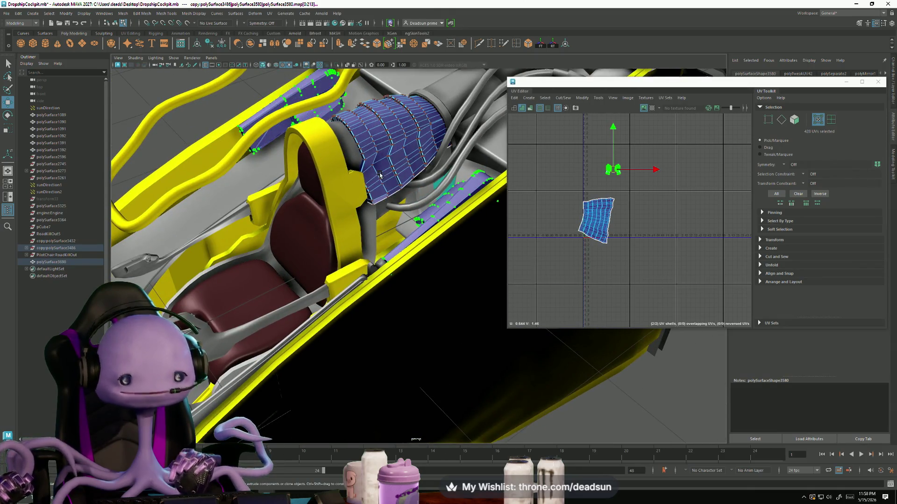
{"action": "scroll", "coordinate": [371, 197], "scroll_direction": "up", "scroll_amount": 2}
{"action": "scroll", "coordinate": [363, 215], "scroll_direction": "up", "scroll_amount": 2}
{"action": "scroll", "coordinate": [363, 215], "scroll_direction": "up", "scroll_amount": 2}
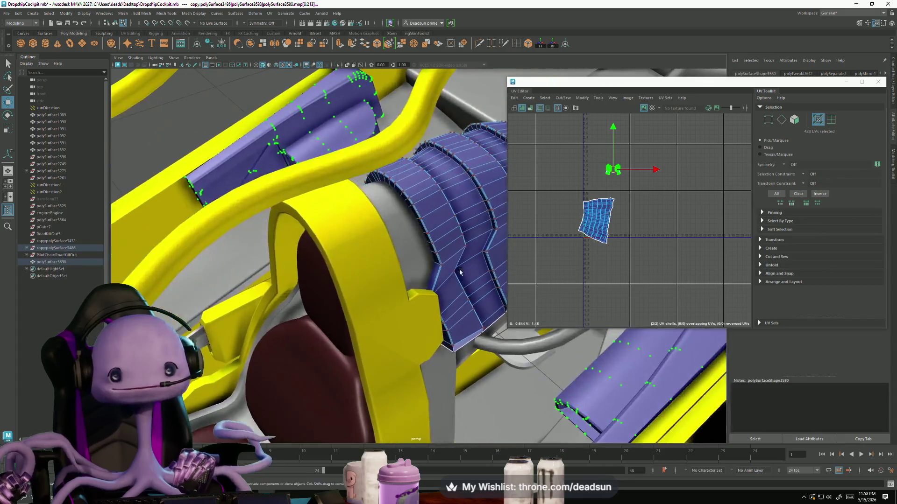
- Select all the ribbed cylinder's UVs and cut its seams
{"action": "left_click_drag", "start_coordinate": [362, 214], "coordinate": [420, 232], "text": "alt"}
{"action": "right_click", "coordinate": [594, 226]}
{"action": "left_click", "coordinate": [594, 225]}
{"action": "key", "text": "w"}
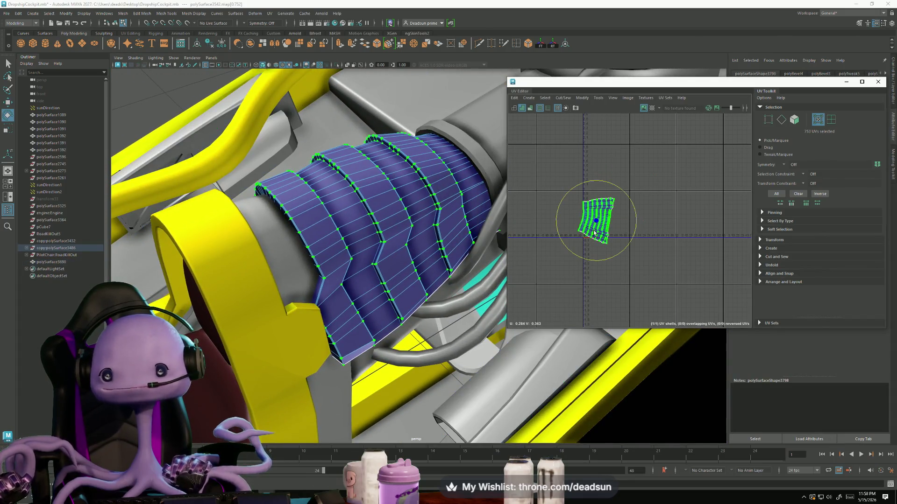
{"action": "left_click", "coordinate": [564, 99]}
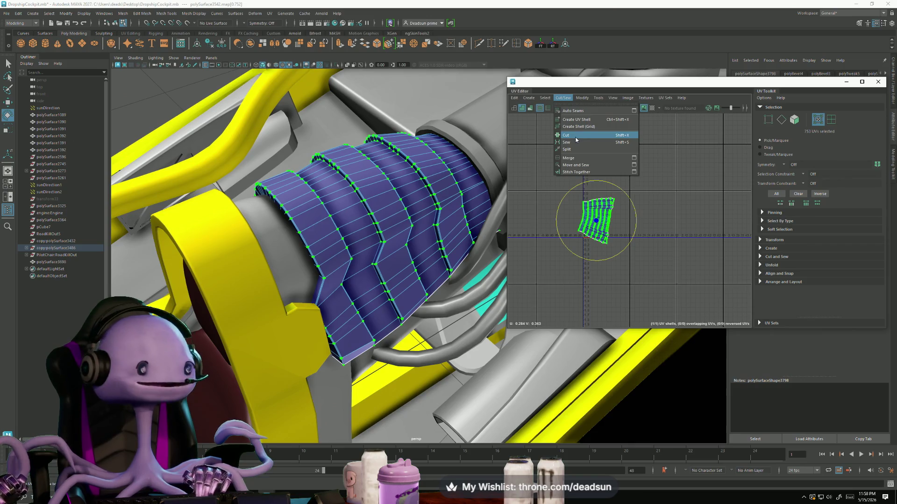
{"action": "left_click", "coordinate": [576, 136]}
- Unfold the cylinder into one flat shell and shift it up and right in UV space
{"action": "left_click", "coordinate": [582, 97]}
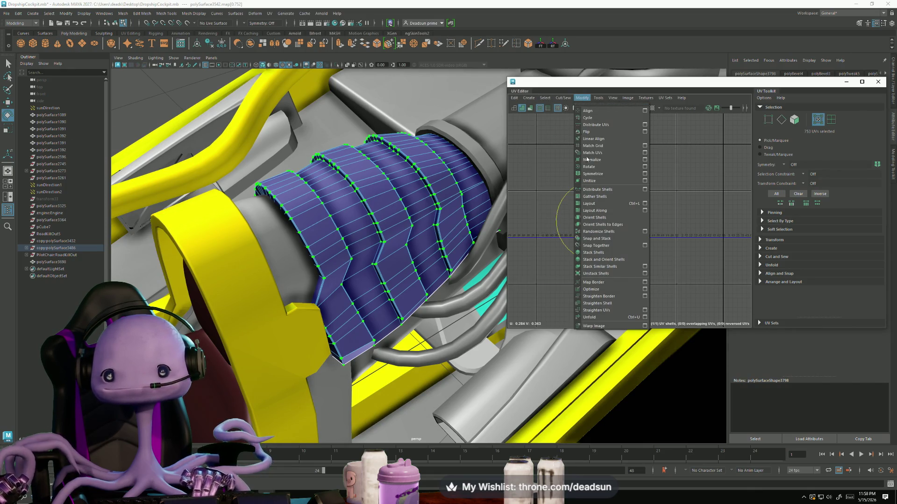
{"action": "left_click", "coordinate": [590, 316]}
{"action": "key", "text": "f"}
{"action": "scroll", "coordinate": [597, 213], "scroll_direction": "up", "scroll_amount": 3}
{"action": "scroll", "coordinate": [589, 234], "scroll_direction": "up", "scroll_amount": 1}
{"action": "scroll", "coordinate": [581, 237], "scroll_direction": "down", "scroll_amount": 3}
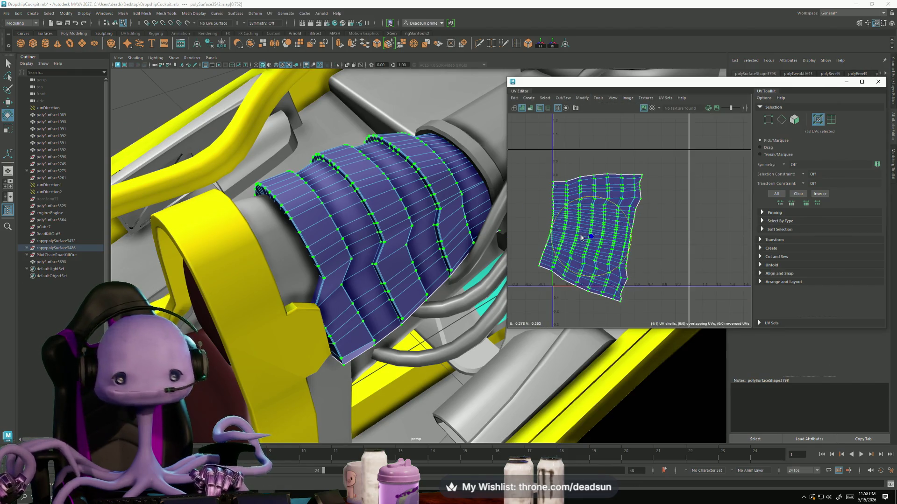
{"action": "key", "text": "w"}
{"action": "left_click_drag", "start_coordinate": [589, 238], "coordinate": [599, 224]}
{"action": "mouse_move", "coordinate": [392, 231]}
{"action": "left_mouse_down", "text": "alt"}
{"action": "mouse_move", "coordinate": [287, 239]}
{"action": "mouse_move", "coordinate": [327, 251]}
{"action": "left_mouse_up", "text": "alt"}
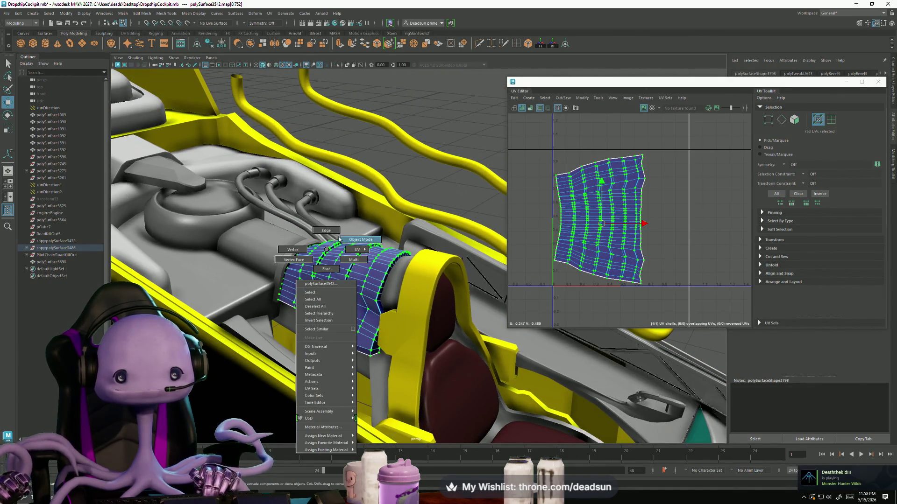
{"action": "right_click_drag", "start_coordinate": [327, 251], "coordinate": [327, 232]}
{"action": "left_click", "coordinate": [278, 215]}
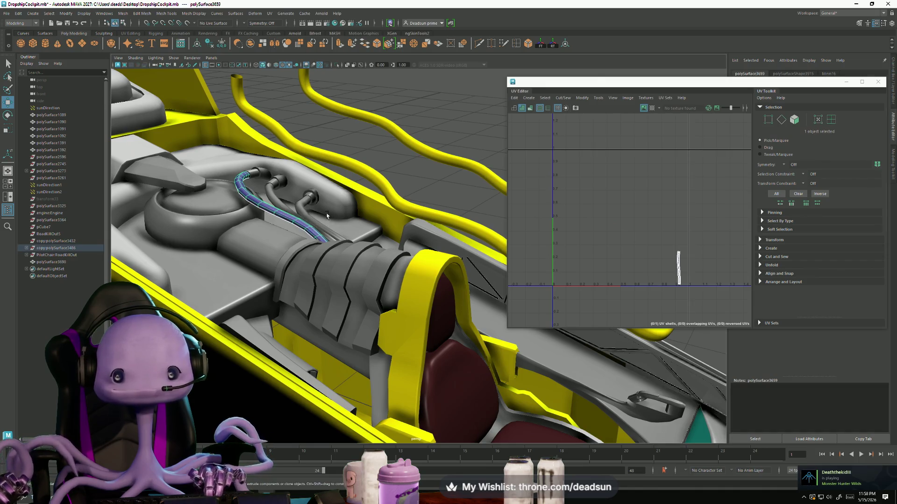
{"action": "scroll", "coordinate": [327, 216], "scroll_direction": "up", "scroll_amount": 3}
{"action": "left_click", "coordinate": [163, 155], "text": "shift"}
{"action": "left_click", "coordinate": [241, 182], "text": "shift"}
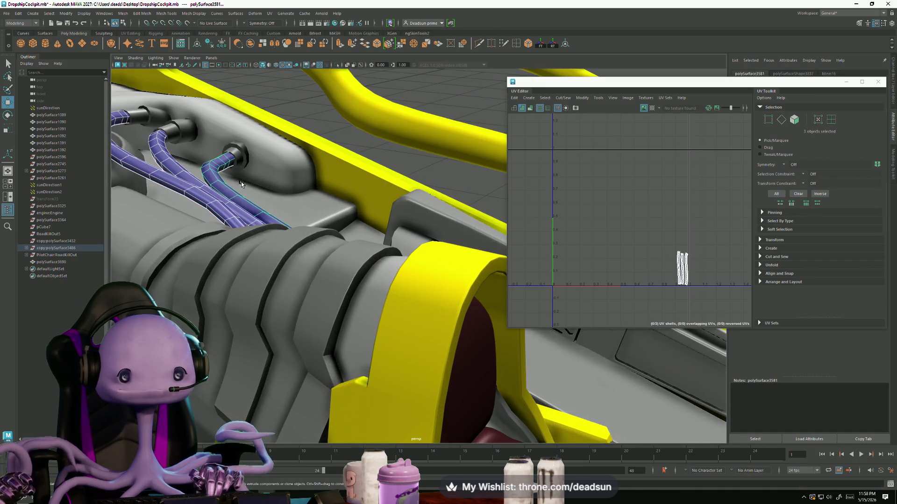
{"action": "left_click_drag", "start_coordinate": [262, 189], "coordinate": [243, 220], "text": "alt"}
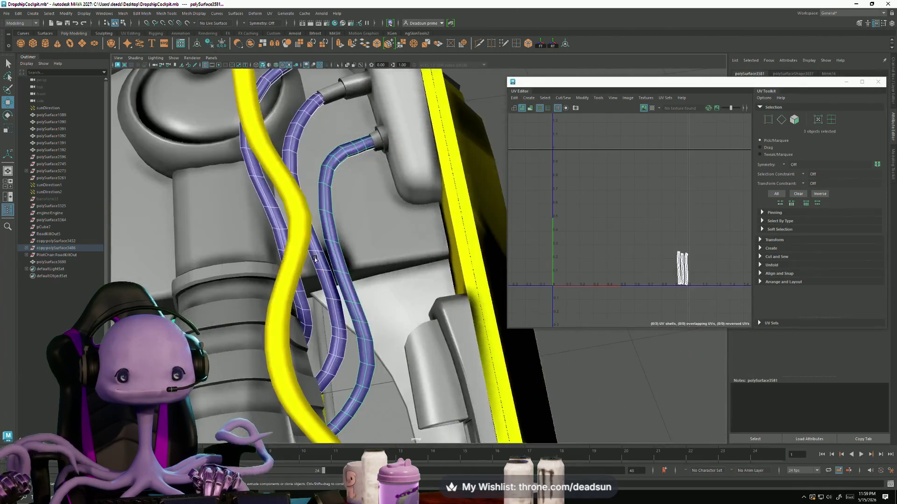
{"action": "left_click", "coordinate": [281, 202], "text": "shift"}
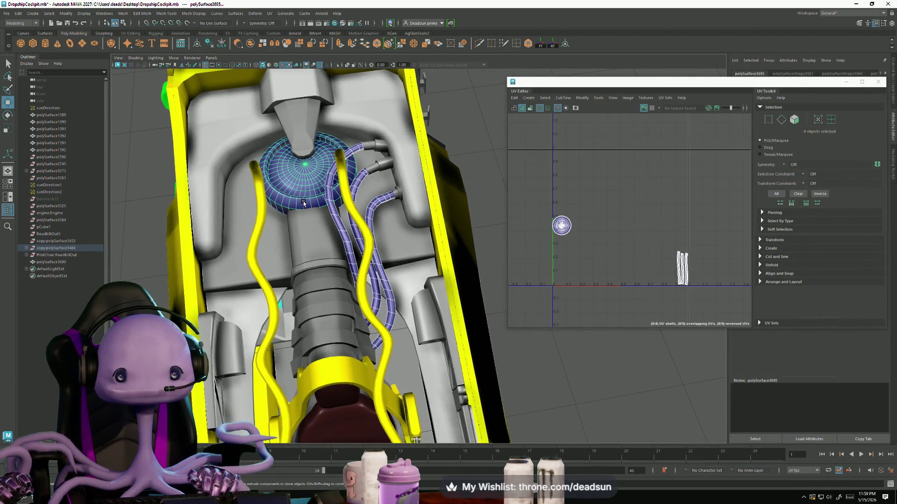
{"action": "left_click", "coordinate": [305, 175], "text": "shift"}
{"action": "left_click", "coordinate": [384, 280], "text": "shift"}
{"action": "left_click", "coordinate": [341, 224], "text": "shift"}
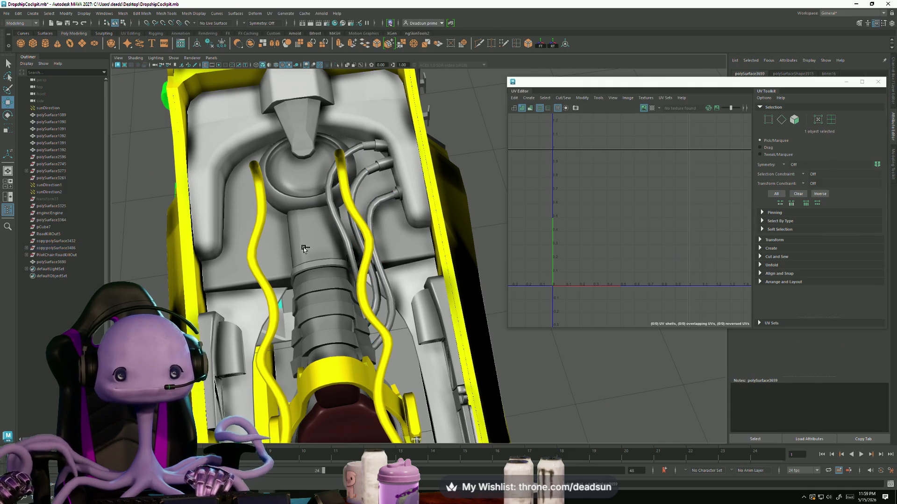
{"action": "left_click_drag", "start_coordinate": [307, 251], "coordinate": [364, 169], "text": "alt"}
{"action": "left_click", "coordinate": [365, 169]}
{"action": "scroll", "coordinate": [358, 162], "scroll_direction": "up", "scroll_amount": 2}
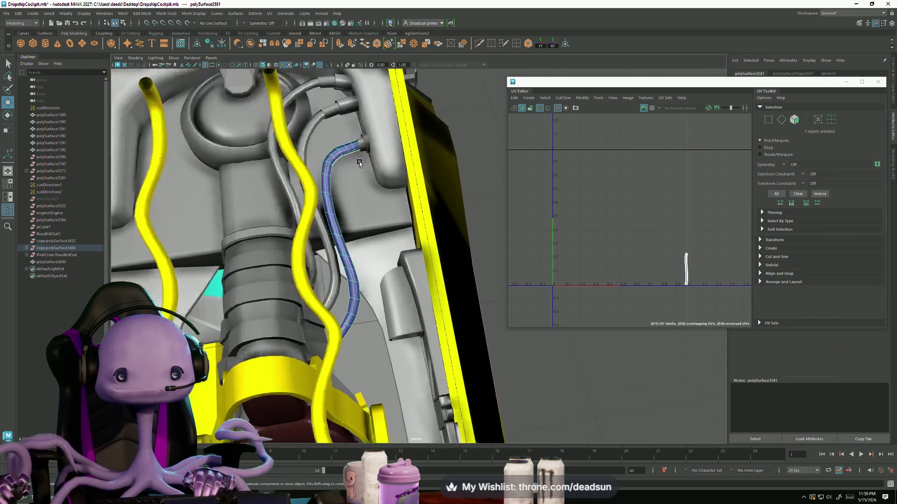
{"action": "scroll", "coordinate": [353, 154], "scroll_direction": "up", "scroll_amount": 2}
{"action": "left_click", "coordinate": [347, 109]}
{"action": "key", "text": "f"}
{"action": "scroll", "coordinate": [356, 194], "scroll_direction": "down", "scroll_amount": 3}
{"action": "scroll", "coordinate": [356, 190], "scroll_direction": "down", "scroll_amount": 2}
{"action": "mouse_move", "coordinate": [355, 191]}
{"action": "left_mouse_down", "text": "alt"}
{"action": "mouse_move", "coordinate": [408, 272]}
{"action": "mouse_move", "coordinate": [293, 269]}
{"action": "mouse_move", "coordinate": [397, 210]}
{"action": "left_mouse_up", "text": "alt"}
{"action": "key", "text": "e"}
{"action": "scroll", "coordinate": [407, 292], "scroll_direction": "down", "scroll_amount": 5}
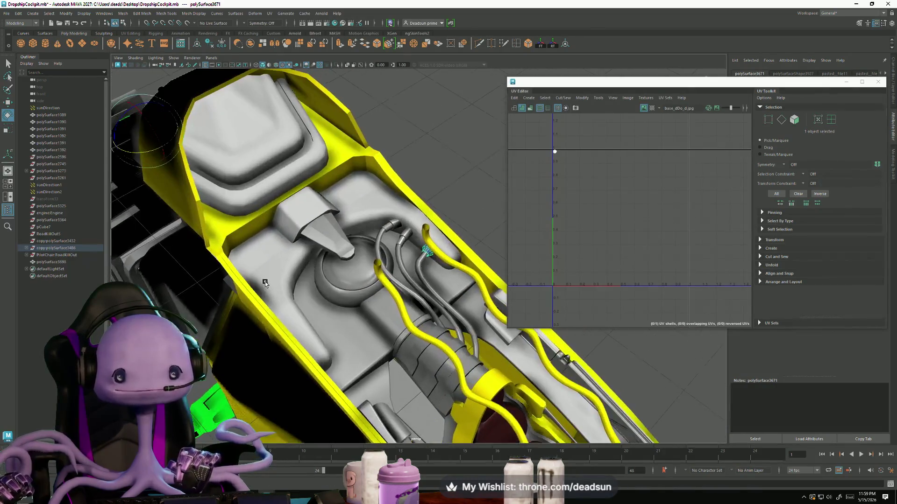
{"action": "scroll", "coordinate": [479, 277], "scroll_direction": "up", "scroll_amount": 4}
{"action": "scroll", "coordinate": [480, 278], "scroll_direction": "up", "scroll_amount": 2}
{"action": "left_click", "coordinate": [373, 209]}
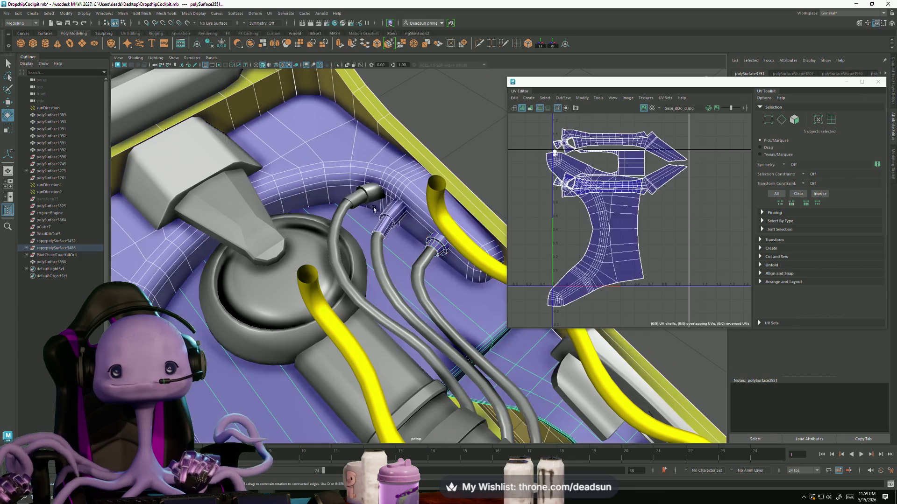
{"action": "left_click", "coordinate": [395, 216]}
{"action": "left_click", "coordinate": [358, 196], "text": "shift"}
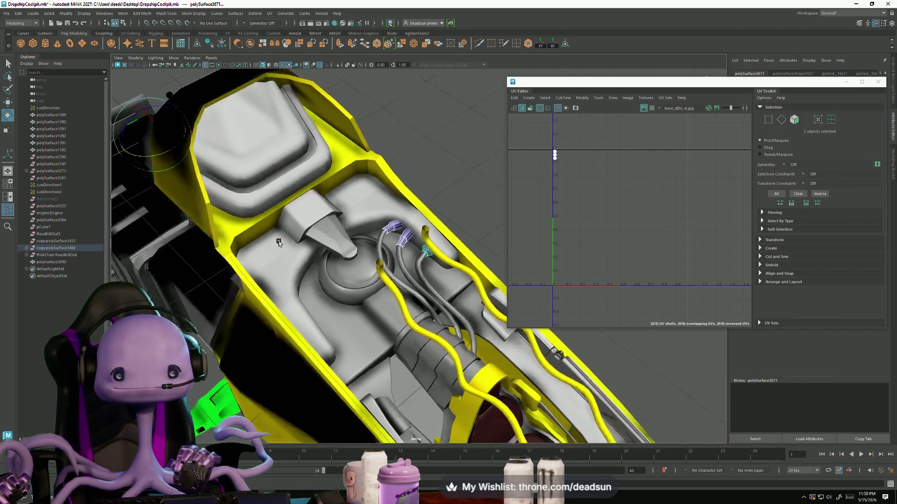
{"action": "mouse_move", "coordinate": [442, 257]}
{"action": "left_mouse_down", "text": "alt"}
{"action": "mouse_move", "coordinate": [473, 295]}
{"action": "mouse_move", "coordinate": [398, 252]}
{"action": "left_mouse_up", "text": "alt"}
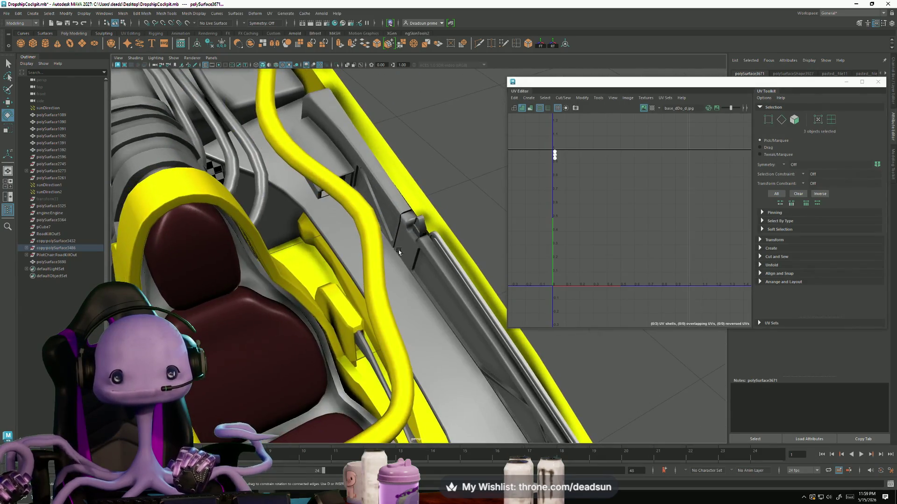
{"action": "key", "text": "f"}
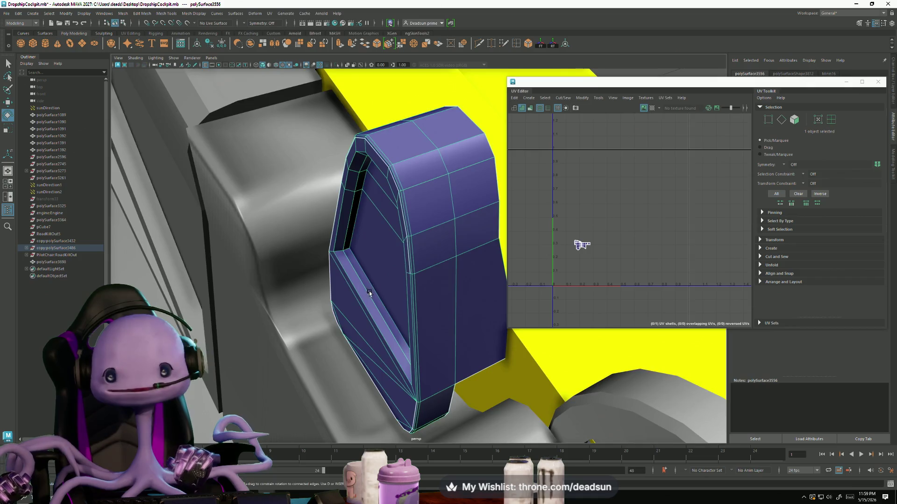
- Sew the first seam edge on the fin piece, pulling its shells together
{"action": "key", "text": "f"}
{"action": "scroll", "coordinate": [584, 243], "scroll_direction": "up", "scroll_amount": 3}
{"action": "scroll", "coordinate": [582, 247], "scroll_direction": "up", "scroll_amount": 2}
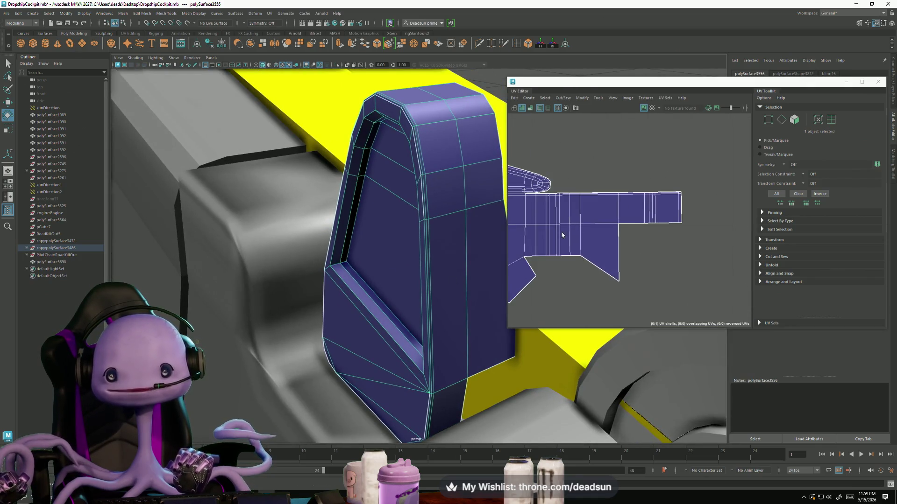
{"action": "scroll", "coordinate": [580, 251], "scroll_direction": "up", "scroll_amount": 2}
{"action": "scroll", "coordinate": [581, 251], "scroll_direction": "up", "scroll_amount": 3}
{"action": "right_click_drag", "start_coordinate": [650, 224], "coordinate": [651, 200]}
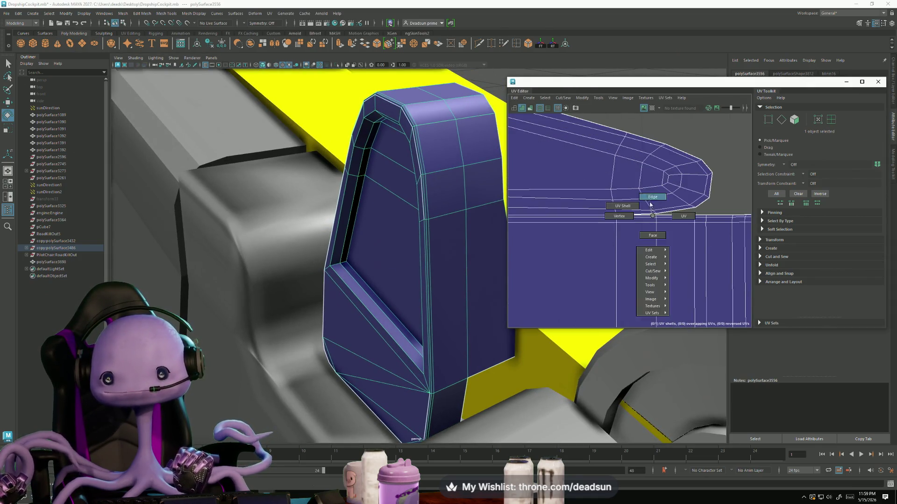
{"action": "left_click", "coordinate": [636, 218]}
{"action": "left_click", "coordinate": [562, 98]}
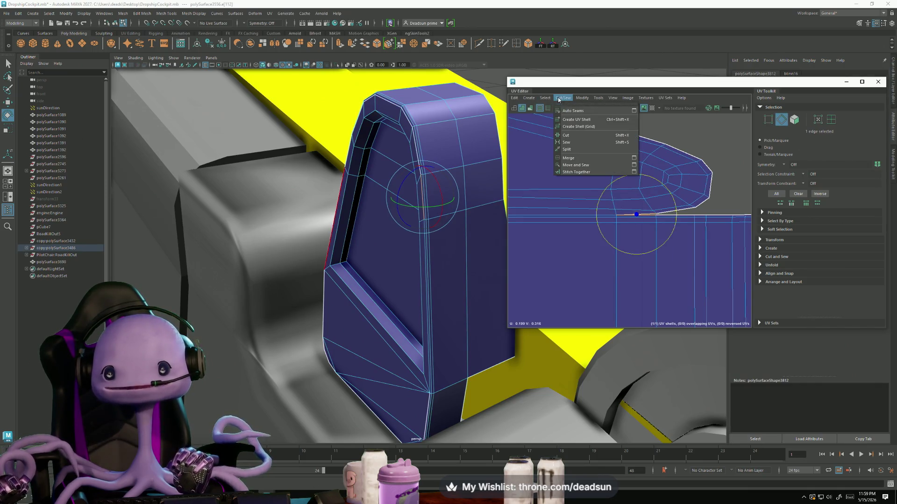
{"action": "left_click", "coordinate": [572, 165]}
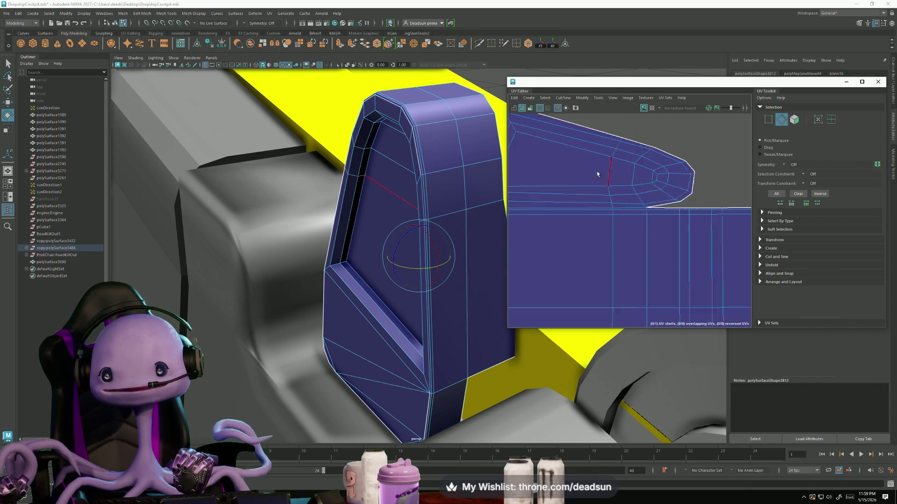
{"action": "scroll", "coordinate": [600, 176], "scroll_direction": "down", "scroll_amount": 4}
{"action": "scroll", "coordinate": [550, 186], "scroll_direction": "up", "scroll_amount": 6}
- Sew the edge loop around the fin piece into a single UV shell and frame it
{"action": "left_click", "coordinate": [551, 187]}
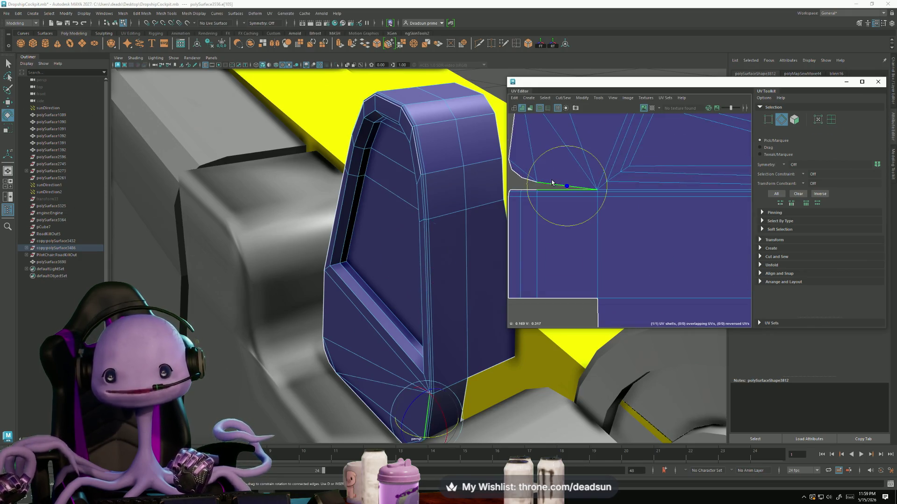
{"action": "double_click", "coordinate": [539, 193]}
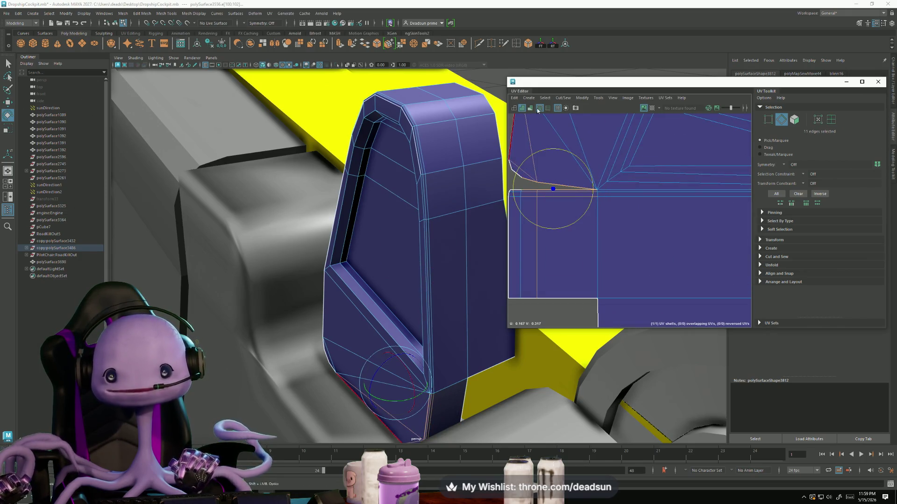
{"action": "left_click", "coordinate": [544, 98]}
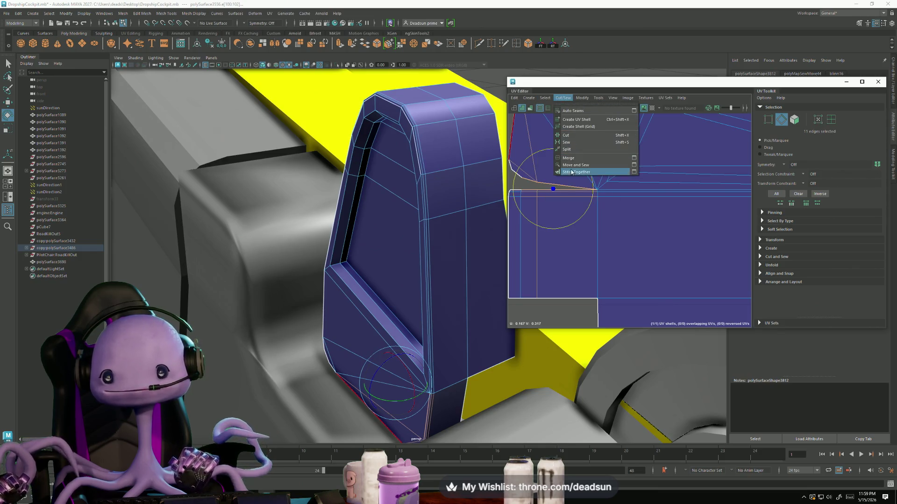
{"action": "left_click", "coordinate": [576, 172]}
{"action": "scroll", "coordinate": [590, 222], "scroll_direction": "down", "scroll_amount": 5}
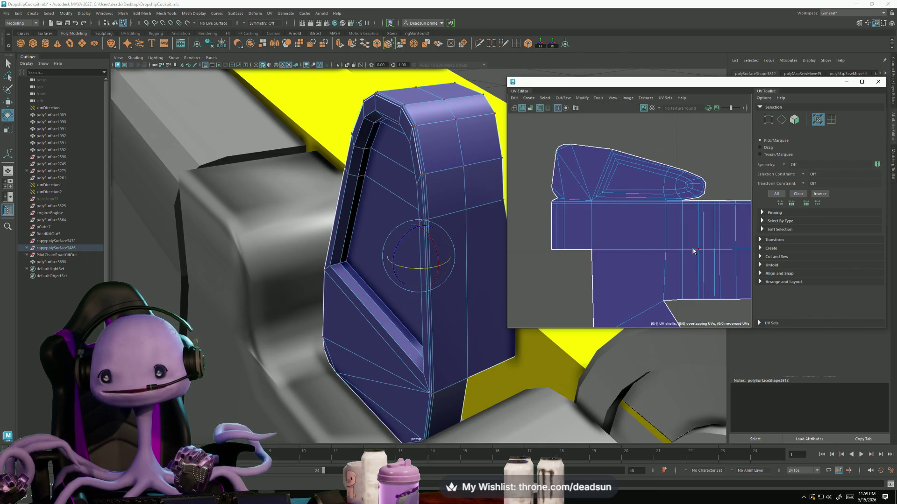
{"action": "scroll", "coordinate": [701, 251], "scroll_direction": "down", "scroll_amount": 4}
{"action": "key", "text": "f"}
{"action": "scroll", "coordinate": [396, 254], "scroll_direction": "down", "scroll_amount": 5}
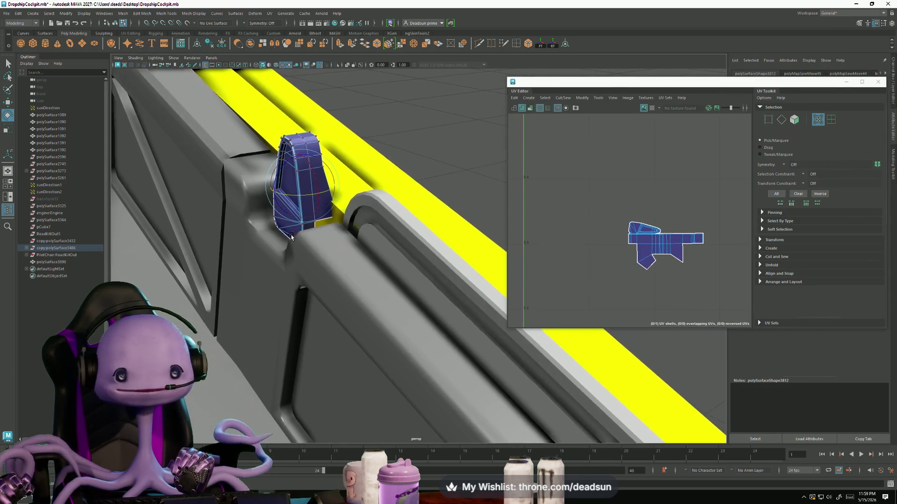
- Select the long rail tube and all of its UVs
{"action": "right_click_drag", "start_coordinate": [329, 179], "coordinate": [388, 227]}
{"action": "left_click", "coordinate": [388, 226]}
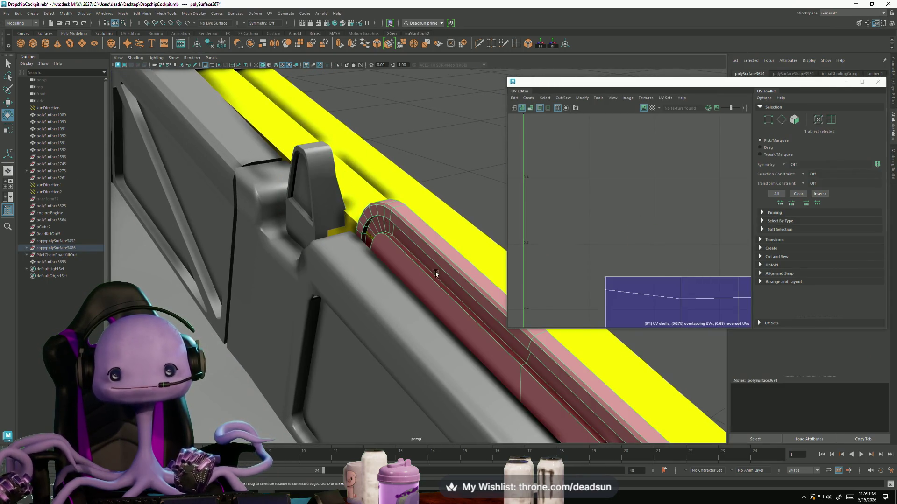
{"action": "left_click_drag", "start_coordinate": [429, 284], "coordinate": [366, 236], "text": "alt"}
{"action": "middle_click_drag", "start_coordinate": [548, 321], "coordinate": [468, 289], "text": "alt"}
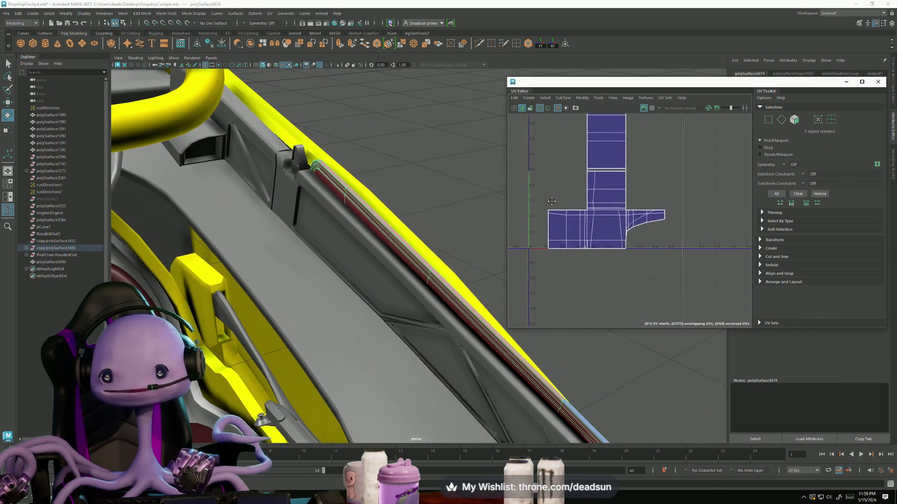
{"action": "left_click_drag", "start_coordinate": [442, 279], "coordinate": [445, 265], "text": "alt"}
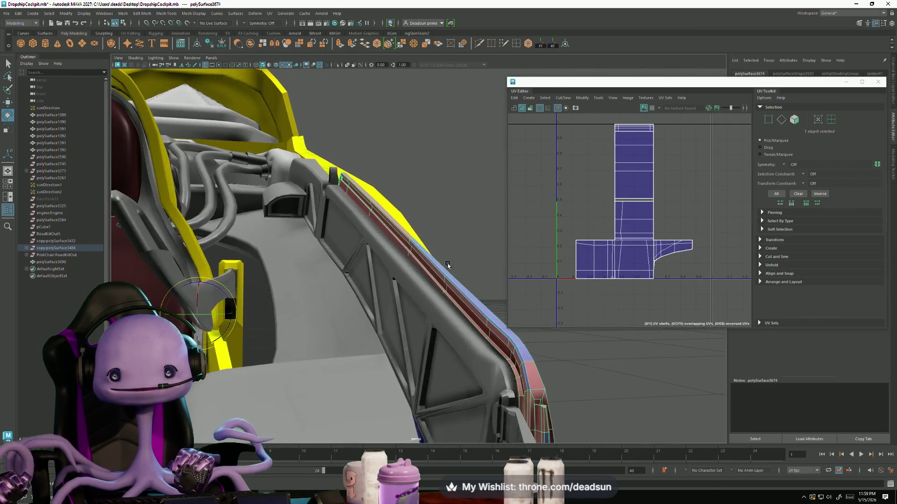
{"action": "scroll", "coordinate": [630, 253], "scroll_direction": "down", "scroll_amount": 1}
{"action": "scroll", "coordinate": [630, 253], "scroll_direction": "down", "scroll_amount": 4}
{"action": "scroll", "coordinate": [623, 247], "scroll_direction": "down", "scroll_amount": 3}
{"action": "scroll", "coordinate": [617, 243], "scroll_direction": "down", "scroll_amount": 2}
{"action": "scroll", "coordinate": [616, 242], "scroll_direction": "up", "scroll_amount": 2}
{"action": "scroll", "coordinate": [603, 218], "scroll_direction": "up", "scroll_amount": 2}
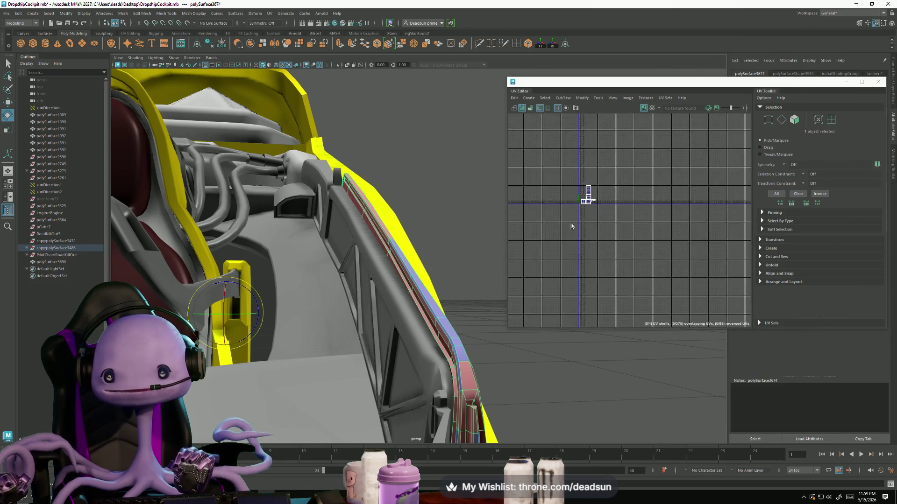
{"action": "scroll", "coordinate": [586, 194], "scroll_direction": "up", "scroll_amount": 2}
{"action": "key", "text": "F11"}
{"action": "scroll", "coordinate": [620, 164], "scroll_direction": "up", "scroll_amount": 4}
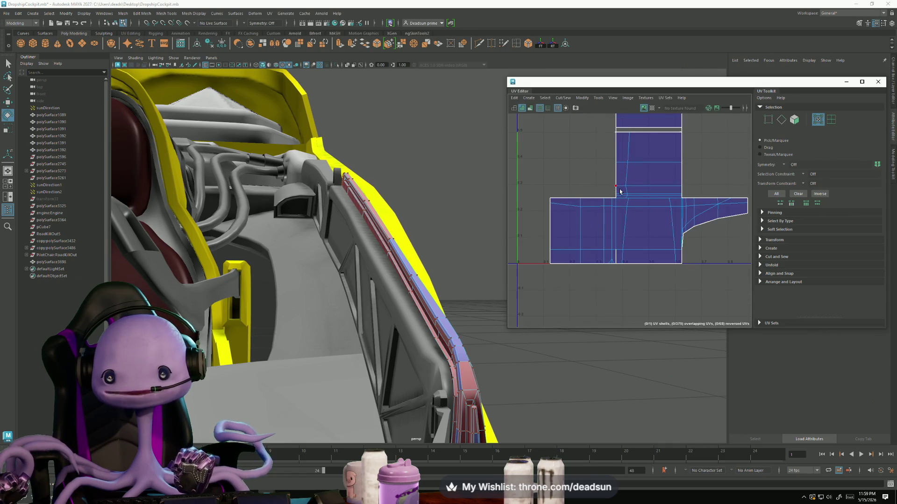
{"action": "key", "text": "ctrl+F11"}
{"action": "scroll", "coordinate": [616, 251], "scroll_direction": "up", "scroll_amount": 5}
- Unfold the rail's UV shell flat
{"action": "right_click_drag", "start_coordinate": [614, 240], "coordinate": [613, 223]}
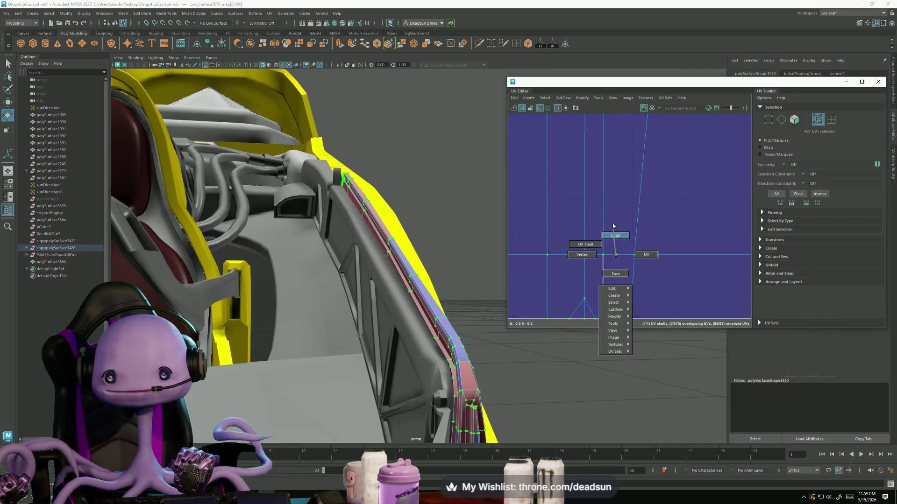
{"action": "left_click", "coordinate": [610, 273]}
{"action": "left_click", "coordinate": [578, 97]}
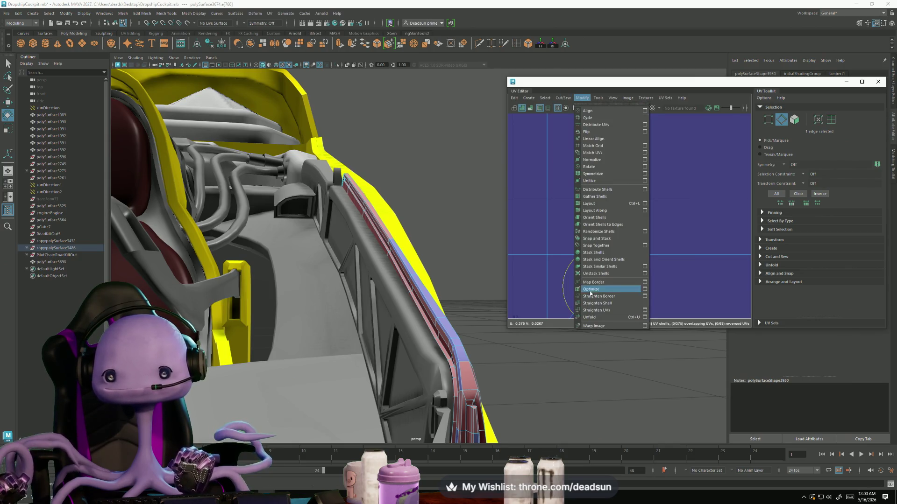
{"action": "left_click", "coordinate": [595, 317]}
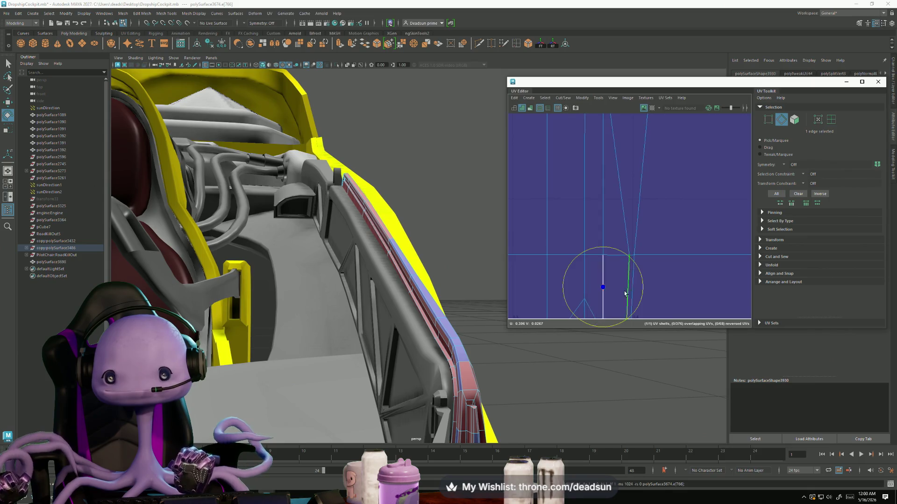
{"action": "scroll", "coordinate": [606, 264], "scroll_direction": "up", "scroll_amount": 3}
- Move and sew one seam edge of the rail shell, then inspect the stretched area
{"action": "right_click_drag", "start_coordinate": [620, 253], "coordinate": [626, 300]}
{"action": "left_click", "coordinate": [570, 98]}
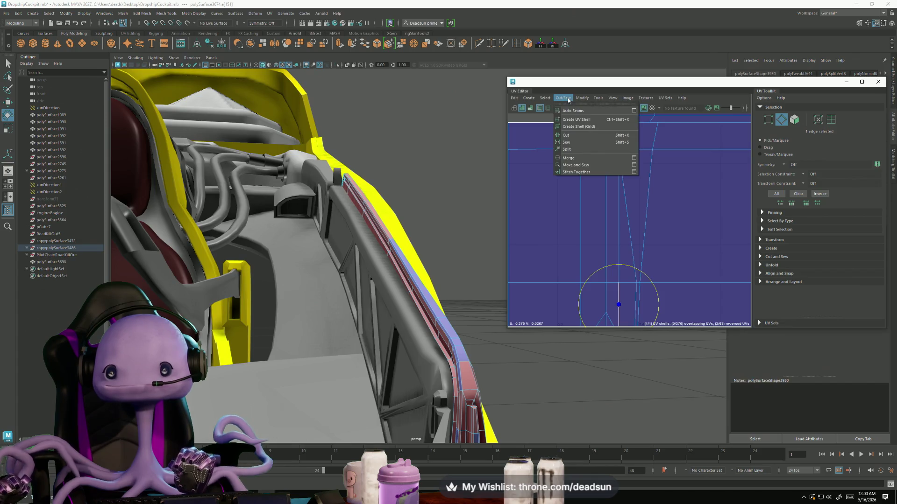
{"action": "left_click", "coordinate": [573, 166]}
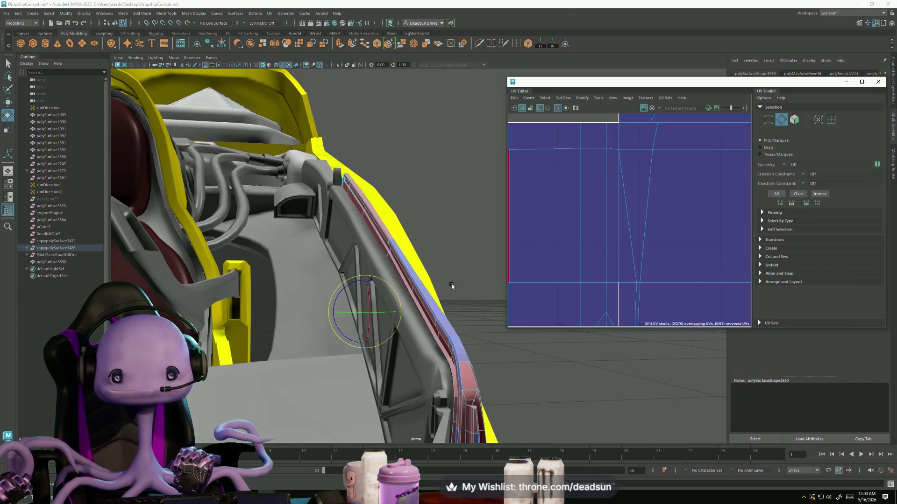
{"action": "left_click", "coordinate": [623, 297]}
{"action": "key", "text": "f"}
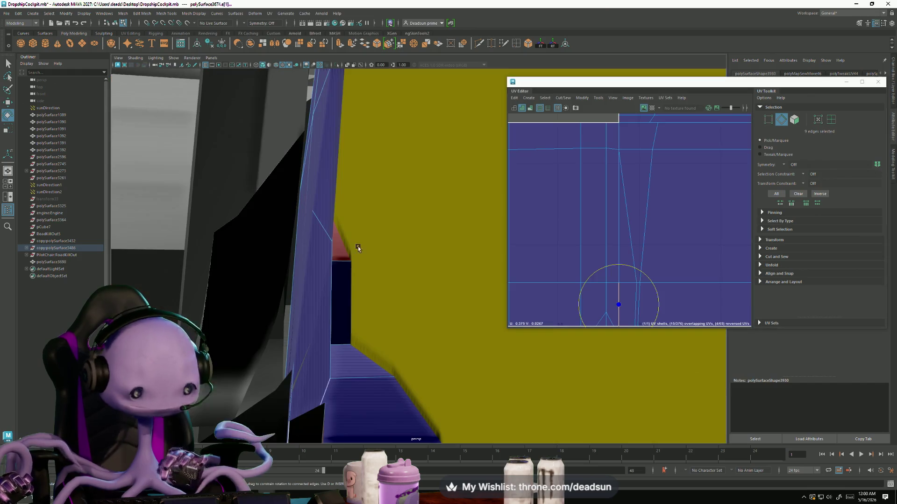
{"action": "scroll", "coordinate": [328, 269], "scroll_direction": "up", "scroll_amount": 2}
{"action": "mouse_move", "coordinate": [329, 268]}
{"action": "left_mouse_down", "text": "alt"}
{"action": "mouse_move", "coordinate": [268, 288]}
{"action": "mouse_move", "coordinate": [359, 277]}
{"action": "left_mouse_up", "text": "alt"}
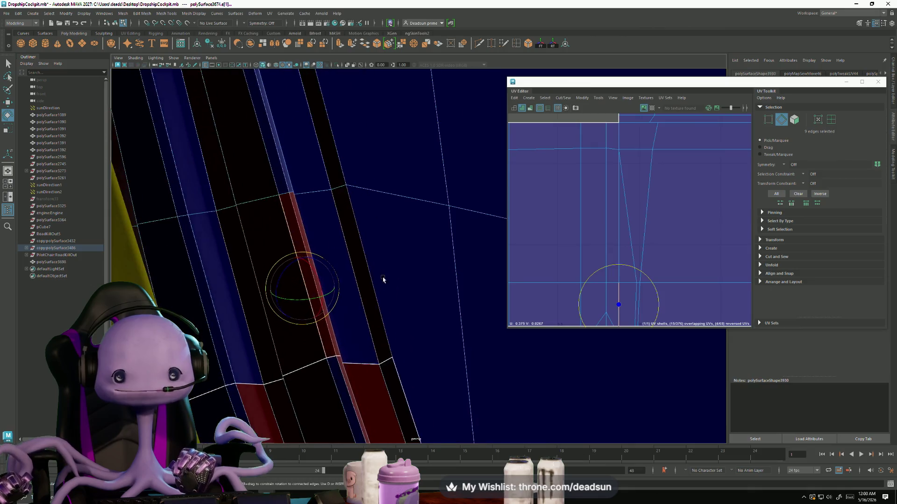
{"action": "scroll", "coordinate": [581, 274], "scroll_direction": "down", "scroll_amount": 2}
{"action": "mouse_move", "coordinate": [448, 282]}
{"action": "left_mouse_down", "text": "alt"}
{"action": "mouse_move", "coordinate": [299, 297]}
{"action": "mouse_move", "coordinate": [337, 315]}
{"action": "left_mouse_up", "text": "alt"}
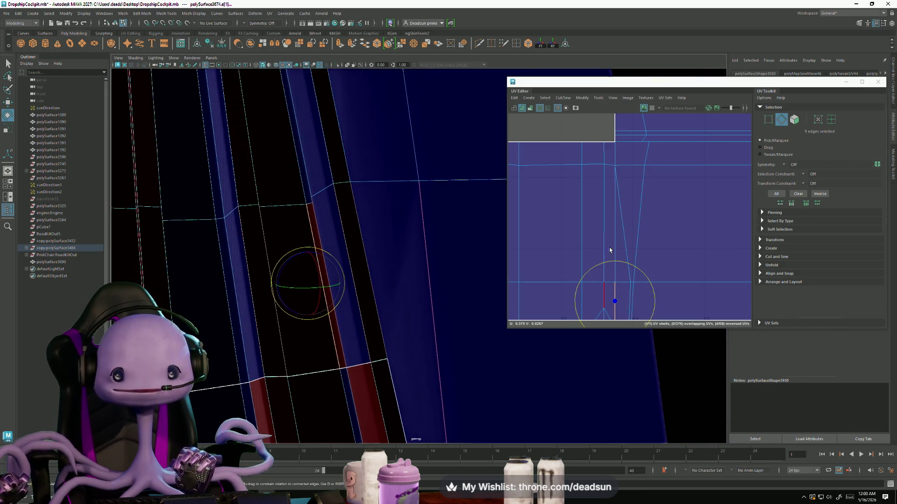
{"action": "left_click", "coordinate": [610, 301]}
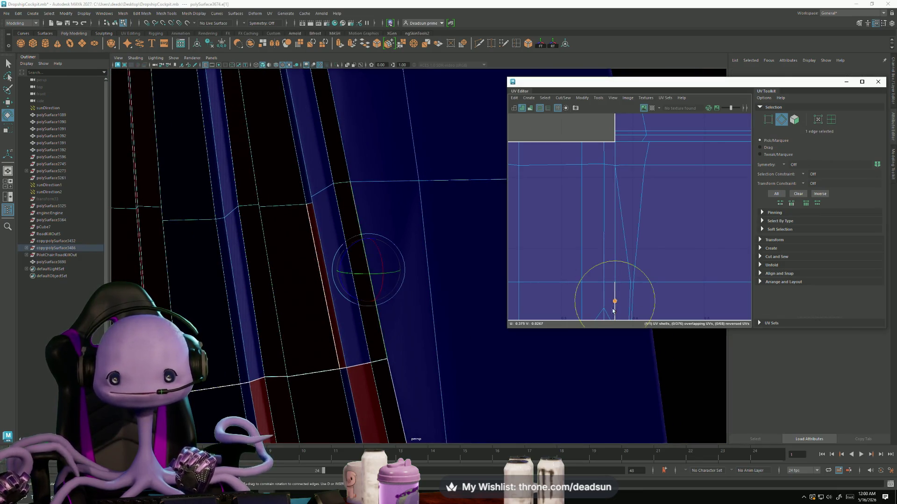
- Orbit the view to inspect the rail face before cutting
{"action": "mouse_move", "coordinate": [357, 358]}
{"action": "left_mouse_down", "text": "alt"}
{"action": "mouse_move", "coordinate": [370, 371]}
{"action": "mouse_move", "coordinate": [362, 361]}
{"action": "mouse_move", "coordinate": [350, 366]}
{"action": "mouse_move", "coordinate": [367, 366]}
{"action": "mouse_move", "coordinate": [381, 319]}
{"action": "mouse_move", "coordinate": [394, 319]}
{"action": "mouse_move", "coordinate": [381, 321]}
{"action": "mouse_move", "coordinate": [382, 310]}
{"action": "mouse_move", "coordinate": [320, 367]}
{"action": "mouse_move", "coordinate": [389, 348]}
{"action": "mouse_move", "coordinate": [373, 362]}
{"action": "mouse_move", "coordinate": [386, 360]}
{"action": "mouse_move", "coordinate": [395, 275]}
{"action": "left_mouse_up", "text": "alt"}
{"action": "right_click_drag", "start_coordinate": [397, 273], "coordinate": [369, 277]}
{"action": "mouse_move", "coordinate": [365, 253]}
{"action": "left_mouse_down", "text": "alt"}
{"action": "mouse_move", "coordinate": [362, 266]}
{"action": "mouse_move", "coordinate": [386, 294]}
{"action": "mouse_move", "coordinate": [401, 282]}
{"action": "left_mouse_up", "text": "alt"}
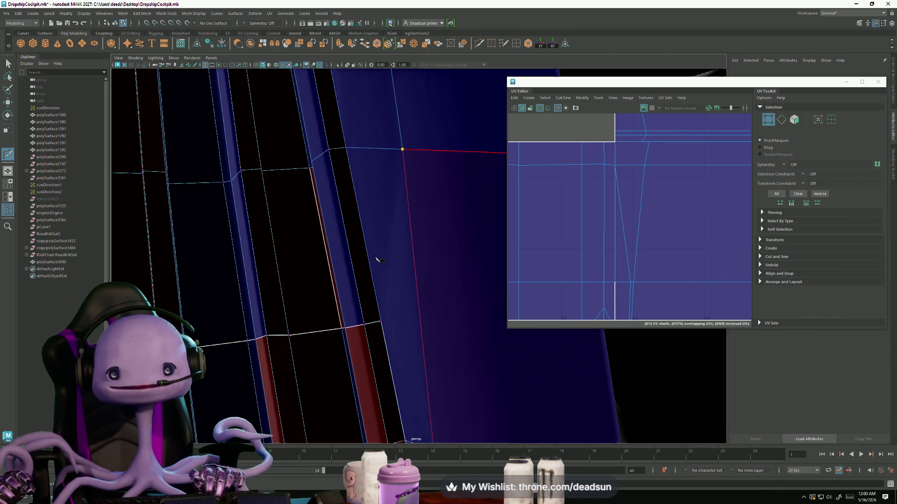
- Commit the Multi-Cut edge across the rail face and select it
{"action": "key", "text": "Return"}
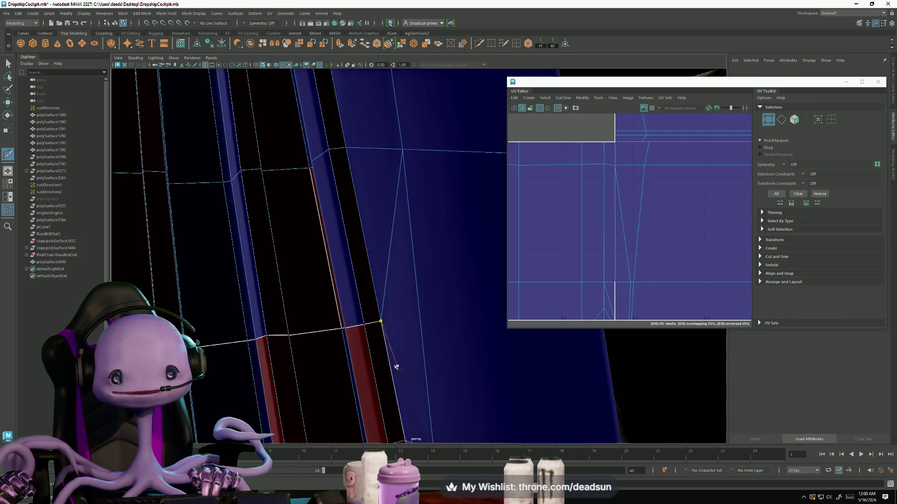
{"action": "key", "text": "q"}
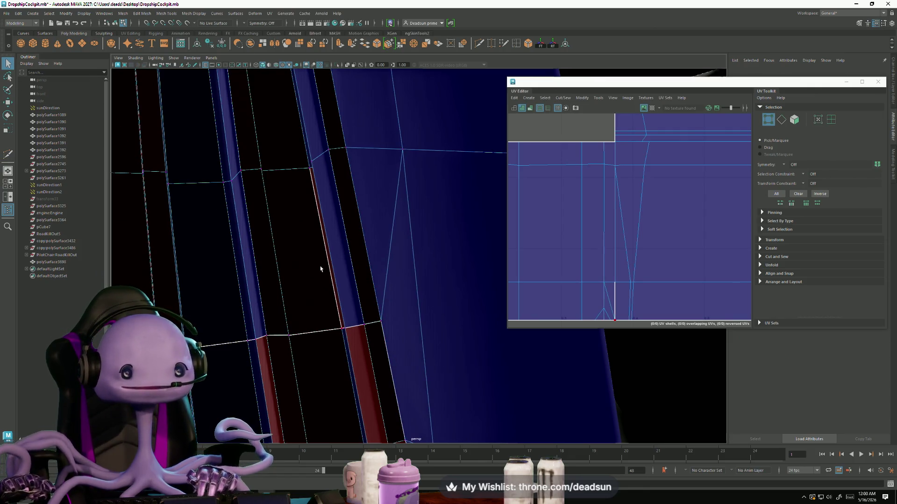
{"action": "left_click", "coordinate": [319, 226]}
{"action": "mouse_move", "coordinate": [310, 271]}
{"action": "left_mouse_down", "text": "alt"}
{"action": "mouse_move", "coordinate": [344, 310]}
{"action": "mouse_move", "coordinate": [366, 297]}
{"action": "mouse_move", "coordinate": [363, 314]}
{"action": "mouse_move", "coordinate": [373, 258]}
{"action": "left_mouse_up", "text": "alt"}
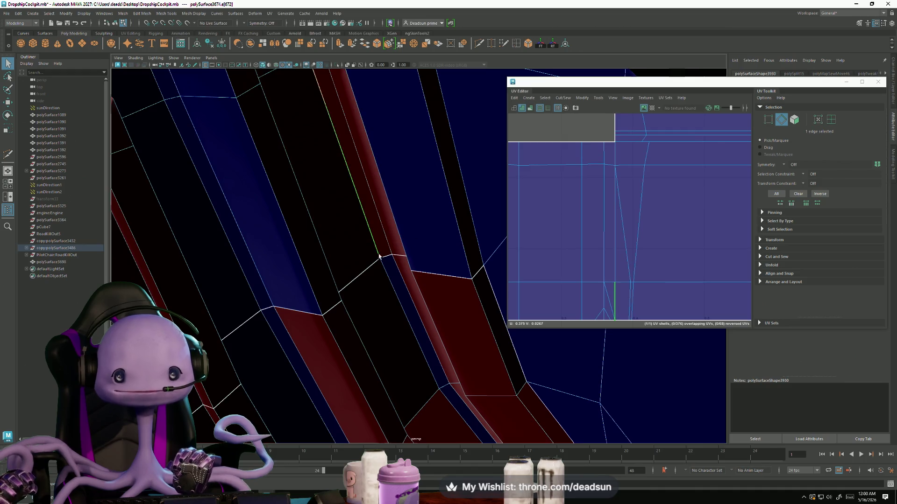
- Select the vertices at the ends of the new cut edge for the Mesh Display command
{"action": "key", "text": "F9"}
{"action": "left_click", "coordinate": [381, 258]}
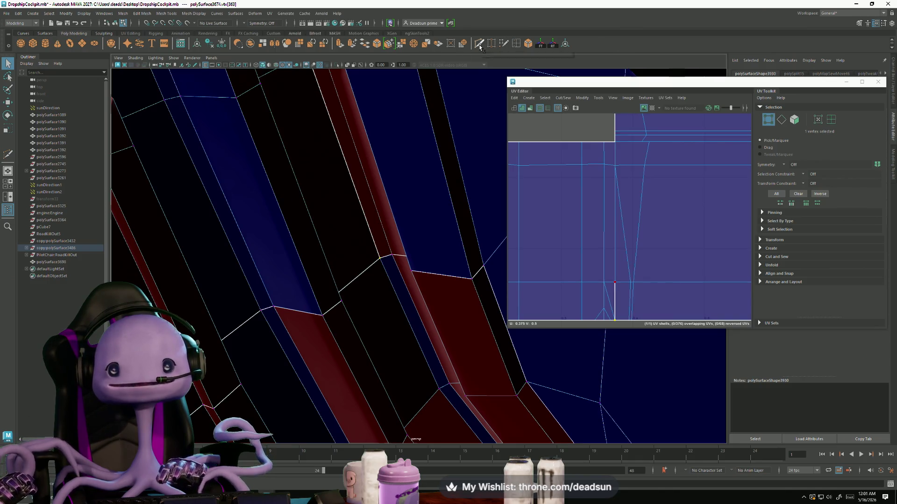
{"action": "left_click_drag", "start_coordinate": [421, 175], "coordinate": [373, 145], "text": "alt"}
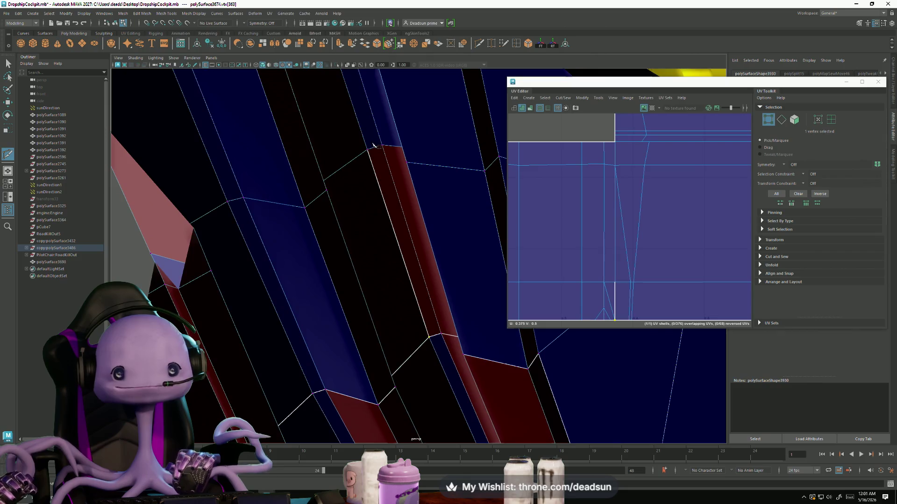
{"action": "key", "text": "q"}
{"action": "left_click", "coordinate": [393, 144]}
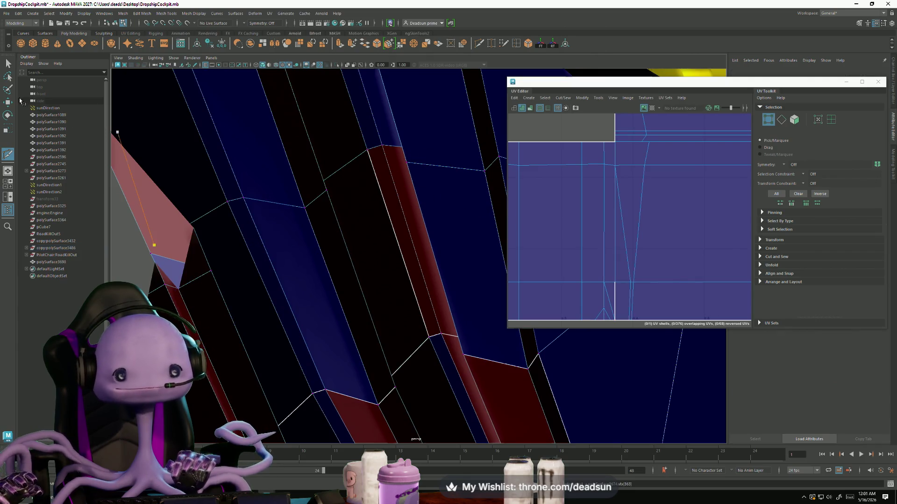
{"action": "left_click", "coordinate": [375, 161]}
{"action": "left_click", "coordinate": [142, 15]}
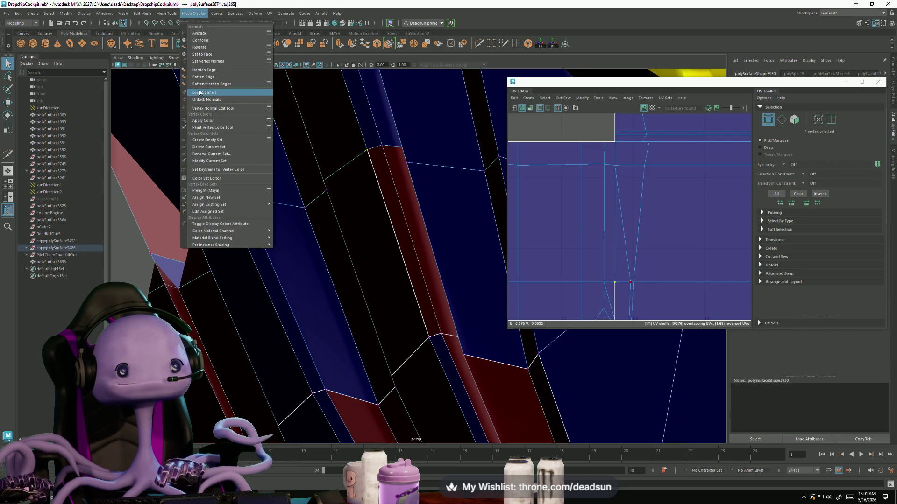
- Harden the new edge, then move and sew a seam edge along the rail loop
{"action": "left_click", "coordinate": [209, 74]}
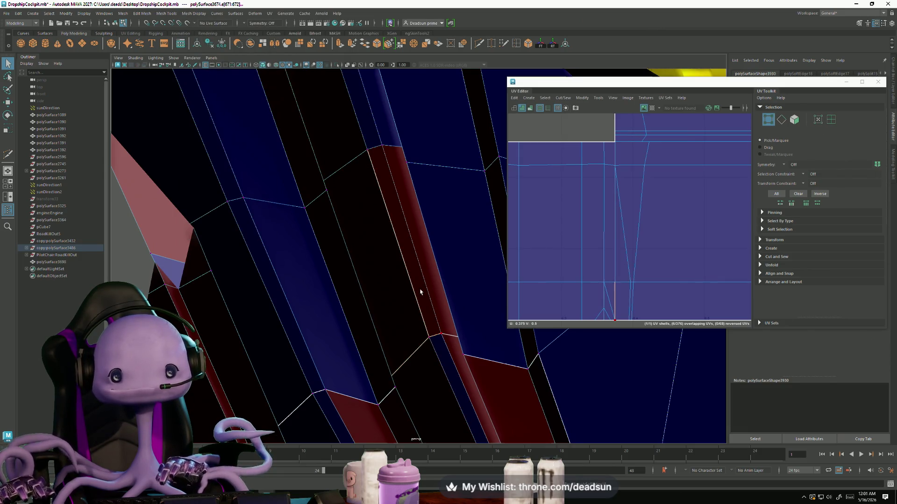
{"action": "double_click", "coordinate": [408, 281]}
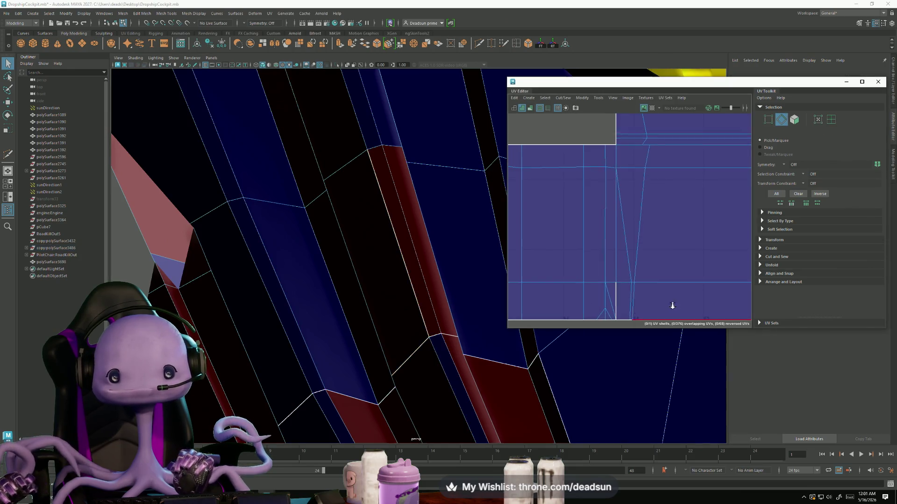
{"action": "right_click_drag", "start_coordinate": [620, 288], "coordinate": [615, 298]}
{"action": "left_click", "coordinate": [615, 298]}
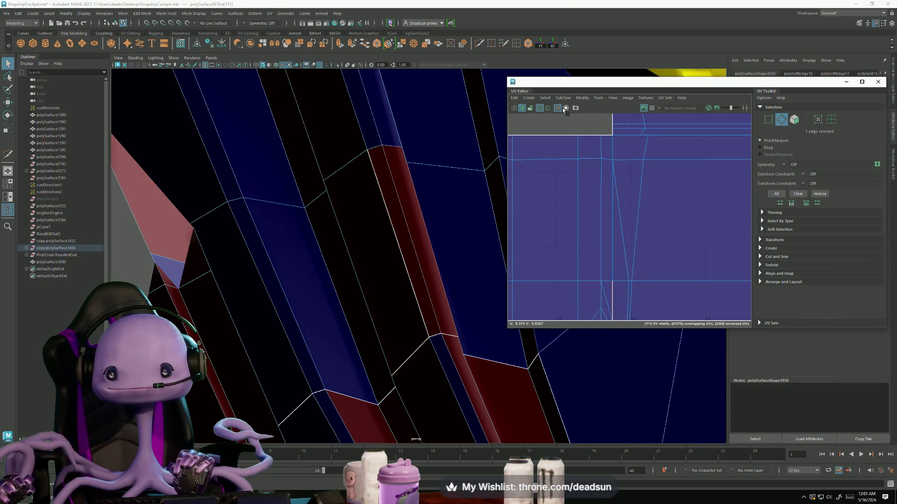
{"action": "left_click", "coordinate": [563, 97]}
{"action": "left_click", "coordinate": [587, 165]}
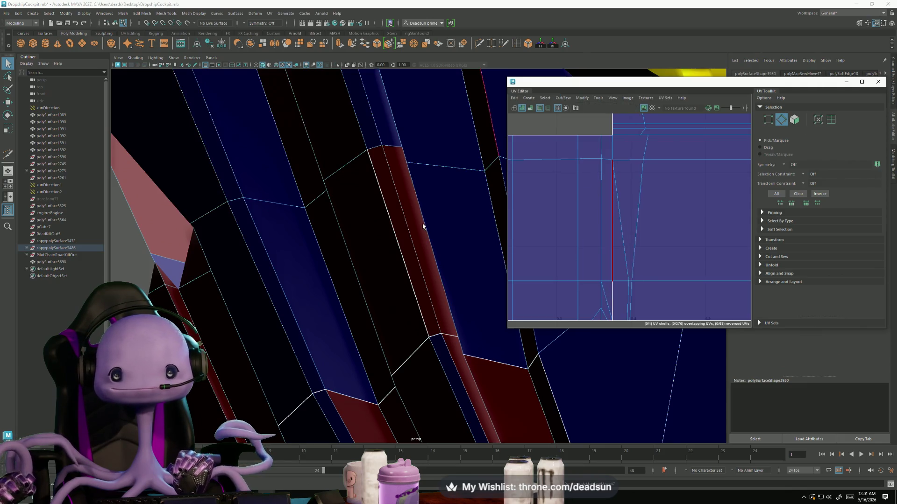
- Select every face of the part and frame its whole UV layout
{"action": "left_click_drag", "start_coordinate": [424, 226], "coordinate": [412, 224], "text": "alt"}
{"action": "key", "text": "F11"}
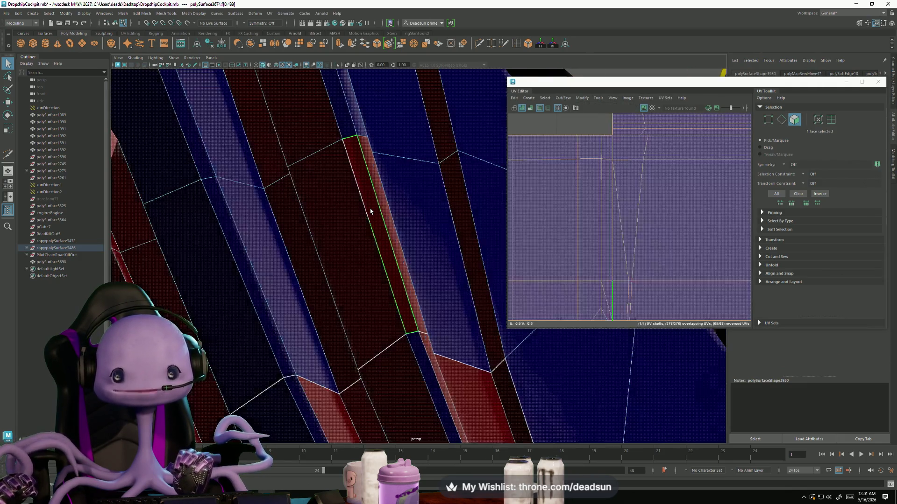
{"action": "key", "text": "f"}
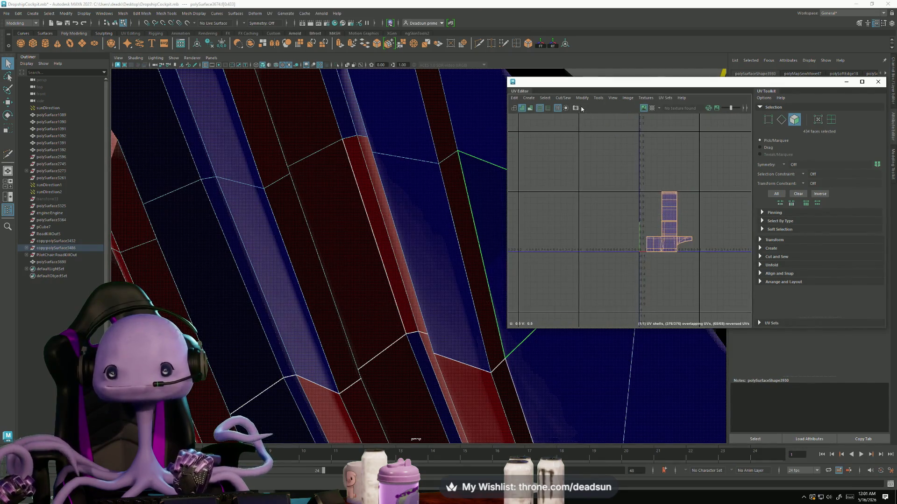
{"action": "left_click", "coordinate": [582, 98]}
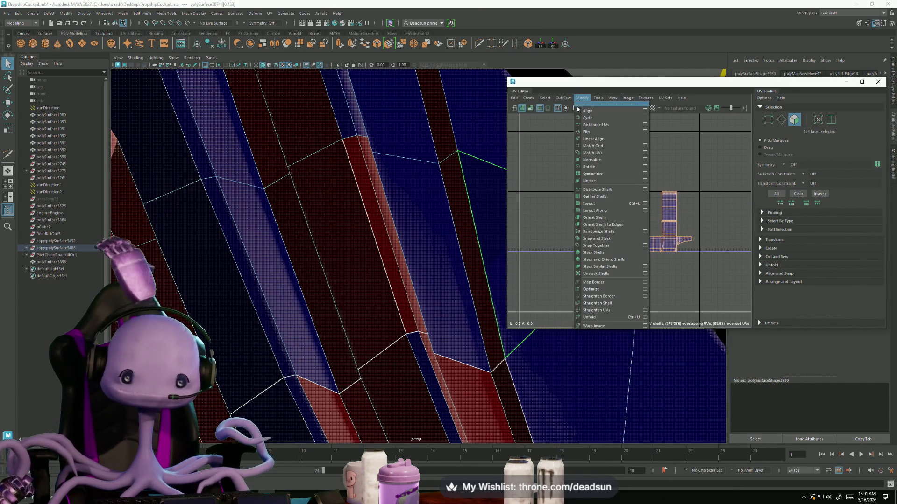
- Unfold the panel's UVs flat and pick the edge loop across it as a seam
{"action": "left_click", "coordinate": [587, 317]}
{"action": "scroll", "coordinate": [659, 225], "scroll_direction": "up", "scroll_amount": 3}
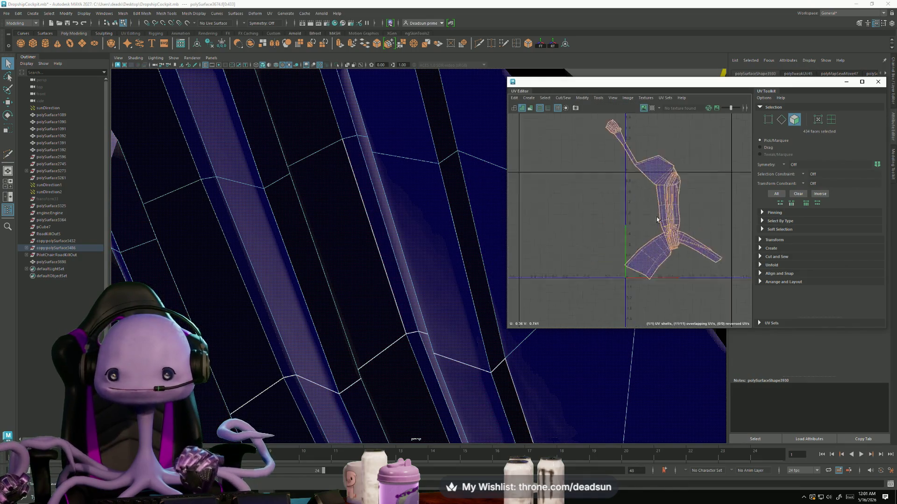
{"action": "scroll", "coordinate": [660, 225], "scroll_direction": "up", "scroll_amount": 3}
{"action": "scroll", "coordinate": [664, 244], "scroll_direction": "down", "scroll_amount": 2}
{"action": "scroll", "coordinate": [663, 243], "scroll_direction": "down", "scroll_amount": 2}
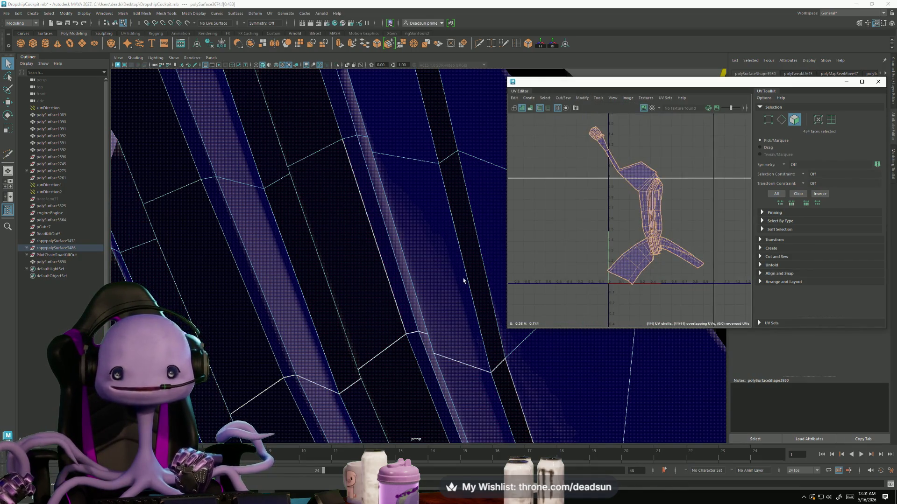
{"action": "scroll", "coordinate": [241, 173], "scroll_direction": "down", "scroll_amount": 5}
{"action": "mouse_move", "coordinate": [241, 172]}
{"action": "left_mouse_down", "text": "alt"}
{"action": "mouse_move", "coordinate": [439, 278]}
{"action": "mouse_move", "coordinate": [393, 228]}
{"action": "left_mouse_up", "text": "alt"}
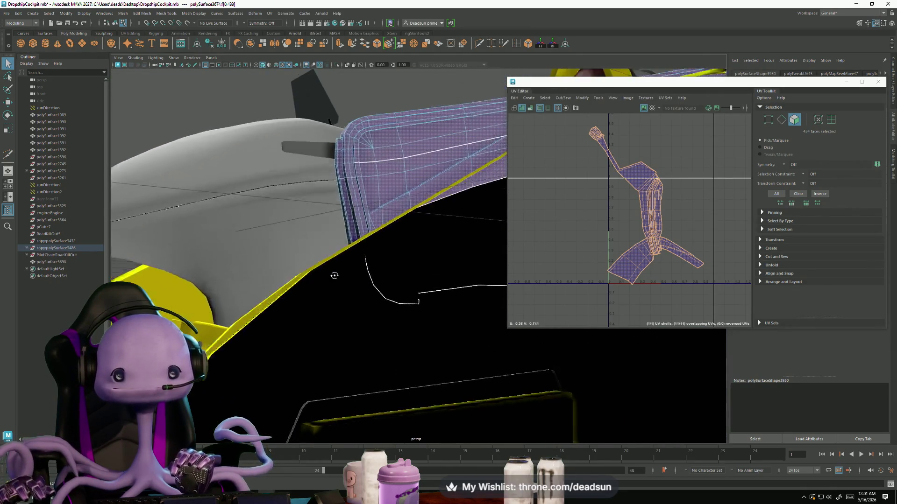
{"action": "scroll", "coordinate": [393, 227], "scroll_direction": "up", "scroll_amount": 1}
{"action": "scroll", "coordinate": [375, 233], "scroll_direction": "up", "scroll_amount": 1}
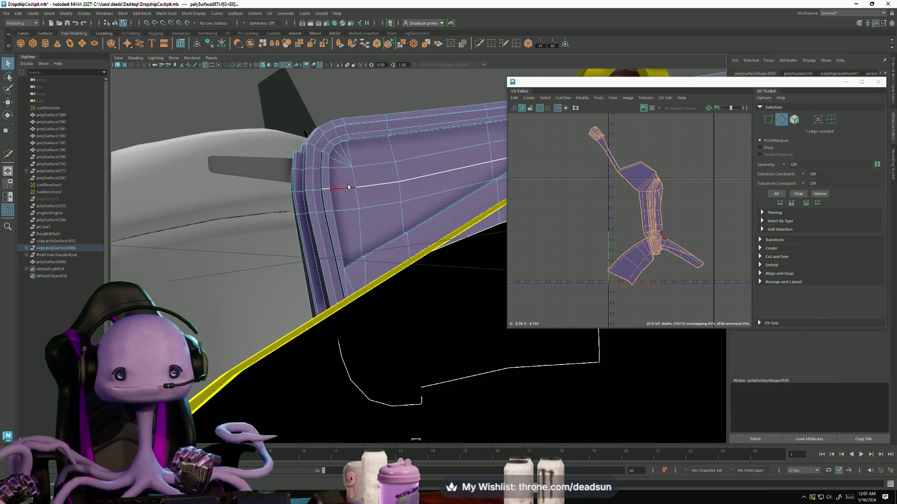
{"action": "double_click", "coordinate": [348, 188]}
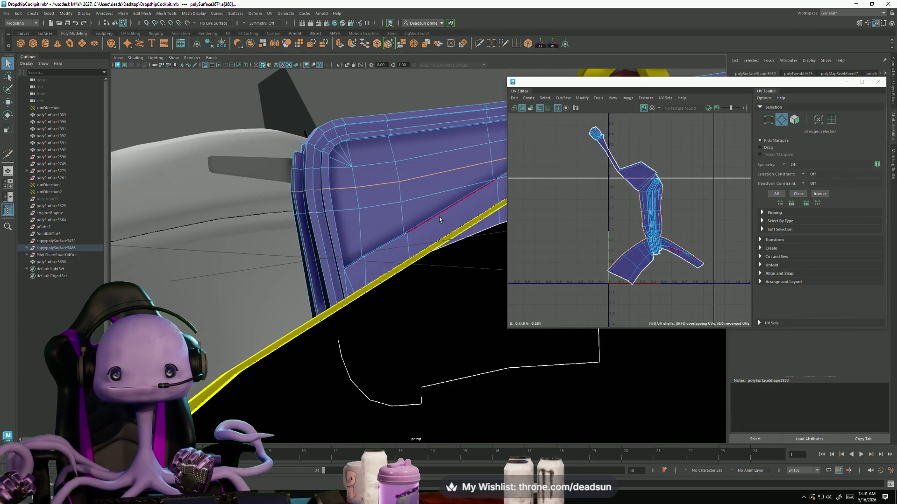
{"action": "left_click_drag", "start_coordinate": [440, 220], "coordinate": [397, 275], "text": "alt"}
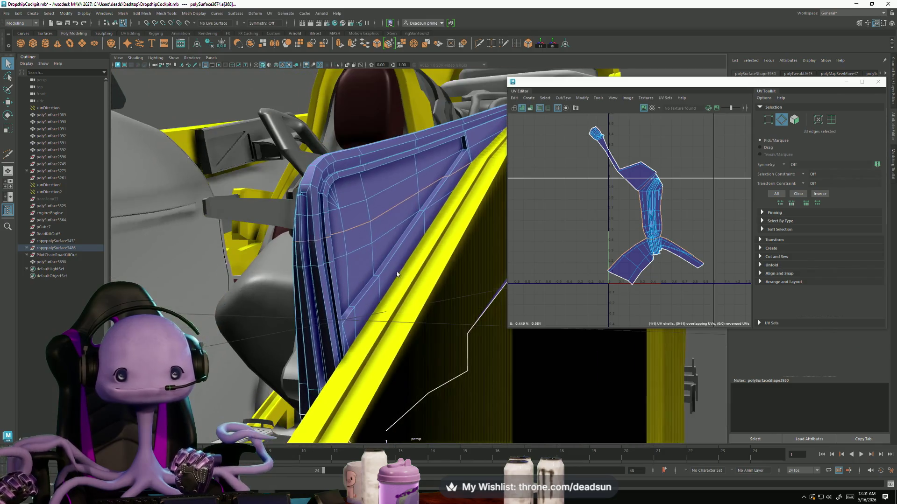
{"action": "double_click", "coordinate": [313, 184]}
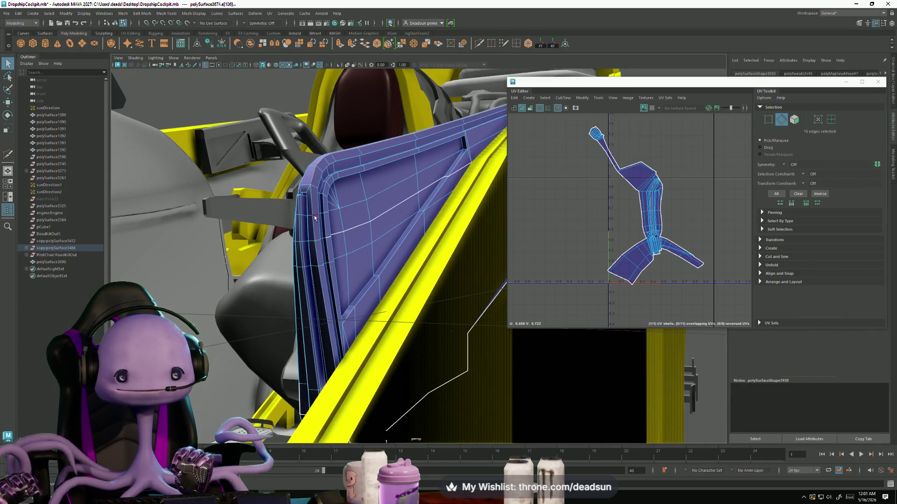
{"action": "left_click_drag", "start_coordinate": [428, 266], "coordinate": [463, 238], "text": "alt"}
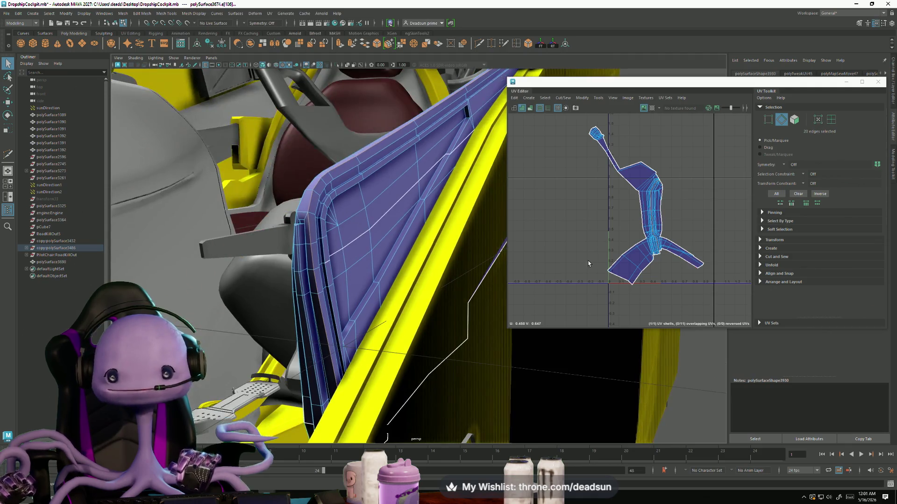
{"action": "scroll", "coordinate": [631, 210], "scroll_direction": "up", "scroll_amount": 2}
- Cut the shell along the selected edges into two pieces and select edges to sew back
{"action": "left_click", "coordinate": [568, 99]}
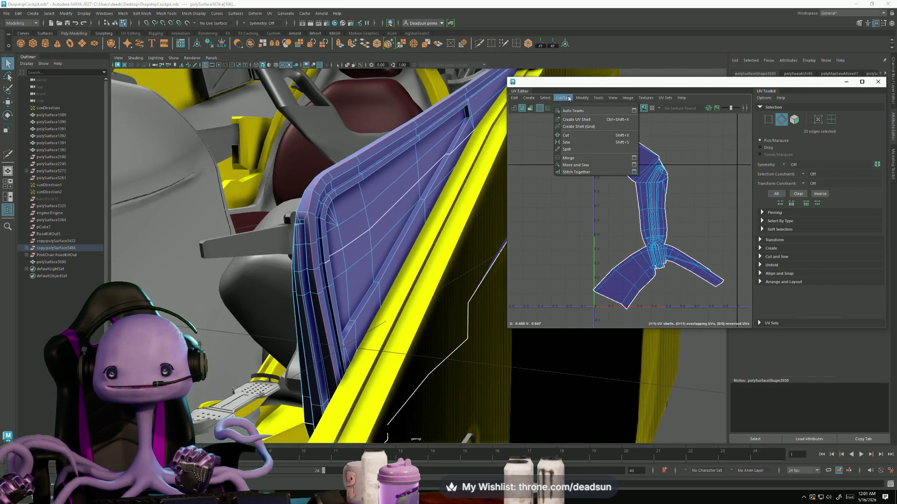
{"action": "left_click", "coordinate": [568, 127]}
{"action": "scroll", "coordinate": [685, 247], "scroll_direction": "up", "scroll_amount": 2}
{"action": "left_click", "coordinate": [659, 156], "text": "shift"}
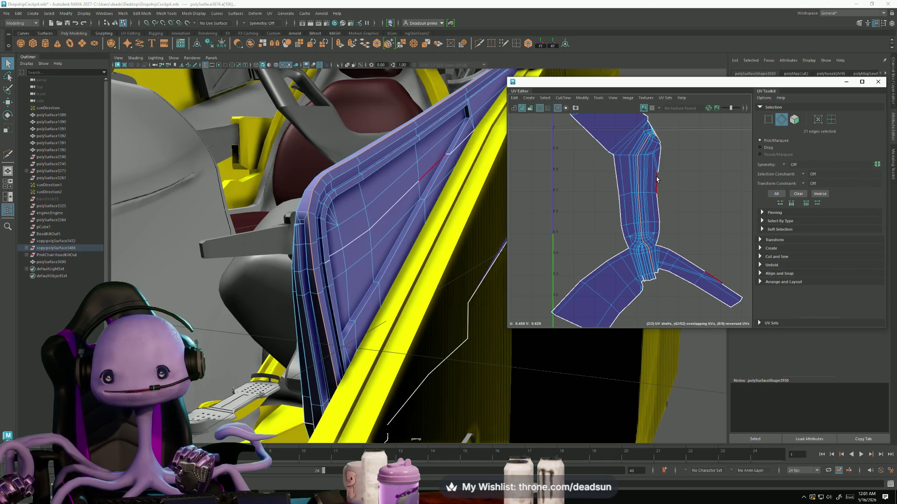
{"action": "left_click_drag", "start_coordinate": [686, 255], "coordinate": [669, 197]}
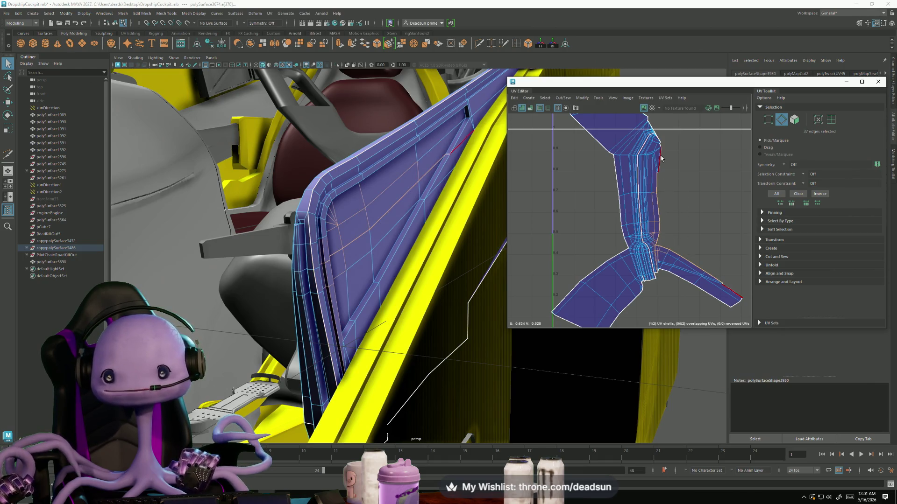
{"action": "scroll", "coordinate": [666, 166], "scroll_direction": "up", "scroll_amount": 4}
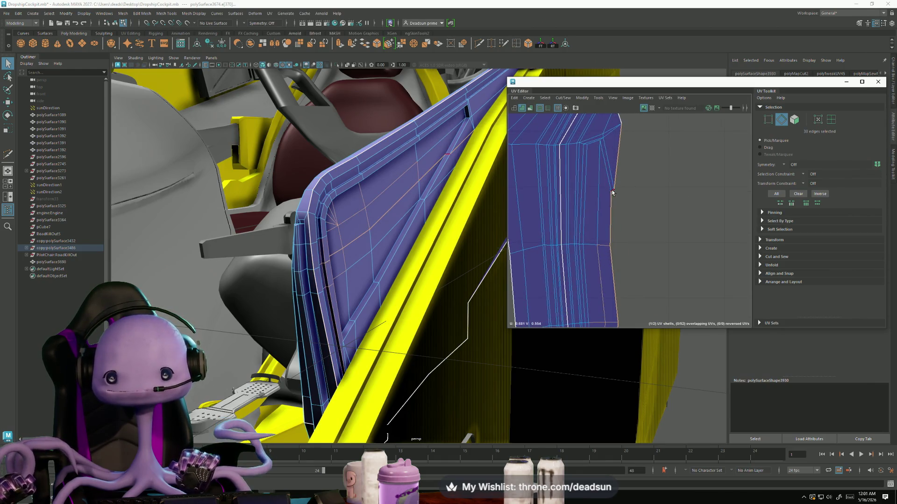
{"action": "scroll", "coordinate": [612, 193], "scroll_direction": "down", "scroll_amount": 5}
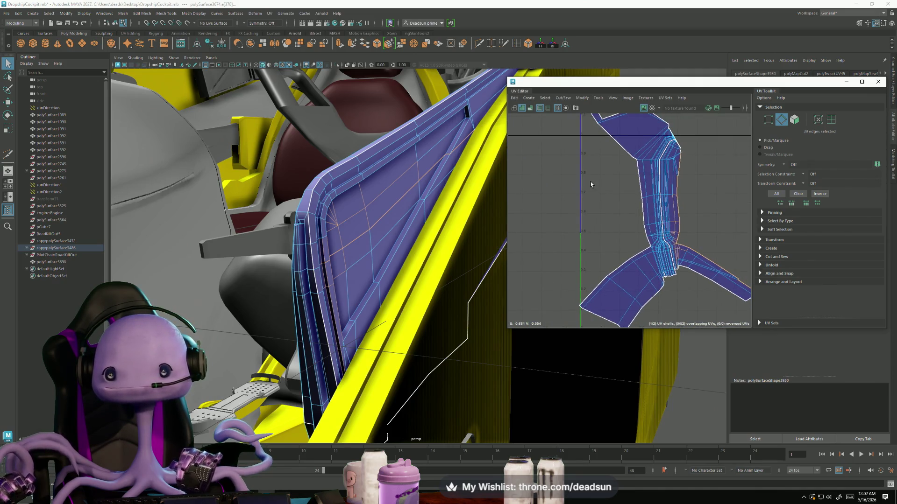
{"action": "left_click_drag", "start_coordinate": [650, 267], "coordinate": [609, 272]}
{"action": "left_click", "coordinate": [562, 97]}
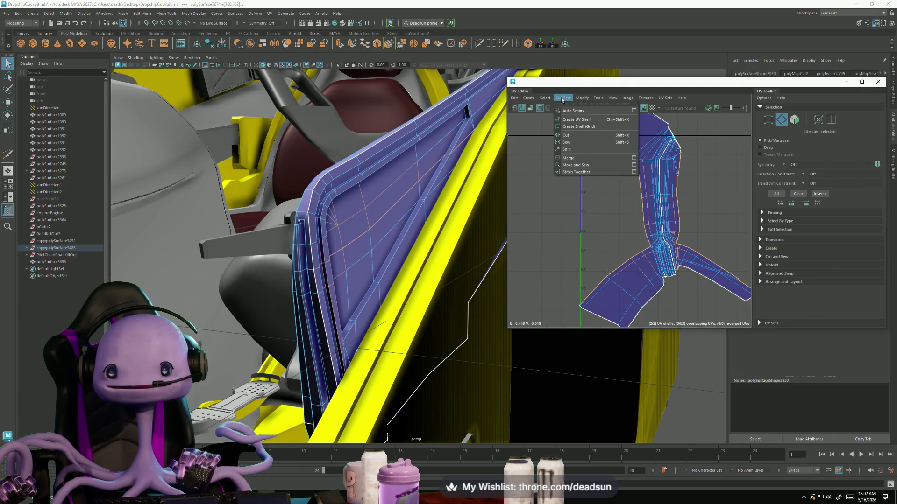
- Move and sew the selected edges together and unfold the reshaped shell
{"action": "left_click", "coordinate": [570, 164]}
{"action": "right_click_drag", "start_coordinate": [655, 202], "coordinate": [638, 135]}
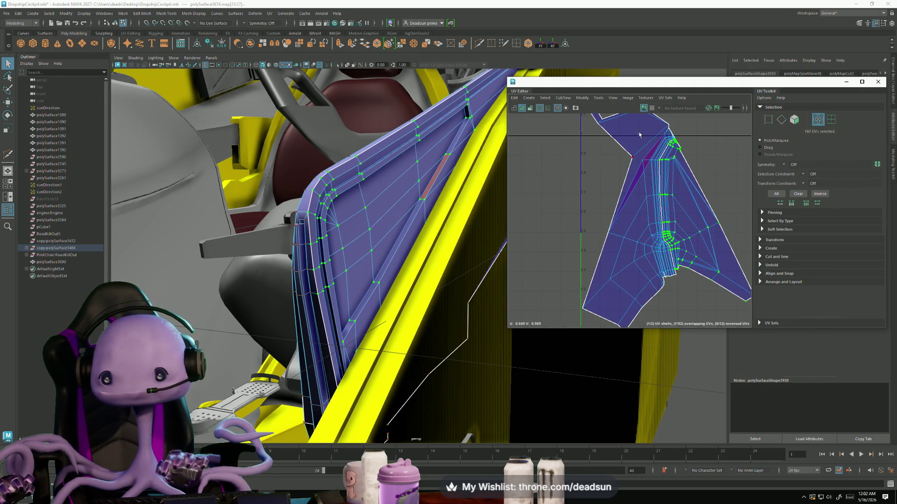
{"action": "left_click", "coordinate": [582, 97]}
{"action": "left_click", "coordinate": [596, 317]}
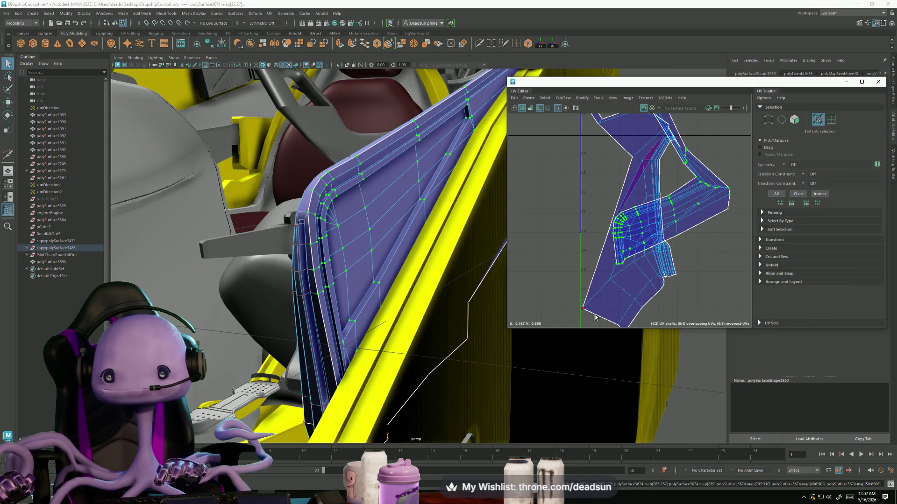
{"action": "key", "text": "ctrl+z"}
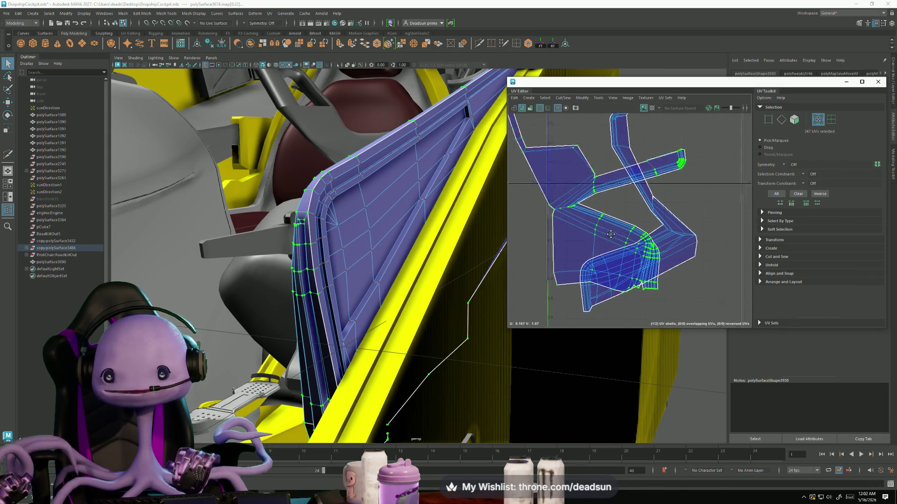
- Sew the edge at the shell's fork into one branching shell
{"action": "middle_click_drag", "start_coordinate": [651, 208], "coordinate": [561, 236], "text": "alt"}
{"action": "key", "text": "F10"}
{"action": "left_click", "coordinate": [561, 235]}
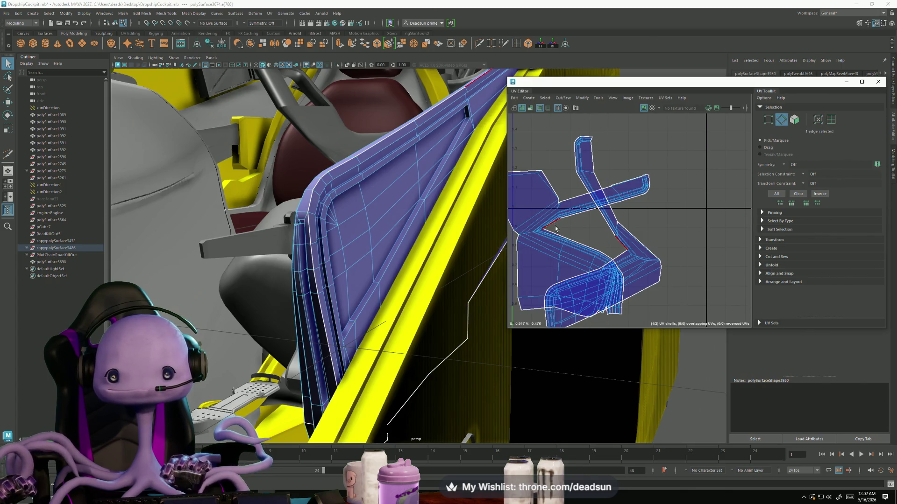
{"action": "scroll", "coordinate": [581, 257], "scroll_direction": "up", "scroll_amount": 3}
{"action": "scroll", "coordinate": [568, 231], "scroll_direction": "up", "scroll_amount": 3}
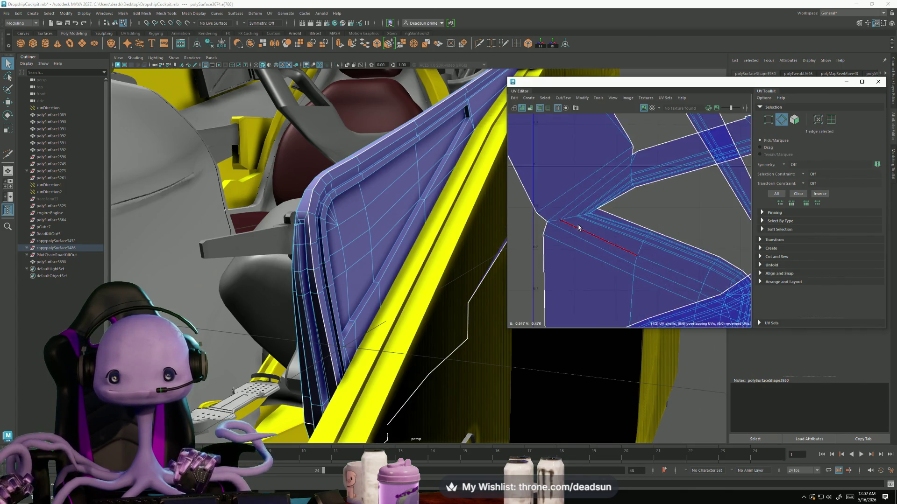
{"action": "scroll", "coordinate": [563, 215], "scroll_direction": "up", "scroll_amount": 2}
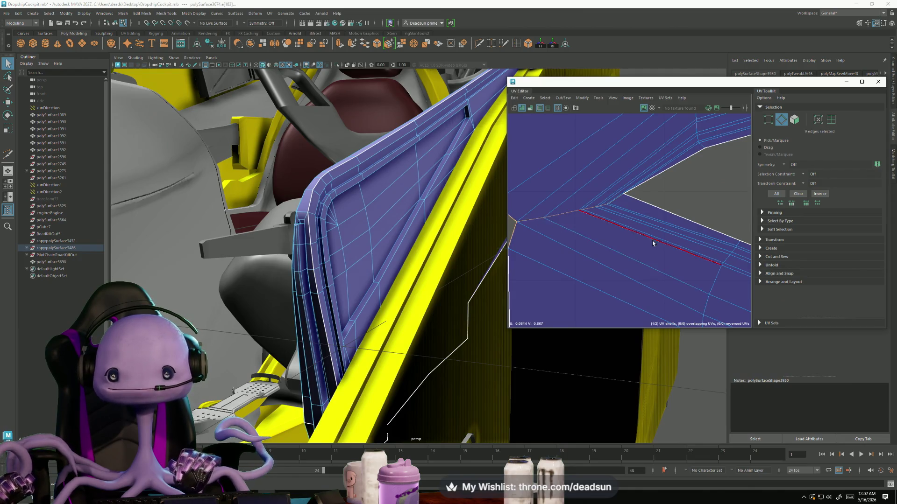
{"action": "scroll", "coordinate": [654, 243], "scroll_direction": "down", "scroll_amount": 3}
{"action": "scroll", "coordinate": [569, 131], "scroll_direction": "down", "scroll_amount": 3}
{"action": "left_click", "coordinate": [559, 99]}
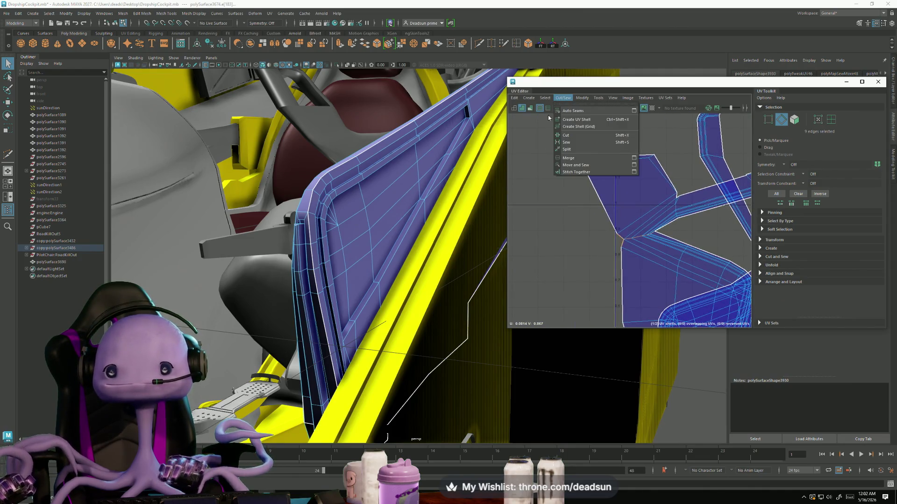
{"action": "left_click", "coordinate": [569, 143]}
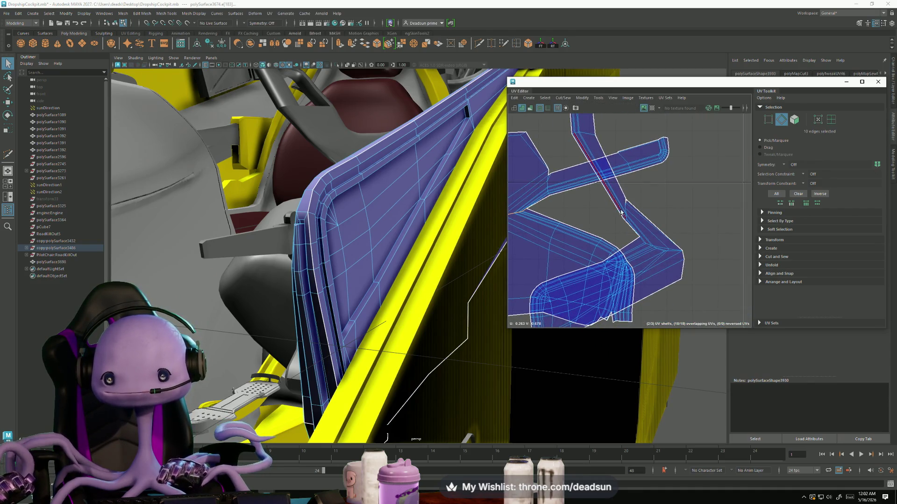
{"action": "scroll", "coordinate": [663, 250], "scroll_direction": "up", "scroll_amount": 2}
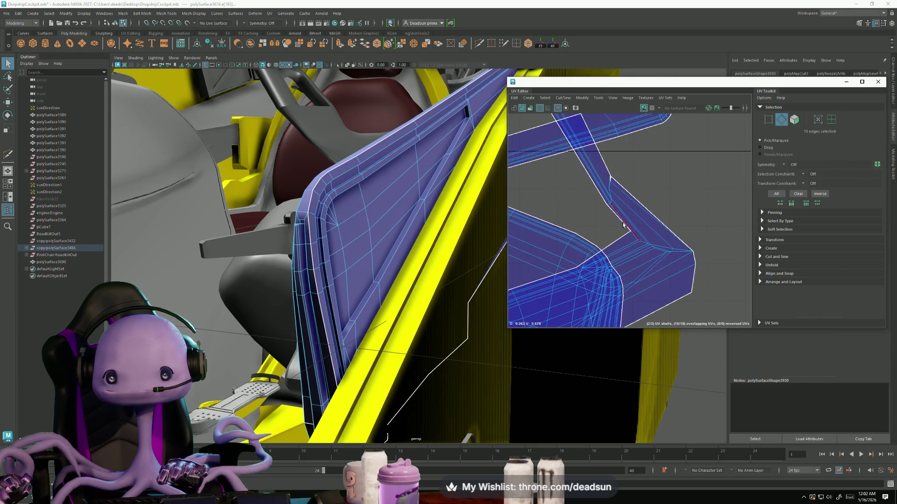
{"action": "key", "text": "f"}
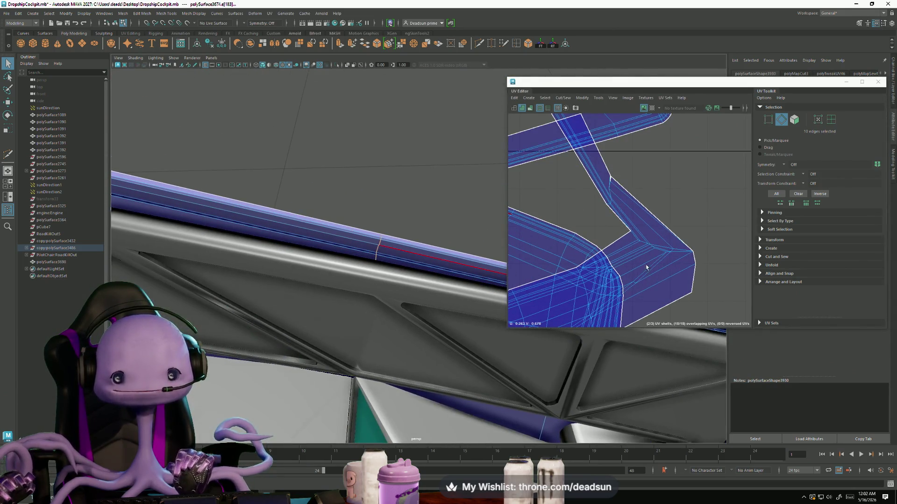
{"action": "scroll", "coordinate": [663, 251], "scroll_direction": "up", "scroll_amount": 1}
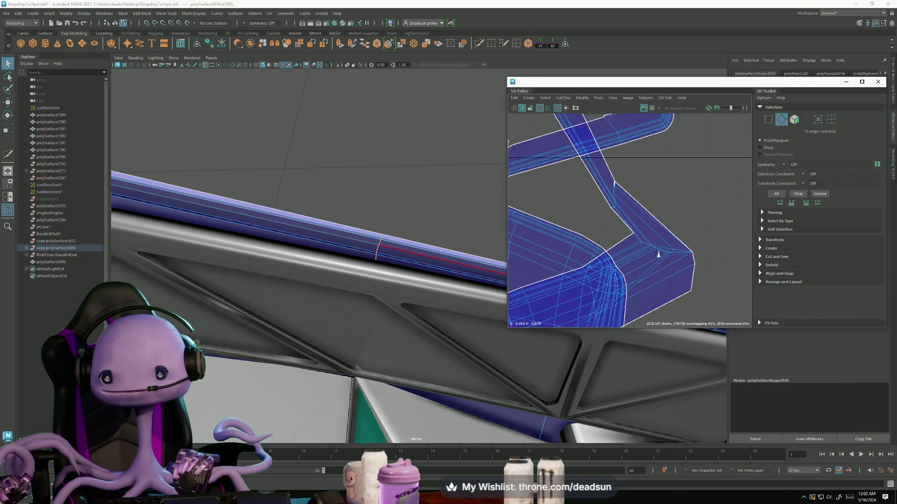
{"action": "scroll", "coordinate": [660, 254], "scroll_direction": "down", "scroll_amount": 4}
{"action": "scroll", "coordinate": [661, 245], "scroll_direction": "up", "scroll_amount": 3}
{"action": "scroll", "coordinate": [700, 280], "scroll_direction": "up", "scroll_amount": 2}
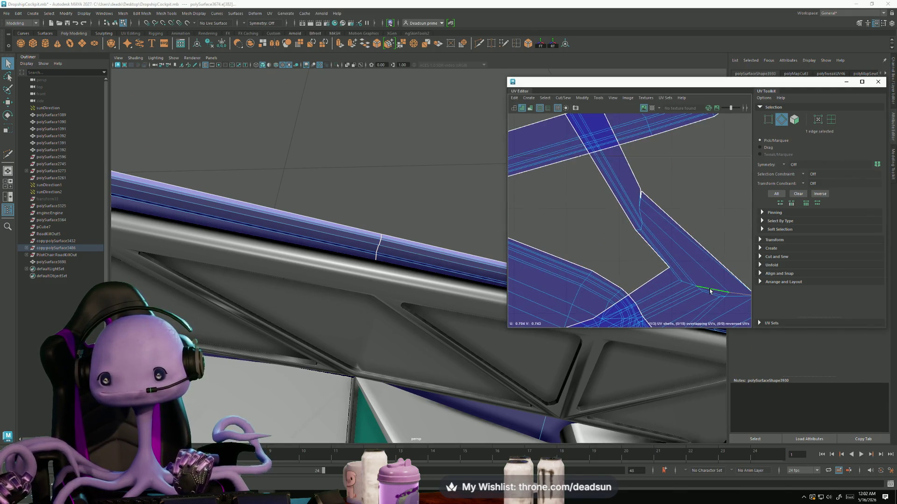
- Orbit the viewport to inspect the purple trim strip's corner
{"action": "mouse_move", "coordinate": [330, 214]}
{"action": "left_mouse_down", "text": "alt"}
{"action": "mouse_move", "coordinate": [292, 213]}
{"action": "mouse_move", "coordinate": [467, 265]}
{"action": "mouse_move", "coordinate": [425, 275]}
{"action": "left_mouse_up", "text": "alt"}
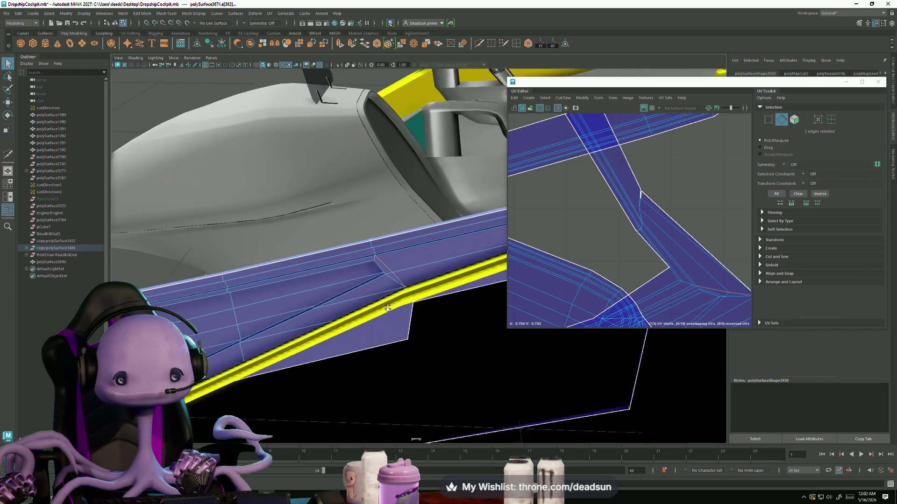
{"action": "right_click_drag", "start_coordinate": [425, 275], "coordinate": [635, 363], "text": "alt"}
{"action": "left_click_drag", "start_coordinate": [635, 362], "coordinate": [395, 310], "text": "alt"}
{"action": "mouse_move", "coordinate": [628, 274]}
{"action": "right_mouse_down", "text": "alt"}
{"action": "mouse_move", "coordinate": [514, 241]}
{"action": "mouse_move", "coordinate": [538, 226]}
{"action": "right_mouse_up", "text": "alt"}
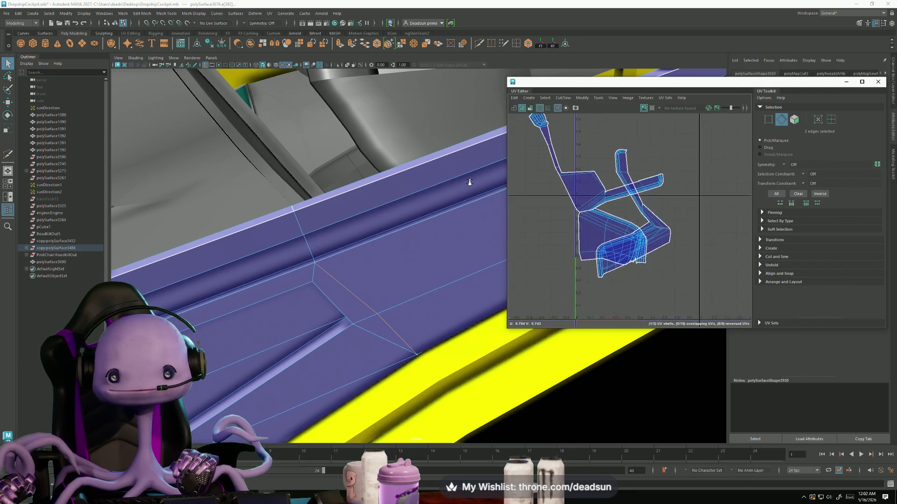
- Unfold all the strut shell's UVs flatter and pick a seam edge for sewing
{"action": "right_click_drag", "start_coordinate": [601, 223], "coordinate": [645, 228]}
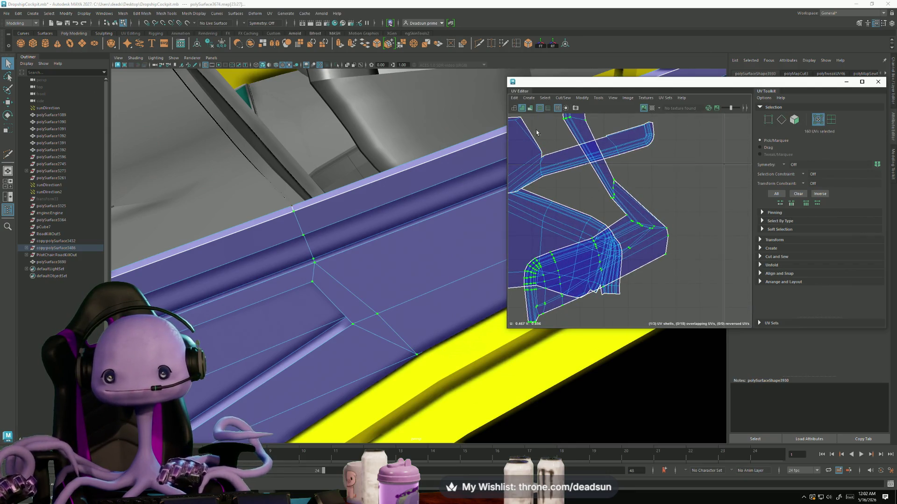
{"action": "left_click", "coordinate": [584, 99]}
{"action": "left_click", "coordinate": [603, 319]}
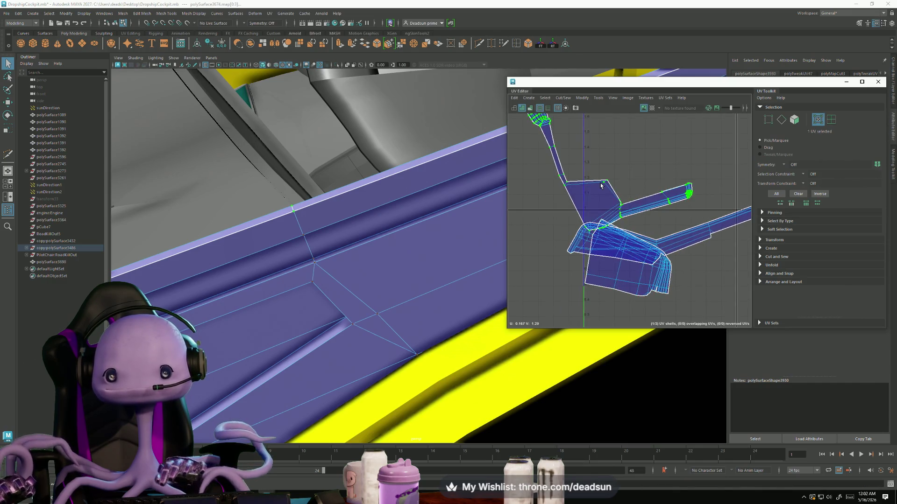
{"action": "scroll", "coordinate": [600, 231], "scroll_direction": "down", "scroll_amount": 2}
{"action": "scroll", "coordinate": [540, 226], "scroll_direction": "down", "scroll_amount": 1}
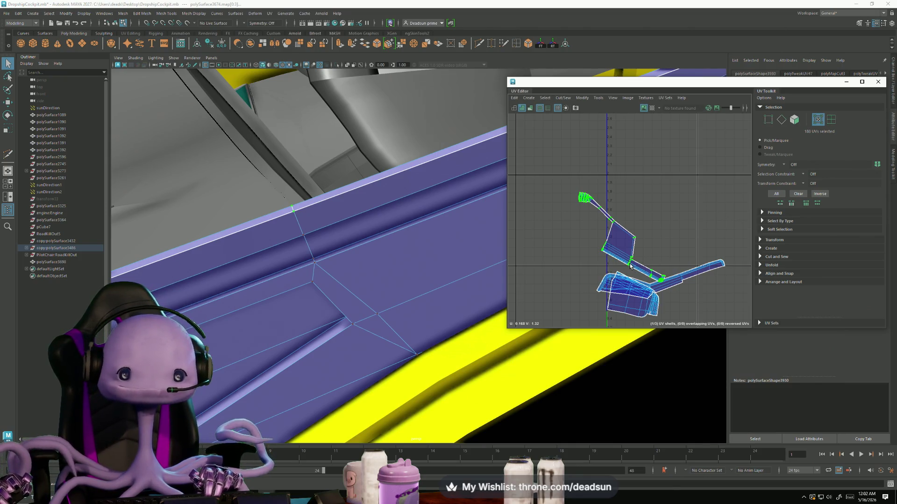
{"action": "key", "text": "F10"}
{"action": "left_click", "coordinate": [606, 232]}
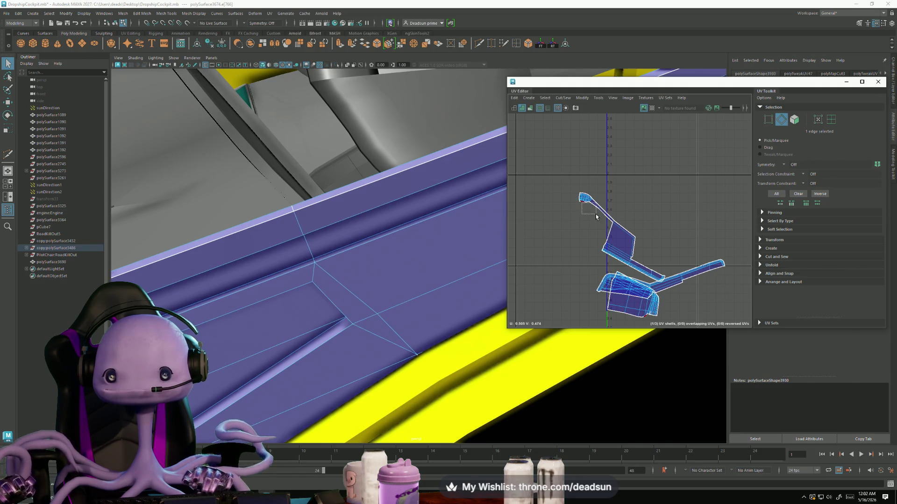
{"action": "scroll", "coordinate": [594, 217], "scroll_direction": "up", "scroll_amount": 3}
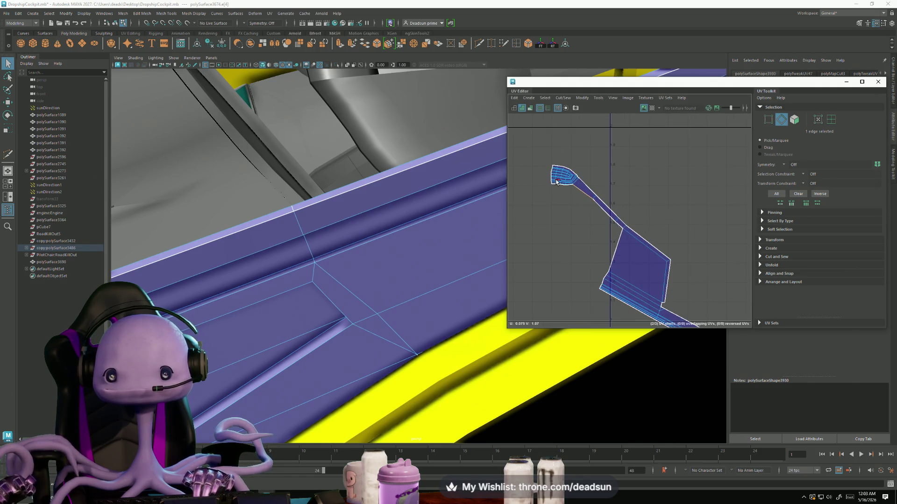
{"action": "scroll", "coordinate": [556, 182], "scroll_direction": "up", "scroll_amount": 3}
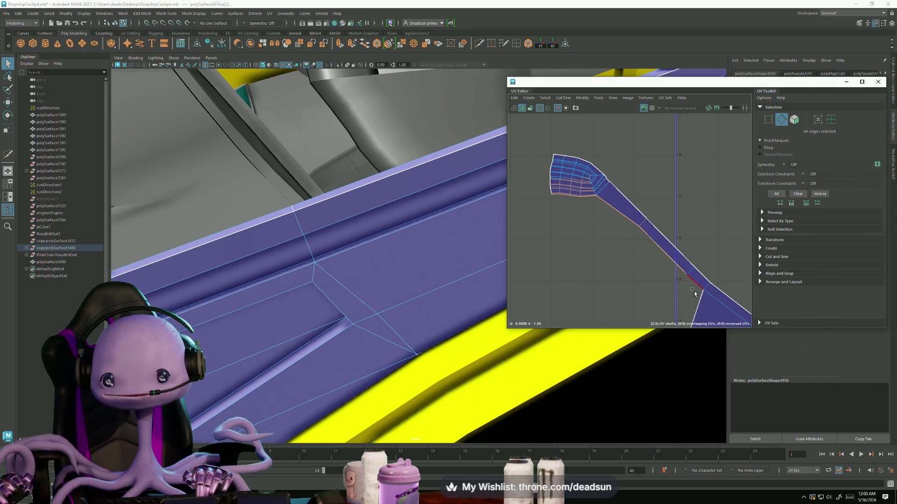
{"action": "scroll", "coordinate": [706, 311], "scroll_direction": "up", "scroll_amount": 5}
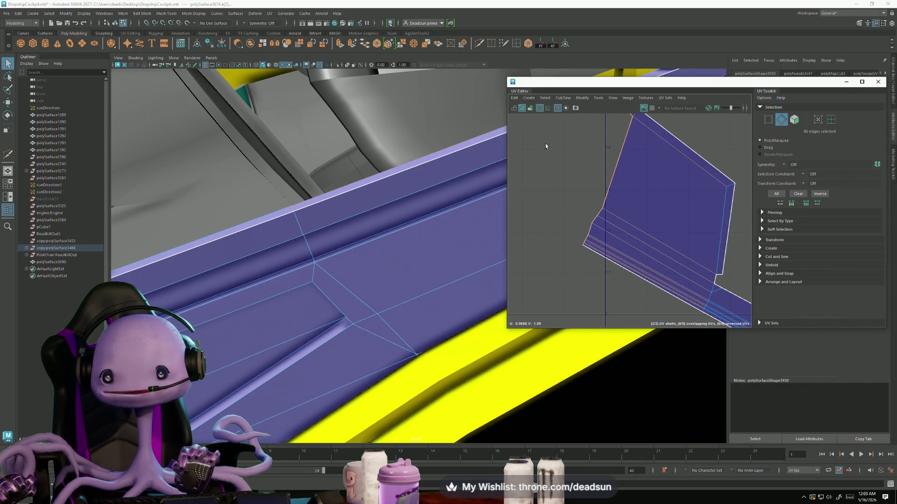
{"action": "left_click", "coordinate": [565, 99]}
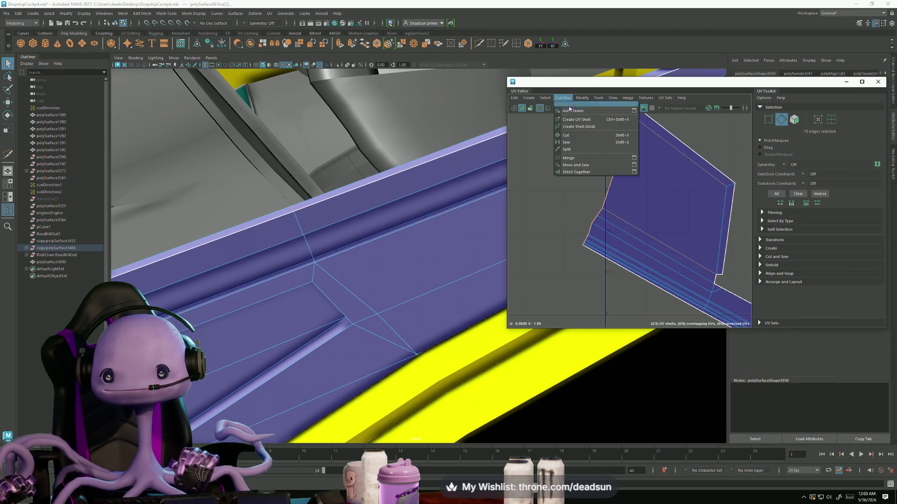
- Move and Sew the picked seam edges, joining the two strut shells into one
{"action": "left_click", "coordinate": [586, 167]}
{"action": "scroll", "coordinate": [602, 247], "scroll_direction": "down", "scroll_amount": 5}
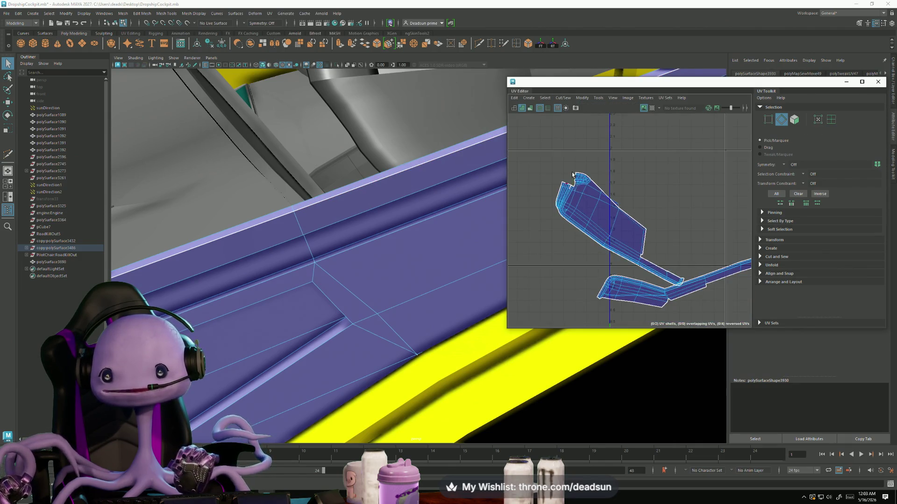
{"action": "scroll", "coordinate": [572, 175], "scroll_direction": "up", "scroll_amount": 5}
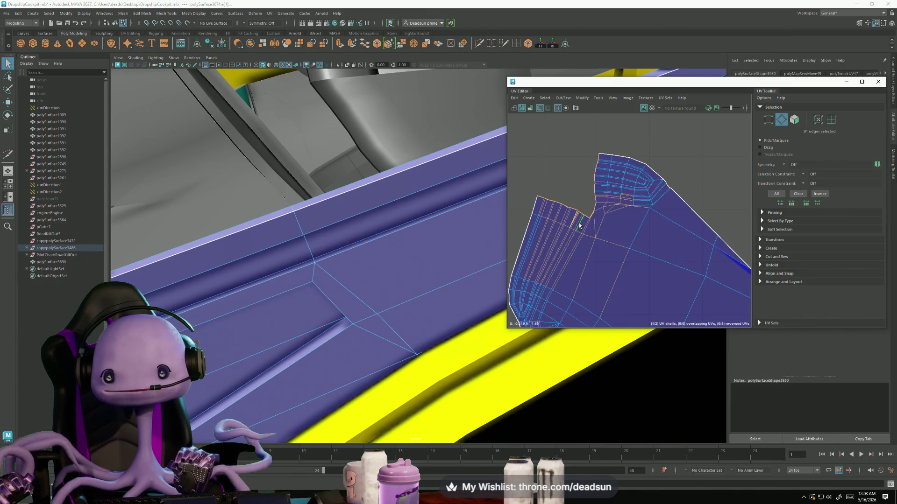
{"action": "left_click", "coordinate": [563, 98]}
{"action": "left_click", "coordinate": [569, 99]}
{"action": "left_click", "coordinate": [569, 98]}
{"action": "left_click", "coordinate": [570, 166]}
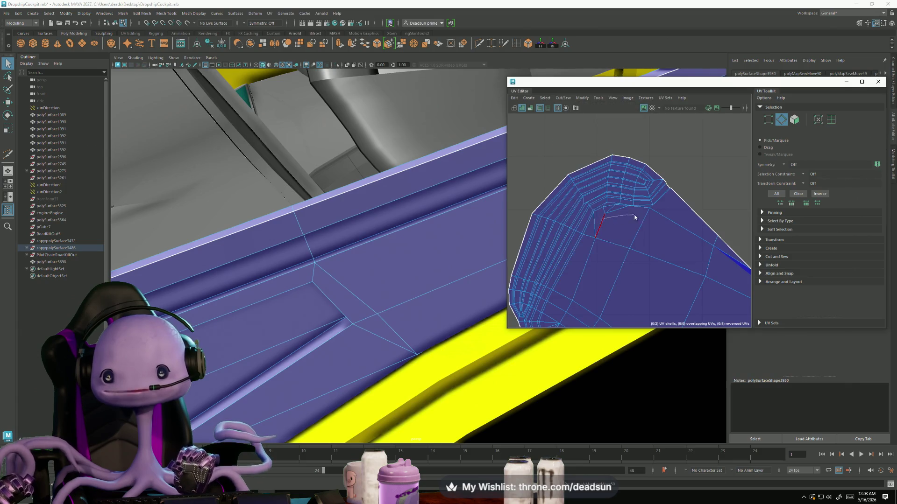
{"action": "left_click", "coordinate": [560, 100]}
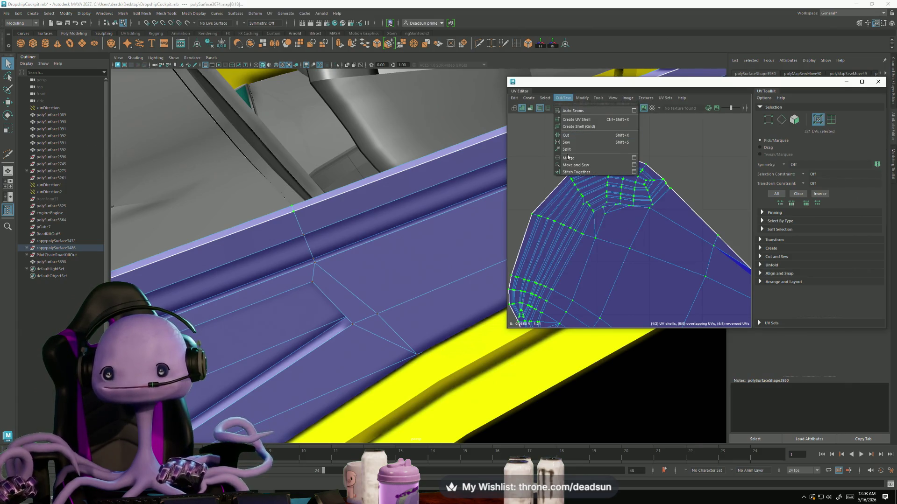
{"action": "mouse_move", "coordinate": [581, 97]}
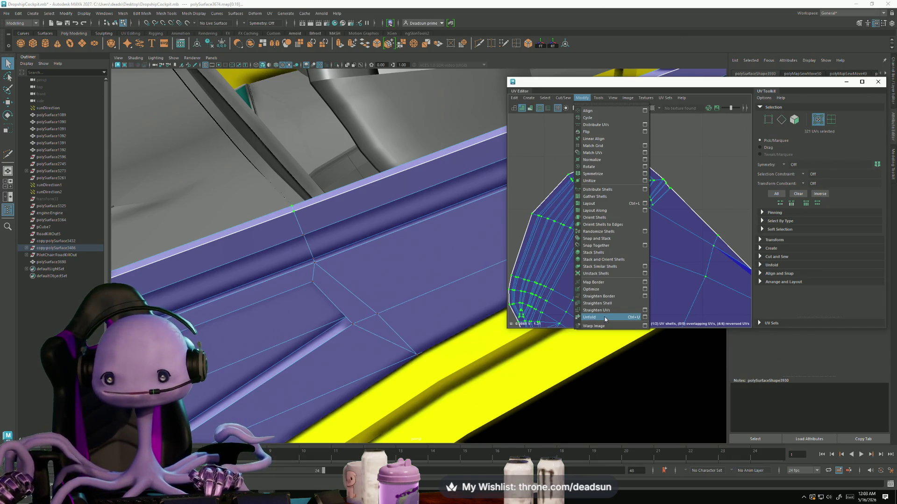
- Unfold the sewn strut shell and rotate it to lie roughly horizontal
{"action": "left_click", "coordinate": [601, 319]}
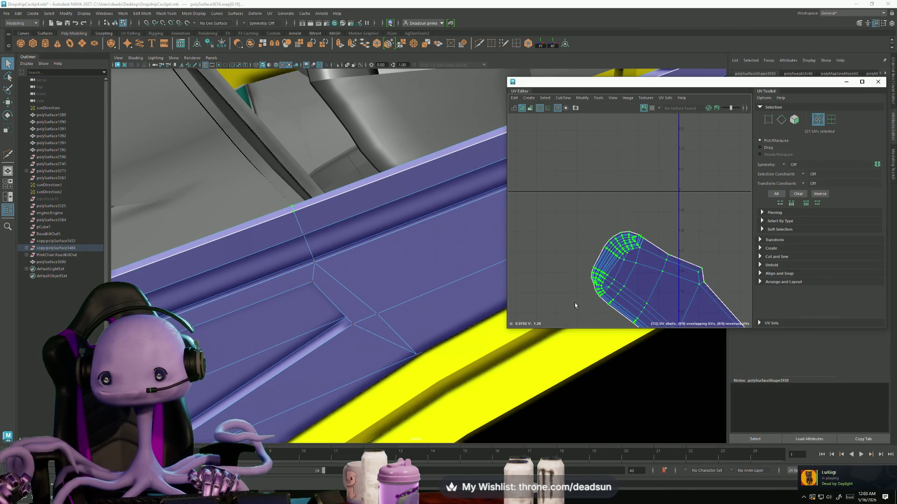
{"action": "mouse_move", "coordinate": [303, 287]}
{"action": "left_mouse_down", "text": "alt"}
{"action": "mouse_move", "coordinate": [363, 315]}
{"action": "mouse_move", "coordinate": [553, 342]}
{"action": "left_mouse_up", "text": "alt"}
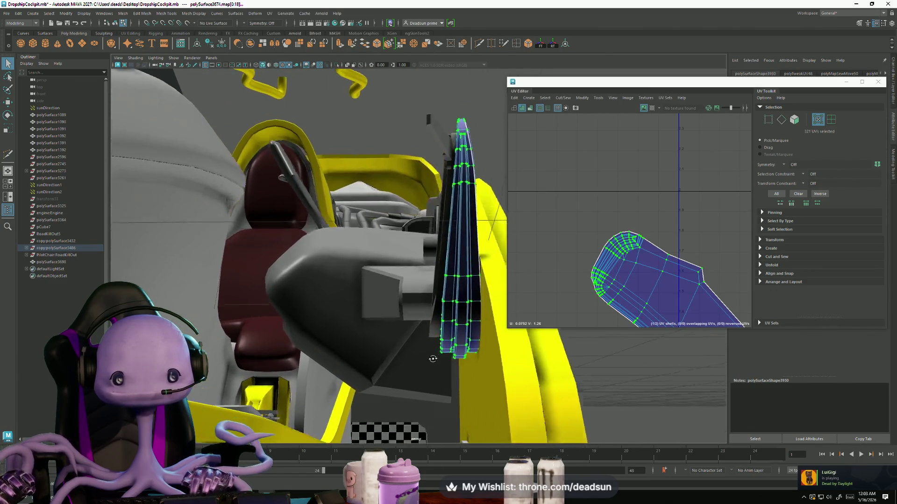
{"action": "scroll", "coordinate": [602, 280], "scroll_direction": "down", "scroll_amount": 3}
{"action": "scroll", "coordinate": [609, 266], "scroll_direction": "up", "scroll_amount": 2}
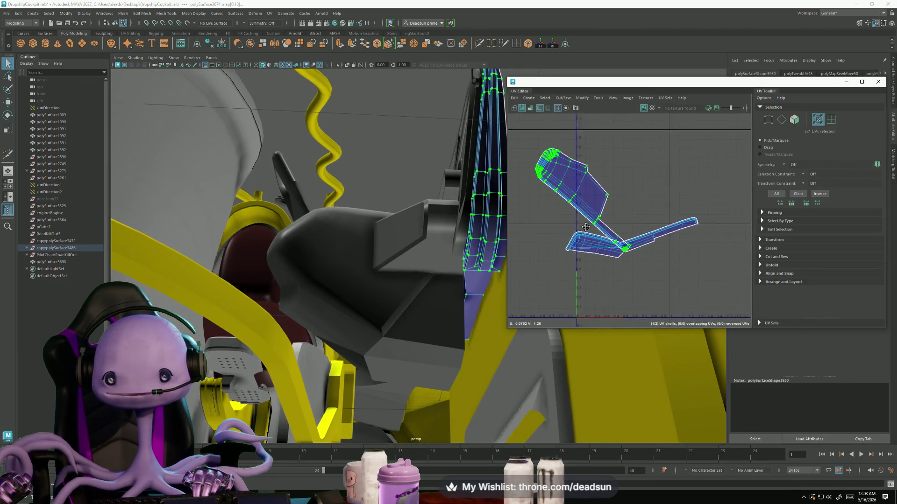
{"action": "scroll", "coordinate": [617, 260], "scroll_direction": "up", "scroll_amount": 2}
{"action": "scroll", "coordinate": [617, 259], "scroll_direction": "up", "scroll_amount": 2}
{"action": "right_click", "coordinate": [554, 219]}
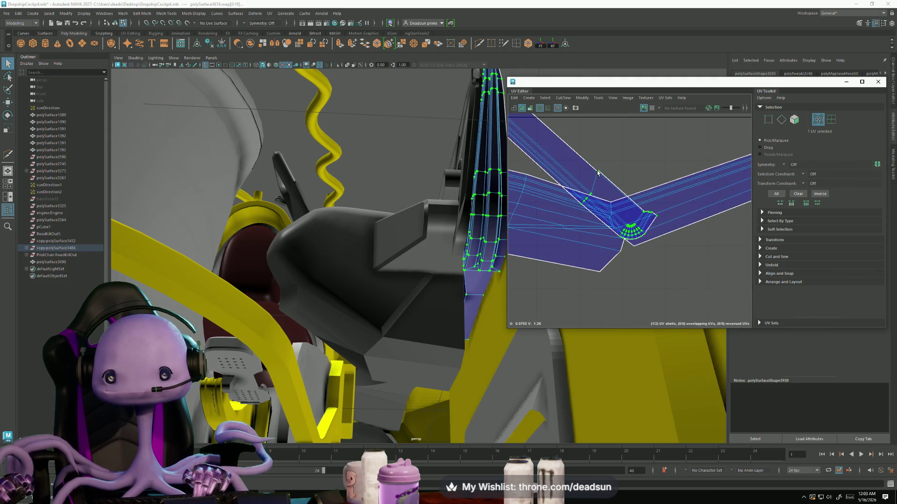
{"action": "scroll", "coordinate": [560, 231], "scroll_direction": "down", "scroll_amount": 2}
{"action": "scroll", "coordinate": [629, 267], "scroll_direction": "down", "scroll_amount": 2}
{"action": "scroll", "coordinate": [630, 266], "scroll_direction": "down", "scroll_amount": 2}
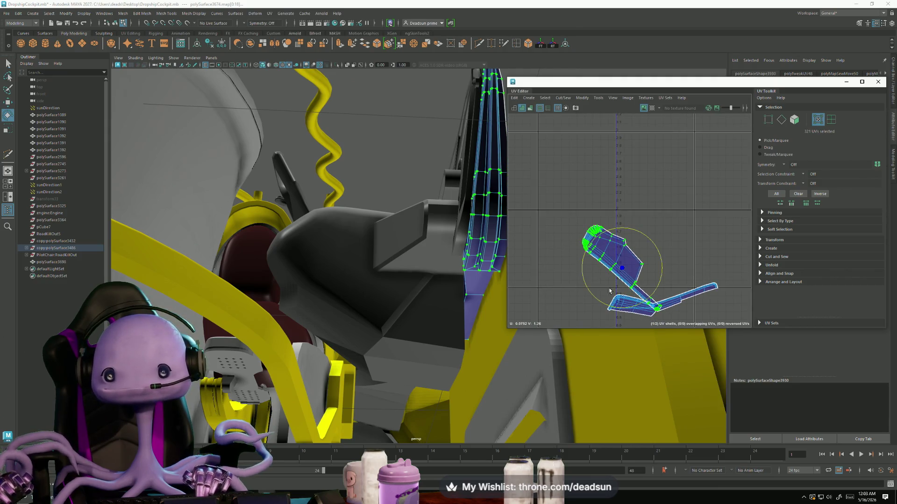
{"action": "left_click_drag", "start_coordinate": [591, 300], "coordinate": [619, 309]}
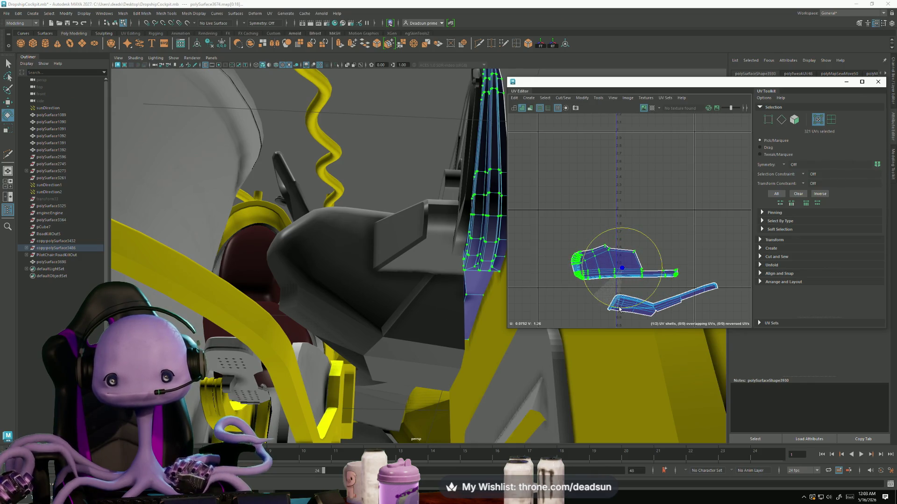
- Pick a seam edge at the shell's bend ready for sewing
{"action": "key", "text": "F10"}
{"action": "scroll", "coordinate": [648, 315], "scroll_direction": "up", "scroll_amount": 3}
{"action": "scroll", "coordinate": [646, 319], "scroll_direction": "up", "scroll_amount": 3}
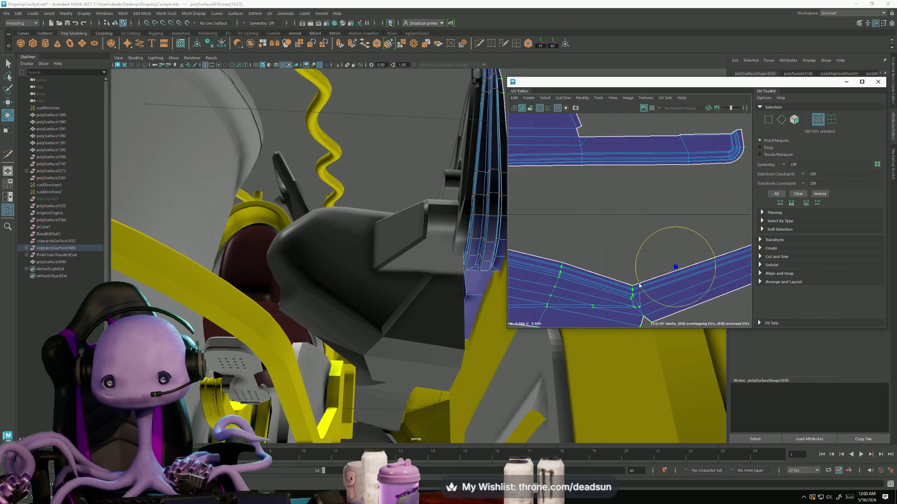
{"action": "left_click", "coordinate": [644, 321]}
{"action": "scroll", "coordinate": [644, 322], "scroll_direction": "down", "scroll_amount": 3}
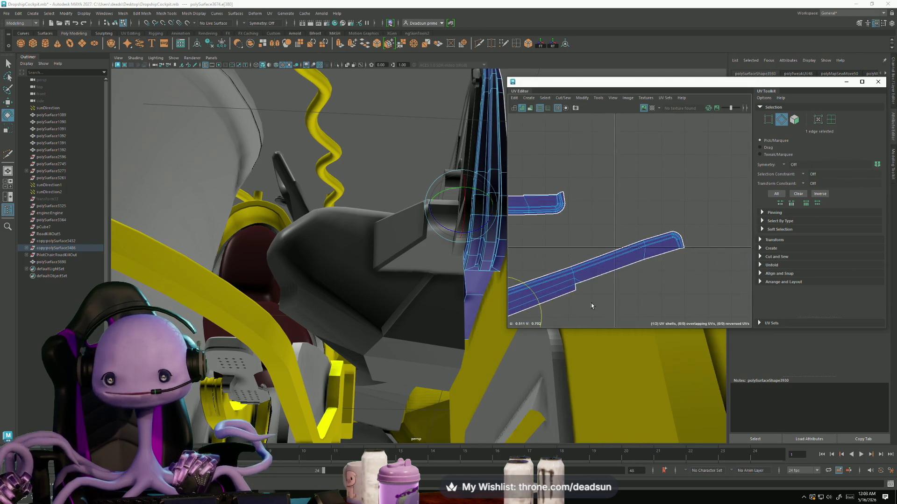
{"action": "middle_click_drag", "start_coordinate": [645, 210], "coordinate": [647, 124], "text": "alt"}
{"action": "left_click", "coordinate": [564, 100]}
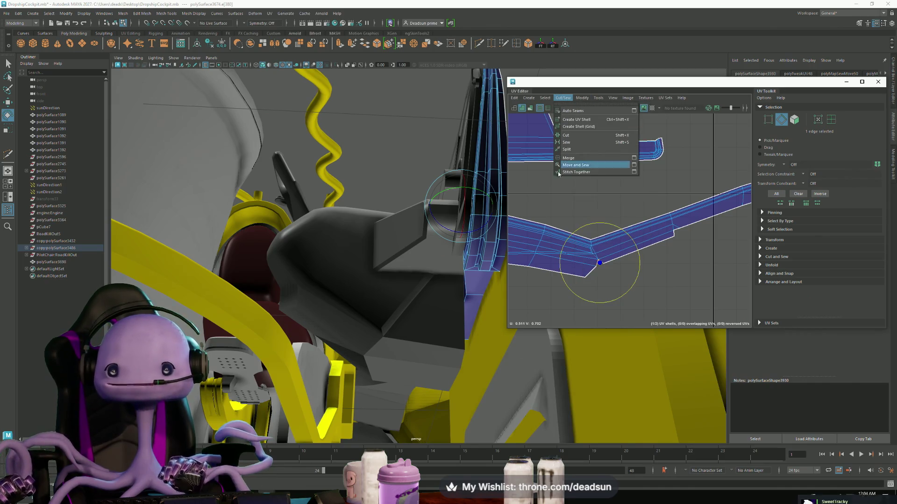
- Move and Sew along the picked edge, then Unfold the lower shell into a straight strip
{"action": "left_click", "coordinate": [566, 135]}
{"action": "scroll", "coordinate": [606, 269], "scroll_direction": "down", "scroll_amount": 3}
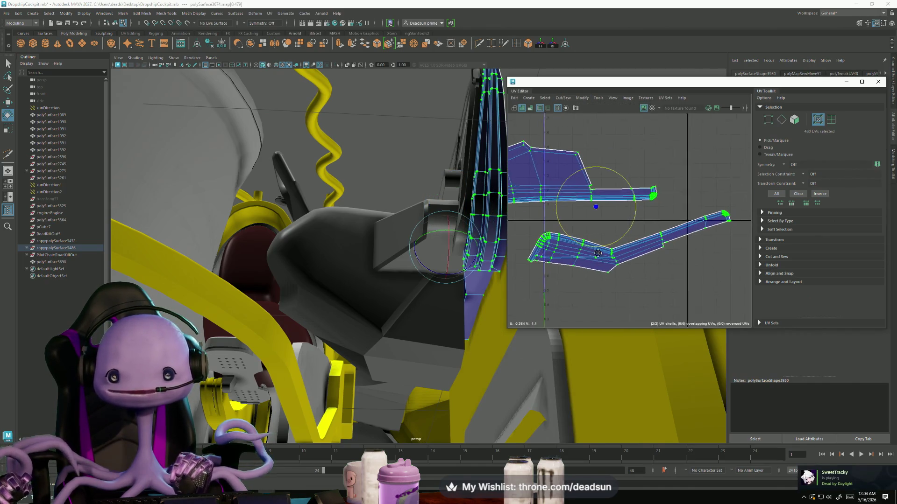
{"action": "right_click_drag", "start_coordinate": [544, 252], "coordinate": [541, 295]}
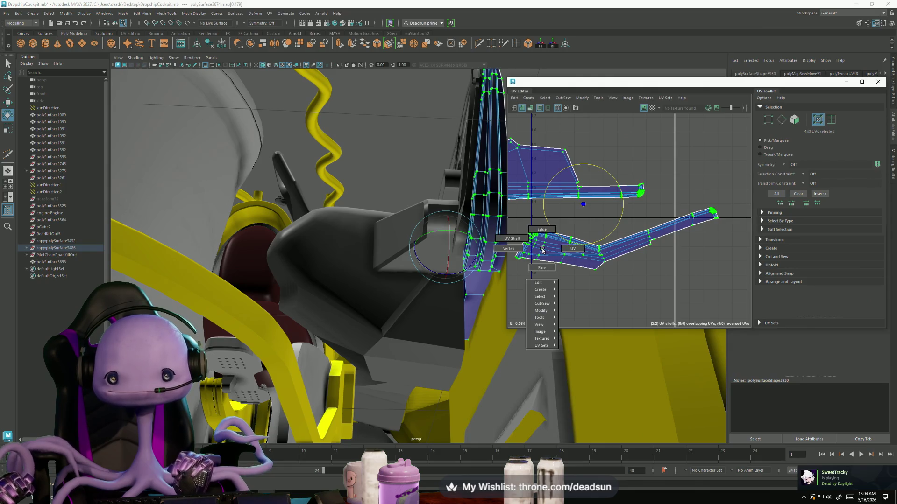
{"action": "left_click", "coordinate": [603, 246]}
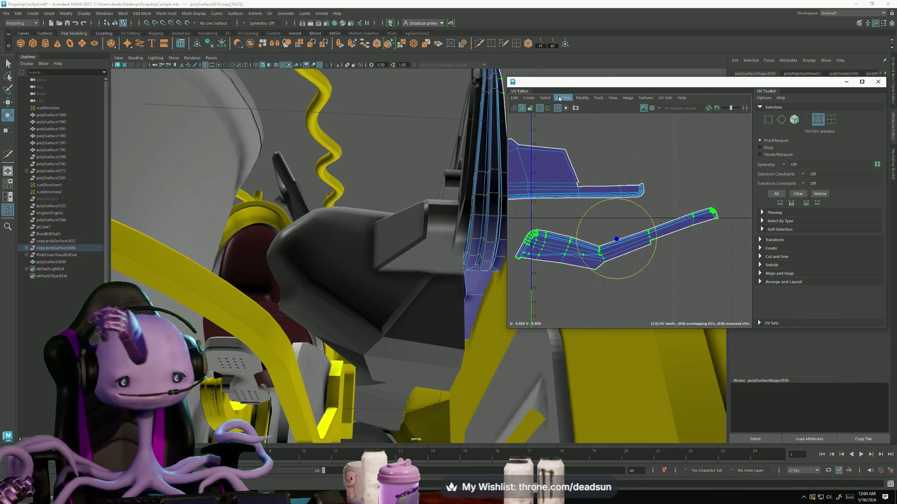
{"action": "left_click", "coordinate": [581, 98]}
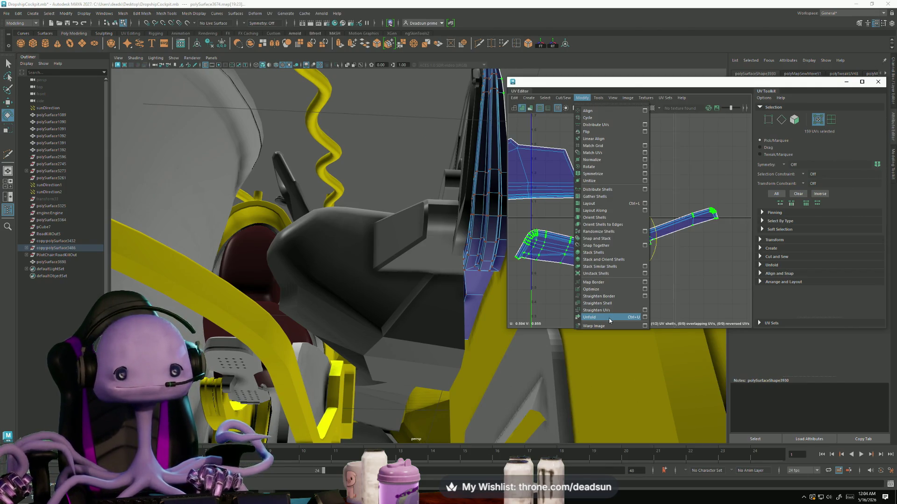
{"action": "left_click", "coordinate": [600, 319]}
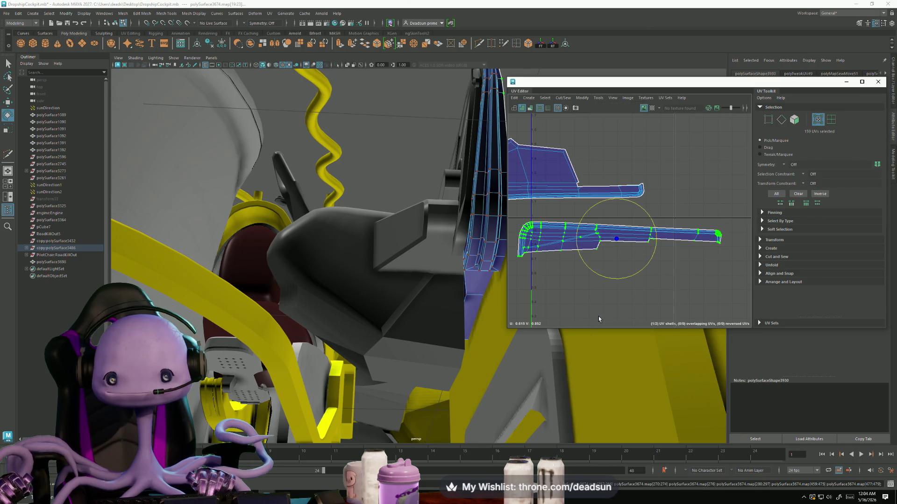
- Pick the edge loop along the lower shell, ten edges for sewing
{"action": "middle_click_drag", "start_coordinate": [588, 281], "coordinate": [621, 301], "text": "alt"}
{"action": "right_click", "coordinate": [614, 269]}
{"action": "right_click_drag", "start_coordinate": [615, 270], "coordinate": [612, 251]}
{"action": "left_click", "coordinate": [661, 275]}
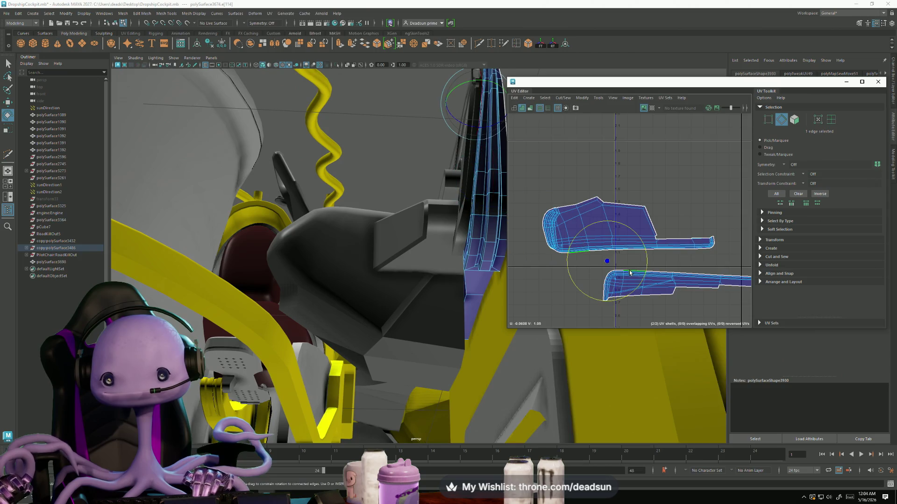
{"action": "scroll", "coordinate": [662, 276], "scroll_direction": "up", "scroll_amount": 3}
{"action": "left_click", "coordinate": [656, 272], "text": "shift"}
{"action": "middle_click_drag", "start_coordinate": [657, 272], "coordinate": [618, 276], "text": "alt"}
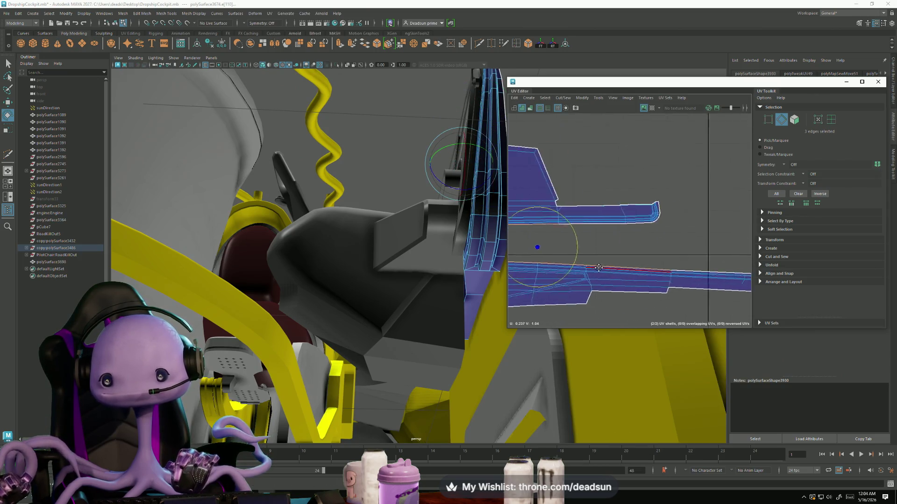
{"action": "double_click", "coordinate": [643, 279], "text": "shift"}
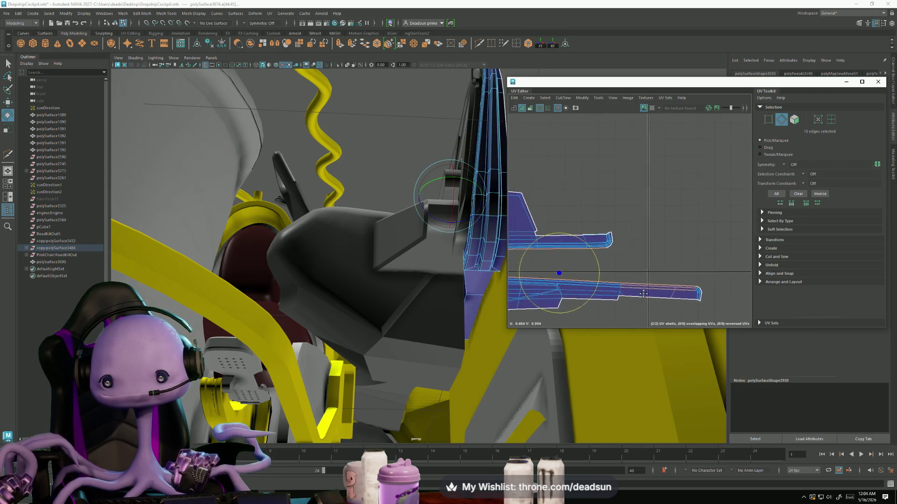
{"action": "scroll", "coordinate": [642, 270], "scroll_direction": "down", "scroll_amount": 3}
{"action": "left_click", "coordinate": [562, 97]}
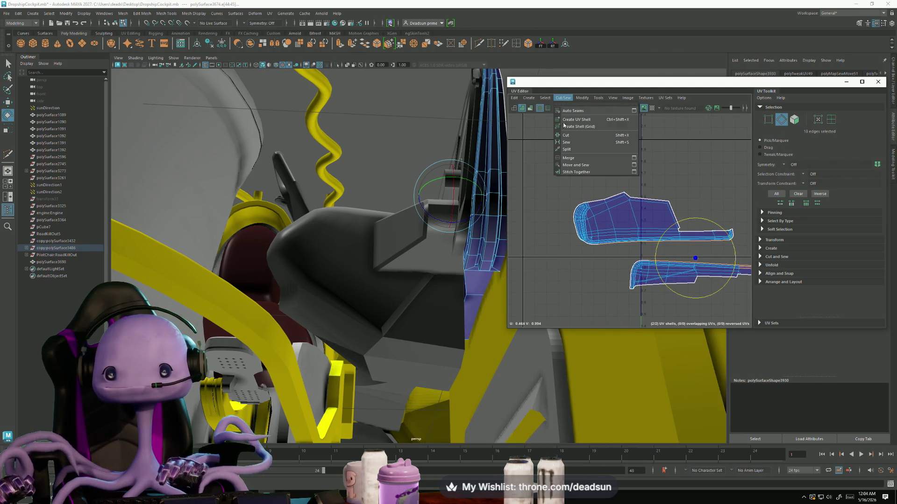
- Sew the lower shell onto the upper one and Unfold the combined panel shell
{"action": "left_click", "coordinate": [576, 165]}
{"action": "scroll", "coordinate": [590, 249], "scroll_direction": "up", "scroll_amount": 5}
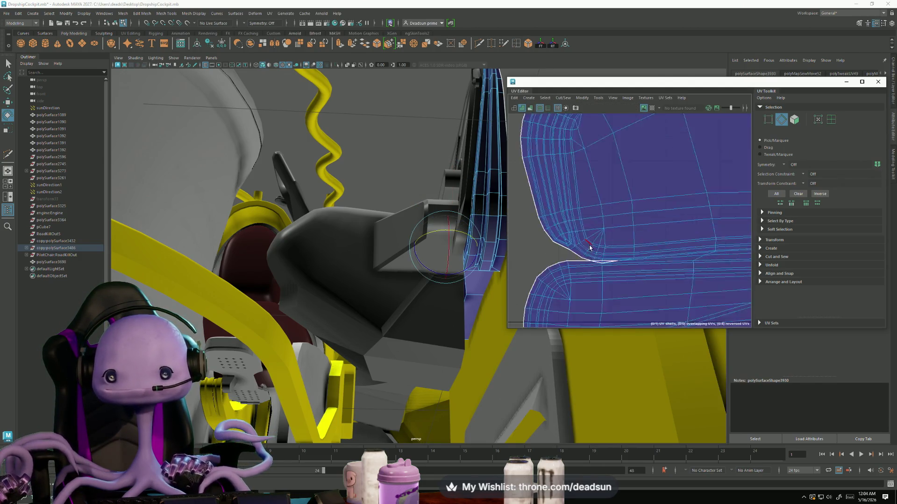
{"action": "left_click", "coordinate": [610, 273]}
{"action": "scroll", "coordinate": [601, 286], "scroll_direction": "up", "scroll_amount": 2}
{"action": "scroll", "coordinate": [602, 286], "scroll_direction": "down", "scroll_amount": 3}
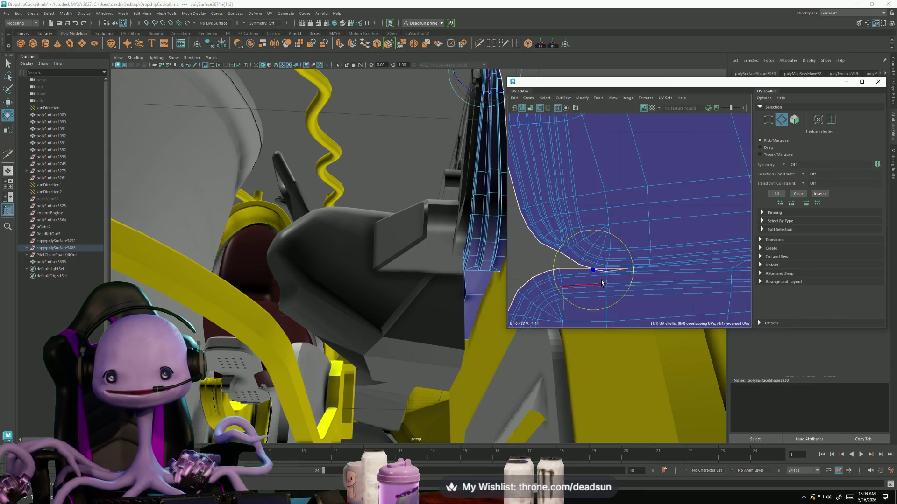
{"action": "scroll", "coordinate": [600, 280], "scroll_direction": "down", "scroll_amount": 3}
{"action": "scroll", "coordinate": [600, 273], "scroll_direction": "up", "scroll_amount": 3}
{"action": "scroll", "coordinate": [600, 264], "scroll_direction": "up", "scroll_amount": 3}
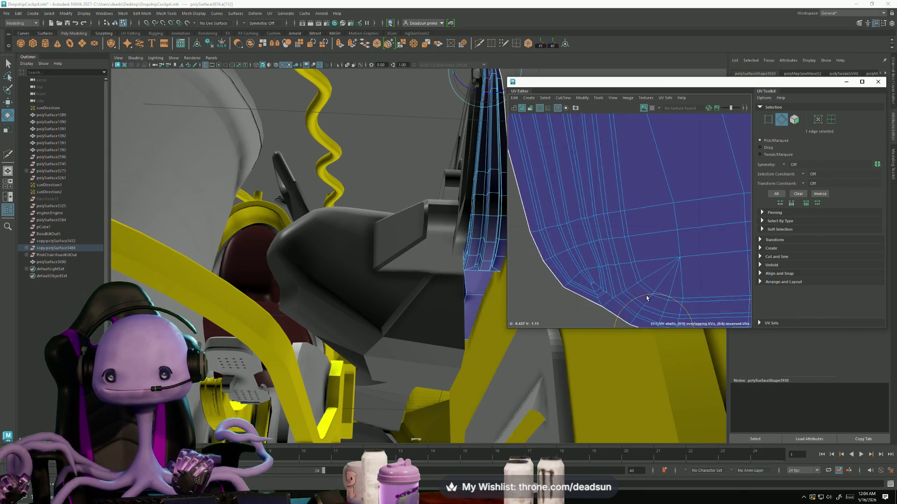
{"action": "scroll", "coordinate": [593, 245], "scroll_direction": "up", "scroll_amount": 2}
{"action": "key", "text": "F12"}
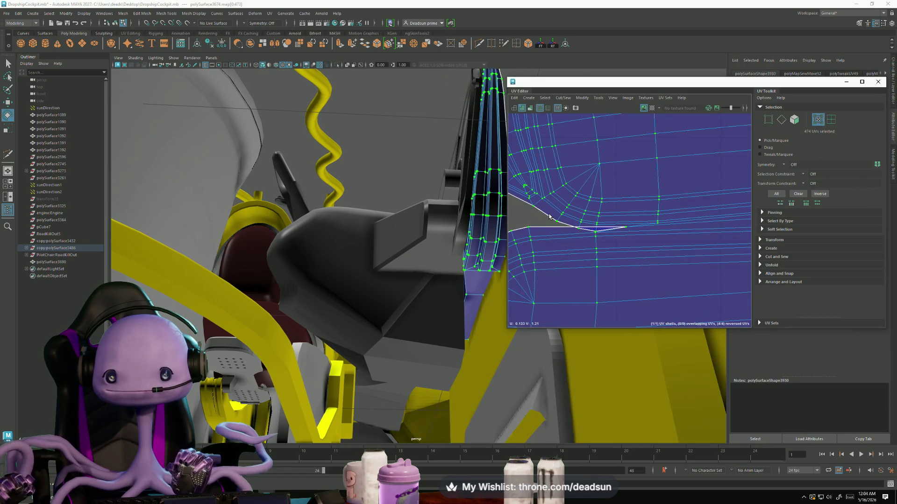
{"action": "scroll", "coordinate": [555, 220], "scroll_direction": "up", "scroll_amount": 2}
{"action": "scroll", "coordinate": [570, 229], "scroll_direction": "up", "scroll_amount": 2}
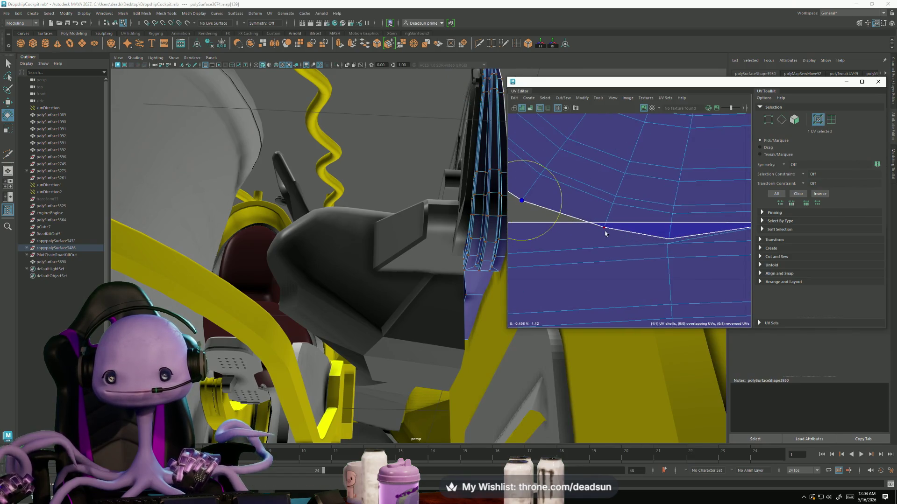
{"action": "scroll", "coordinate": [695, 271], "scroll_direction": "down", "scroll_amount": 2}
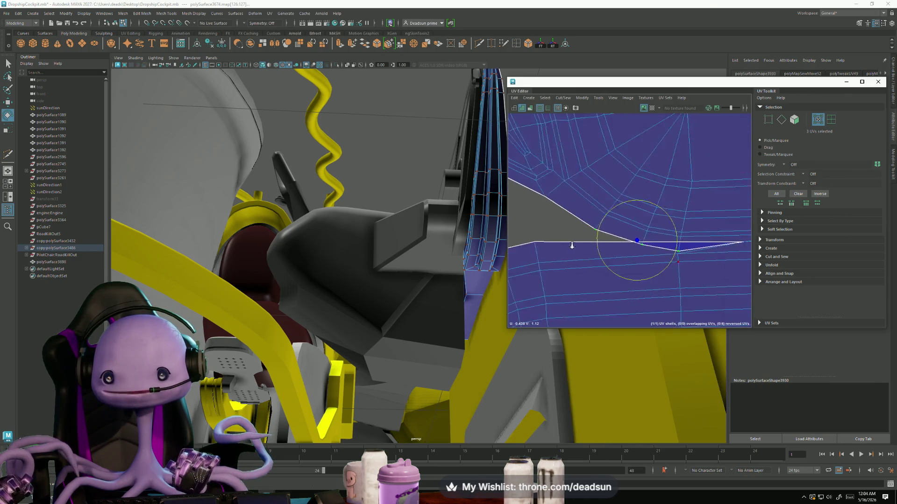
{"action": "middle_click_drag", "start_coordinate": [701, 257], "coordinate": [605, 273], "text": "alt"}
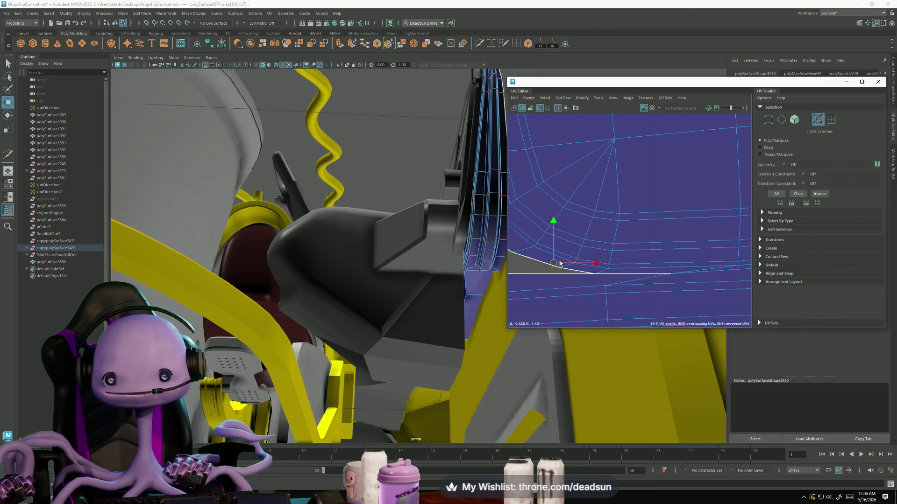
{"action": "scroll", "coordinate": [657, 283], "scroll_direction": "down", "scroll_amount": 2}
{"action": "mouse_move", "coordinate": [631, 266]}
{"action": "middle_mouse_down", "text": "alt"}
{"action": "mouse_move", "coordinate": [549, 209]}
{"action": "mouse_move", "coordinate": [665, 214]}
{"action": "middle_mouse_up", "text": "alt"}
{"action": "scroll", "coordinate": [549, 210], "scroll_direction": "down", "scroll_amount": 2}
{"action": "double_click", "coordinate": [664, 213]}
{"action": "left_click", "coordinate": [582, 98]}
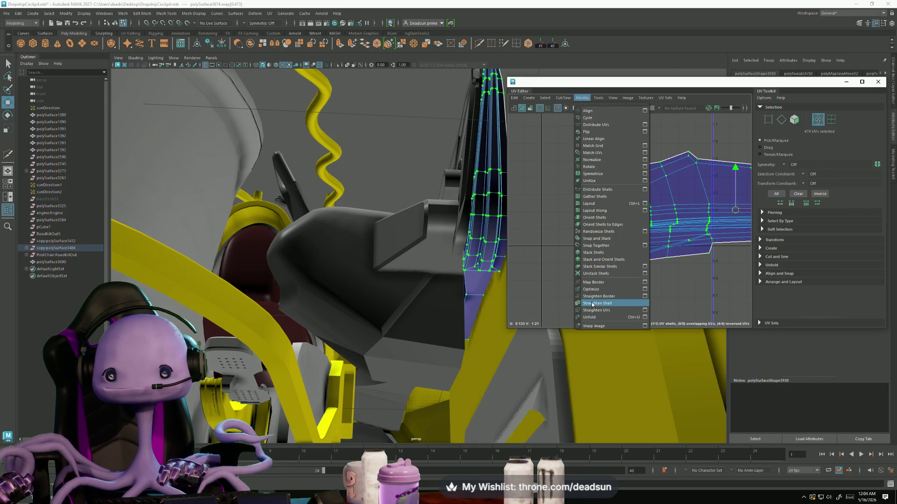
{"action": "left_click", "coordinate": [594, 317]}
{"action": "scroll", "coordinate": [630, 231], "scroll_direction": "up", "scroll_amount": 2}
{"action": "scroll", "coordinate": [624, 234], "scroll_direction": "up", "scroll_amount": 2}
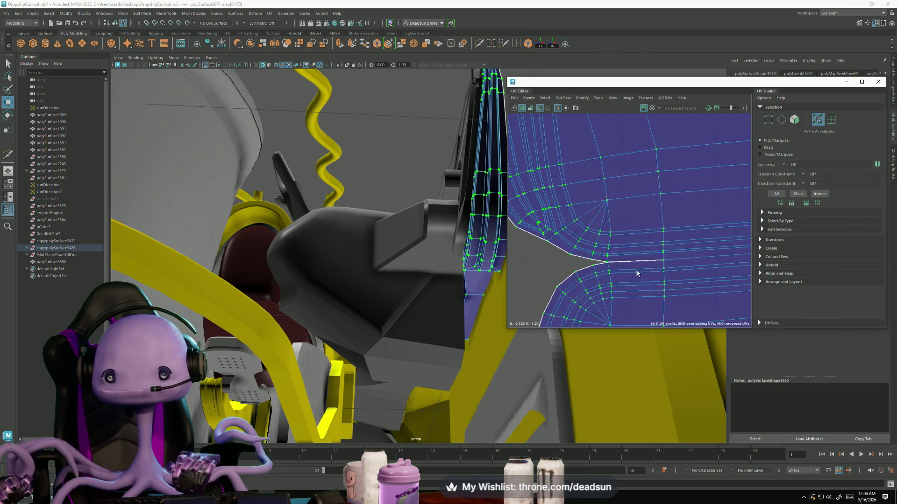
{"action": "scroll", "coordinate": [618, 238], "scroll_direction": "up", "scroll_amount": 2}
- Move and Sew the notch edge closed so the panel forms one shell
{"action": "left_click", "coordinate": [564, 98]}
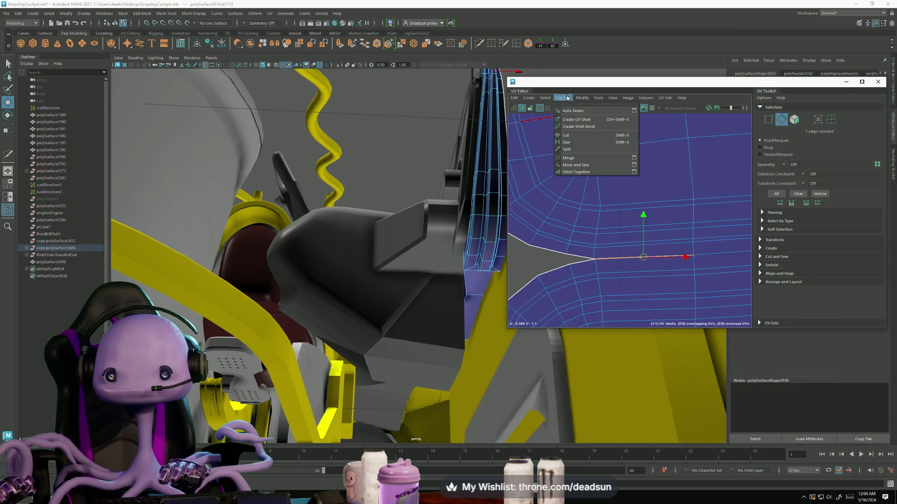
{"action": "left_click", "coordinate": [576, 165]}
{"action": "scroll", "coordinate": [686, 310], "scroll_direction": "down", "scroll_amount": 3}
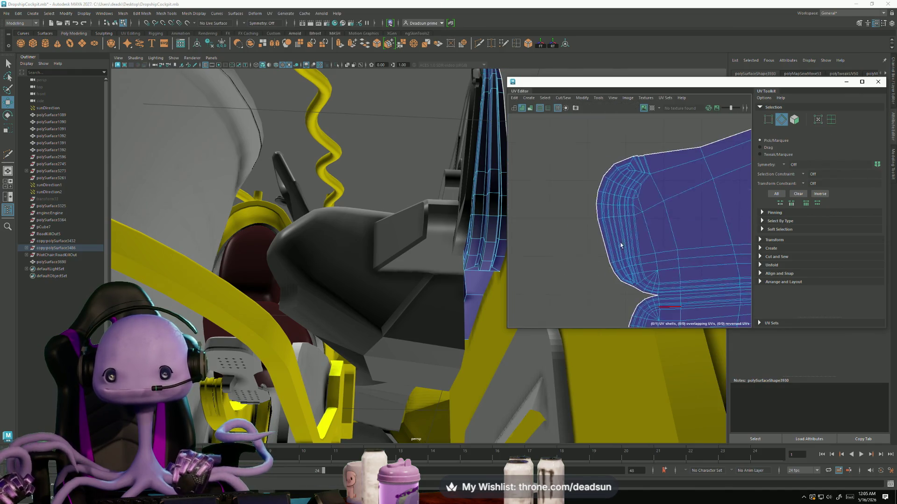
{"action": "scroll", "coordinate": [672, 281], "scroll_direction": "down", "scroll_amount": 3}
{"action": "scroll", "coordinate": [659, 266], "scroll_direction": "down", "scroll_amount": 2}
{"action": "mouse_move", "coordinate": [362, 289]}
{"action": "left_mouse_down", "text": "alt"}
{"action": "mouse_move", "coordinate": [388, 329]}
{"action": "mouse_move", "coordinate": [271, 266]}
{"action": "mouse_move", "coordinate": [403, 332]}
{"action": "left_mouse_up", "text": "alt"}
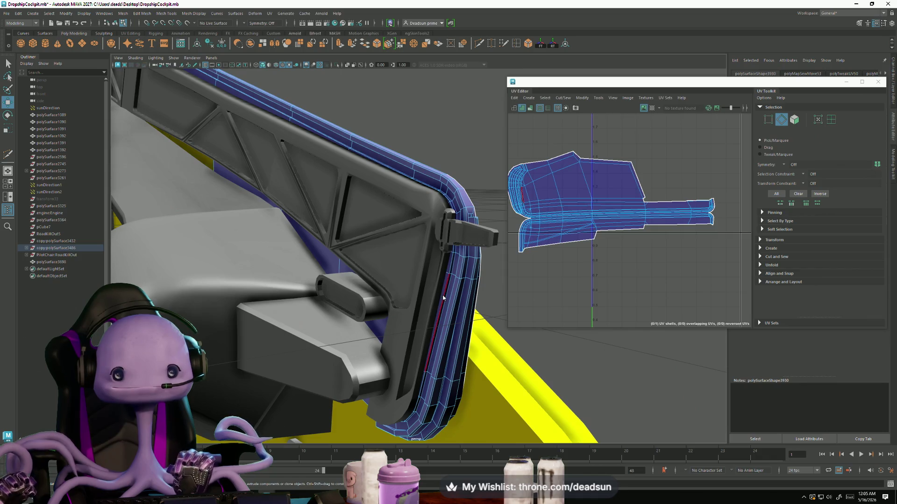
- Select the truss strut's UVs, then enlarge, rotate horizontal and move its shell below the panel shell
{"action": "right_click_drag", "start_coordinate": [443, 298], "coordinate": [452, 288]}
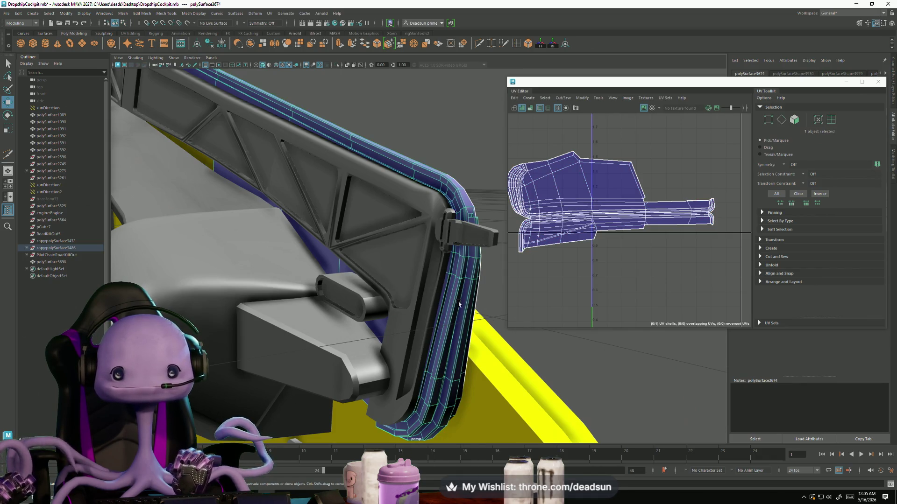
{"action": "left_click_drag", "start_coordinate": [459, 305], "coordinate": [410, 275], "text": "alt"}
{"action": "left_click", "coordinate": [421, 265], "text": "shift"}
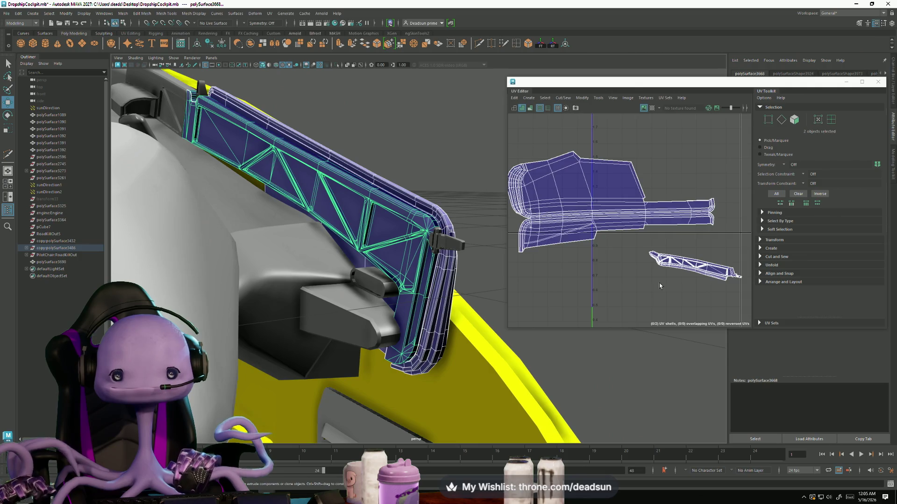
{"action": "right_click_drag", "start_coordinate": [659, 283], "coordinate": [573, 283], "text": "alt"}
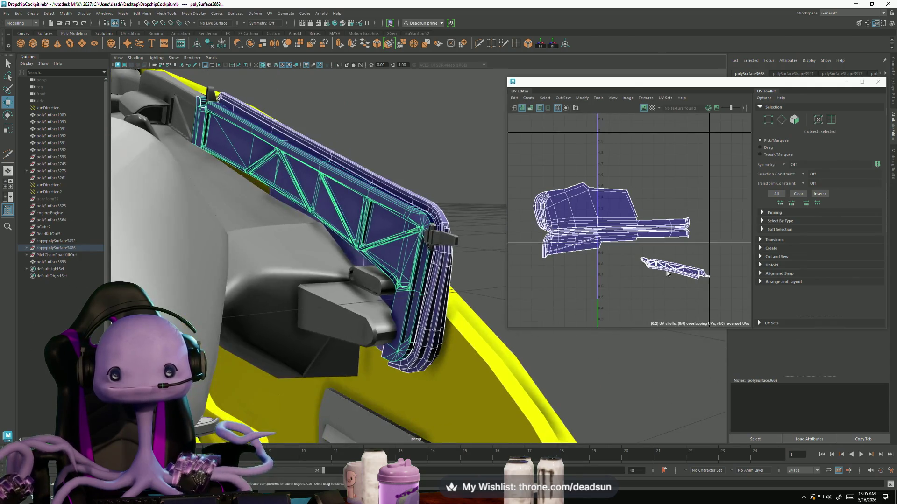
{"action": "key", "text": "ctrl+F12"}
{"action": "left_click_drag", "start_coordinate": [676, 272], "coordinate": [722, 269]}
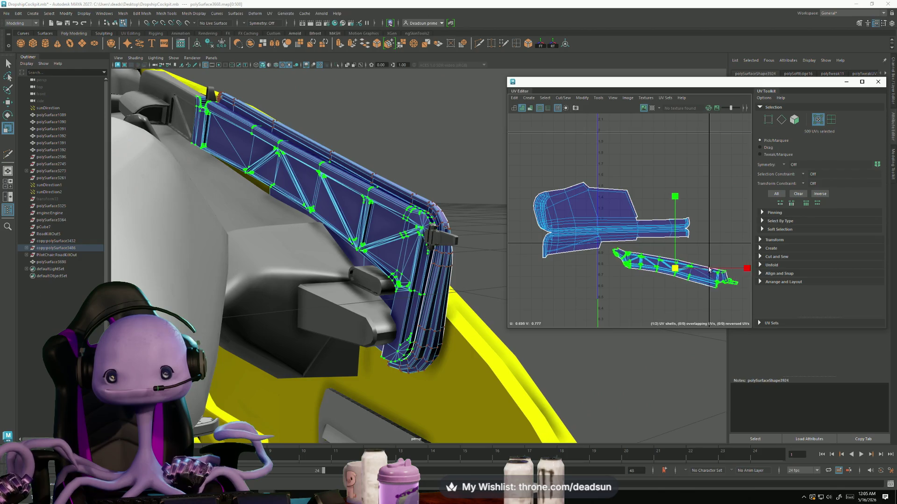
{"action": "left_click_drag", "start_coordinate": [655, 288], "coordinate": [650, 302]}
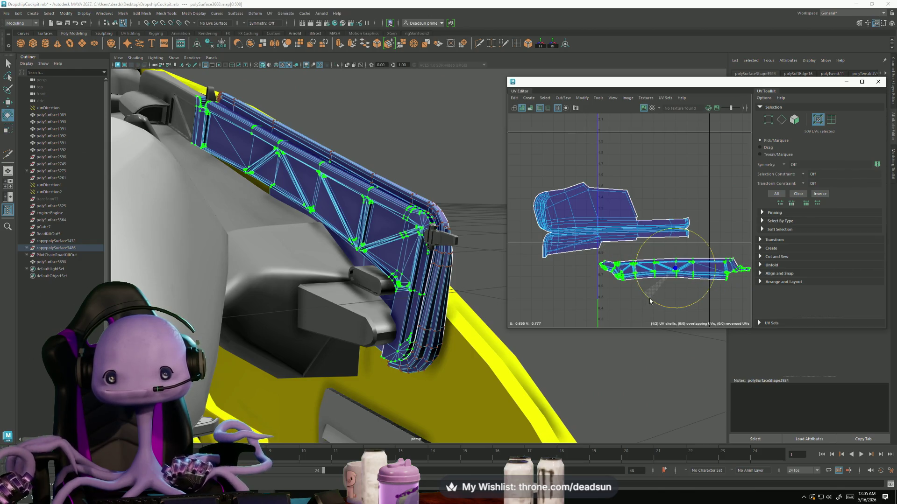
{"action": "left_click_drag", "start_coordinate": [672, 273], "coordinate": [587, 264]}
{"action": "key", "text": "r"}
- Rotate the small part's shell about 90 degrees and place it beside the panel shell
{"action": "left_click", "coordinate": [186, 99], "text": "shift"}
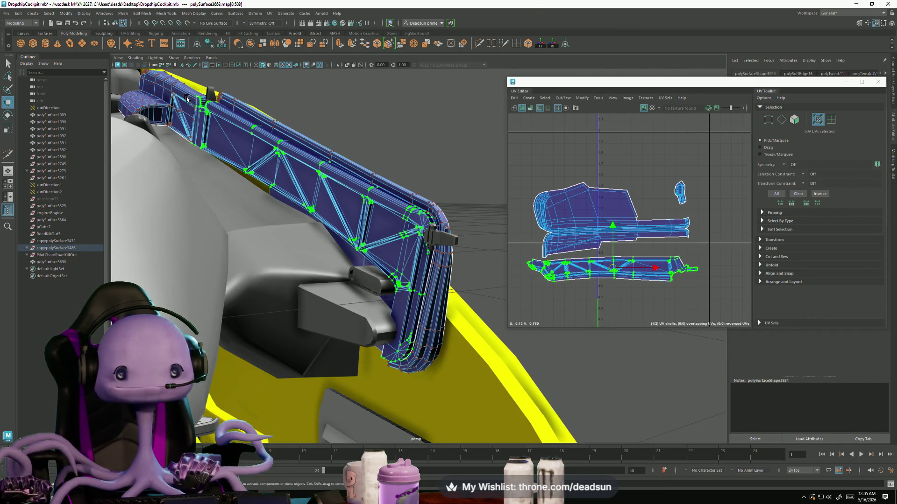
{"action": "right_click_drag", "start_coordinate": [676, 193], "coordinate": [676, 231]}
{"action": "left_click", "coordinate": [681, 195]}
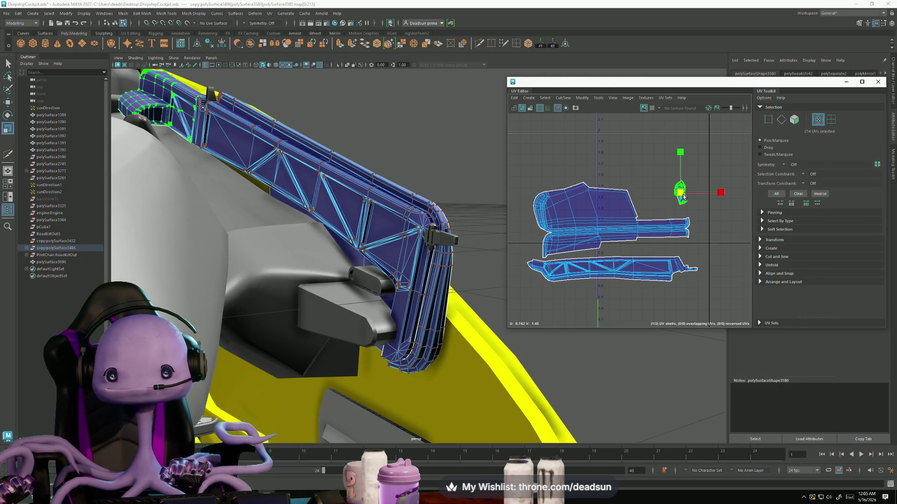
{"action": "key", "text": "e"}
{"action": "left_click_drag", "start_coordinate": [719, 181], "coordinate": [688, 229]}
{"action": "left_click_drag", "start_coordinate": [688, 198], "coordinate": [669, 199]}
{"action": "key", "text": "r"}
{"action": "key", "text": "w"}
{"action": "scroll", "coordinate": [632, 220], "scroll_direction": "up", "scroll_amount": 5}
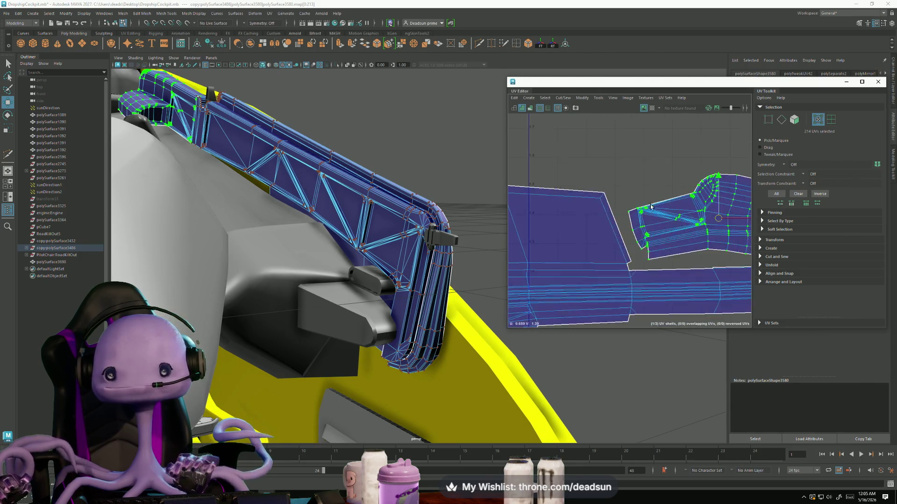
{"action": "mouse_move", "coordinate": [477, 238]}
{"action": "left_mouse_down", "text": "alt"}
{"action": "mouse_move", "coordinate": [199, 198]}
{"action": "mouse_move", "coordinate": [311, 201]}
{"action": "mouse_move", "coordinate": [317, 212]}
{"action": "left_mouse_up", "text": "alt"}
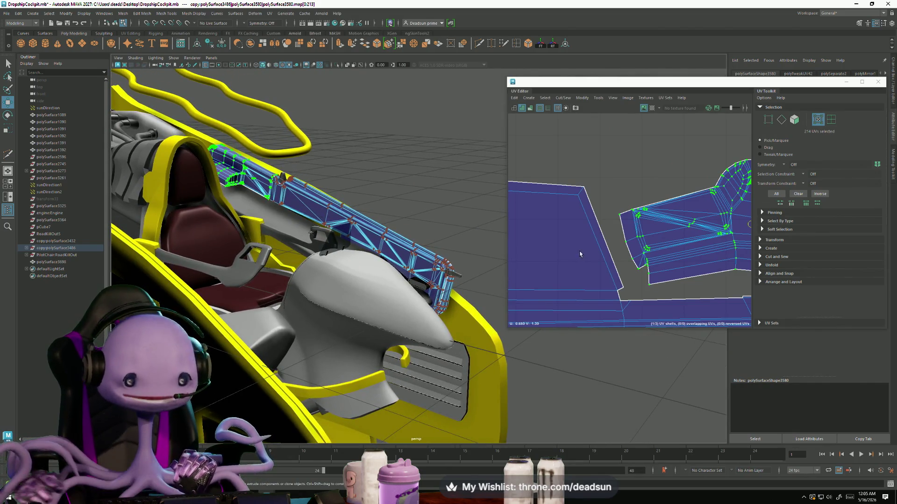
{"action": "scroll", "coordinate": [648, 254], "scroll_direction": "down", "scroll_amount": 3}
- Enlarge the small part's shell and apply a Modify operation along a picked edge
{"action": "middle_click_drag", "start_coordinate": [648, 253], "coordinate": [675, 235], "text": "alt"}
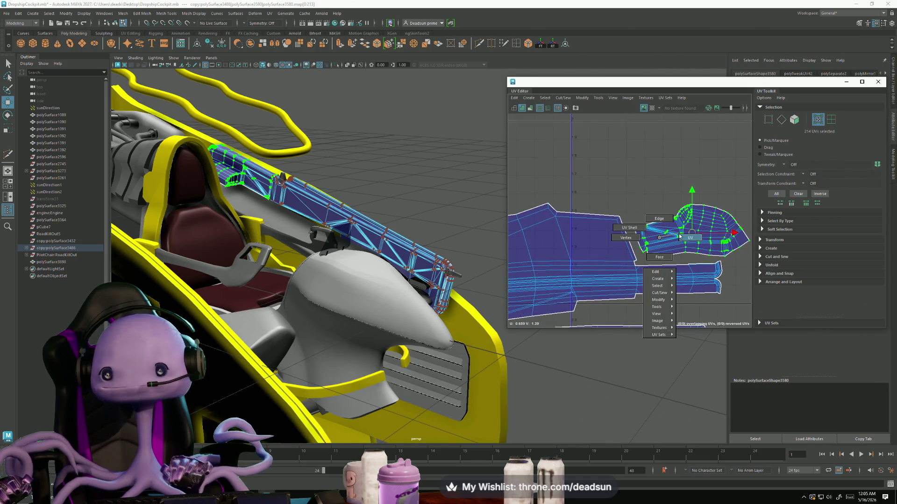
{"action": "left_click_drag", "start_coordinate": [696, 234], "coordinate": [698, 234]}
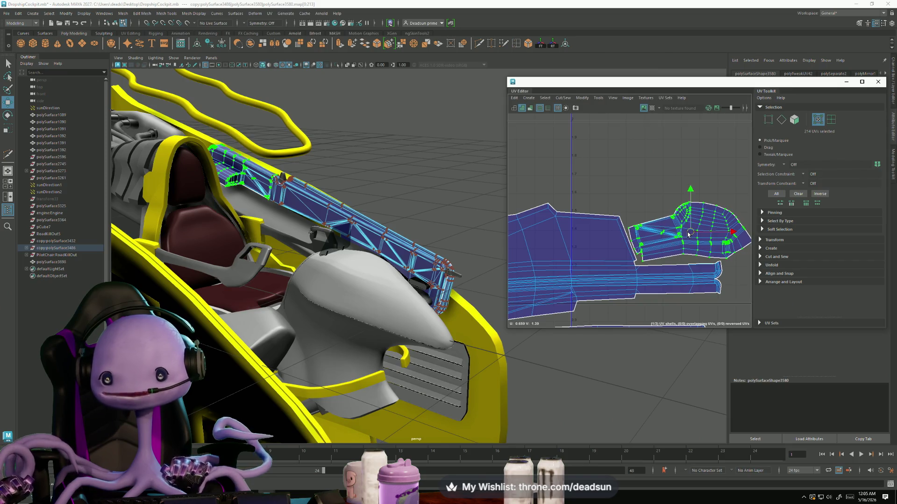
{"action": "scroll", "coordinate": [604, 259], "scroll_direction": "up", "scroll_amount": 3}
{"action": "scroll", "coordinate": [671, 257], "scroll_direction": "up", "scroll_amount": 2}
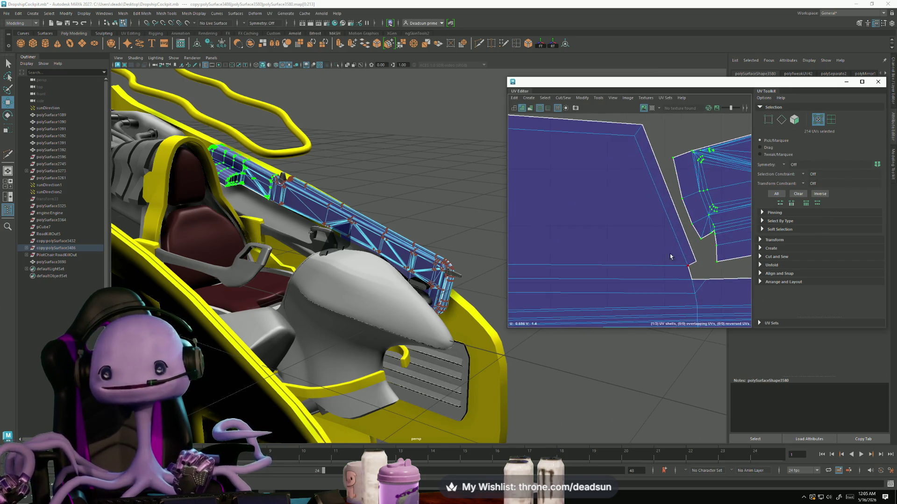
{"action": "scroll", "coordinate": [680, 246], "scroll_direction": "up", "scroll_amount": 2}
{"action": "scroll", "coordinate": [690, 239], "scroll_direction": "up", "scroll_amount": 2}
{"action": "scroll", "coordinate": [694, 236], "scroll_direction": "up", "scroll_amount": 2}
{"action": "right_click_drag", "start_coordinate": [680, 177], "coordinate": [681, 158]}
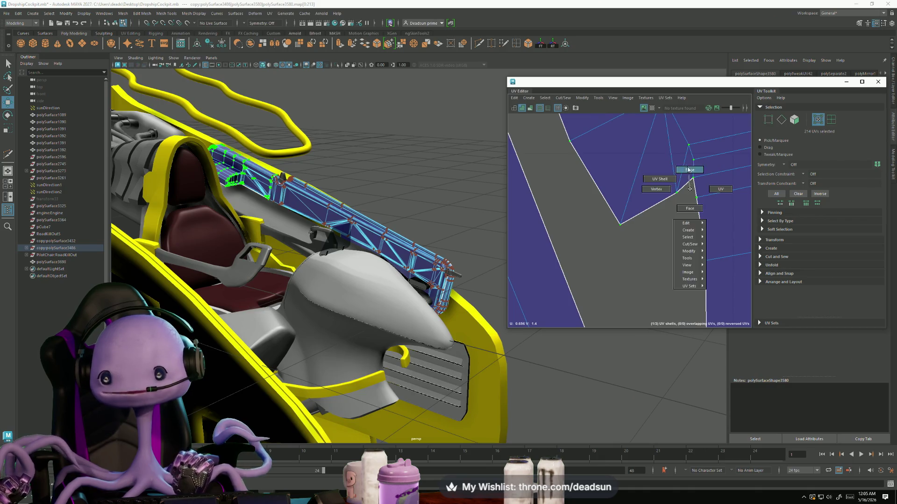
{"action": "left_click", "coordinate": [685, 186]}
{"action": "left_click", "coordinate": [566, 101]}
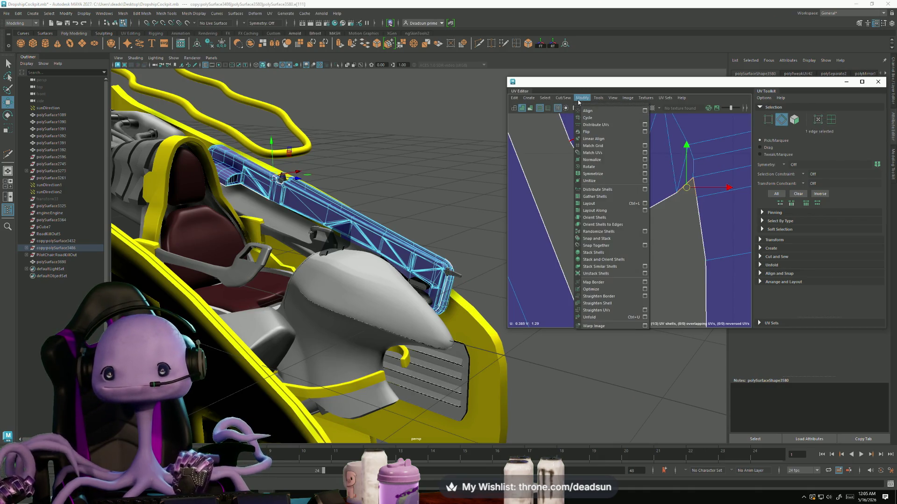
{"action": "left_click", "coordinate": [616, 173]}
- Shift-select four cockpit meshes to show their shells together in UV space
{"action": "mouse_move", "coordinate": [421, 210]}
{"action": "left_mouse_down", "text": "alt"}
{"action": "mouse_move", "coordinate": [295, 245]}
{"action": "mouse_move", "coordinate": [330, 242]}
{"action": "left_mouse_up", "text": "alt"}
{"action": "mouse_move", "coordinate": [329, 242]}
{"action": "right_mouse_down"}
{"action": "mouse_move", "coordinate": [319, 224]}
{"action": "mouse_move", "coordinate": [368, 270]}
{"action": "right_mouse_up"}
{"action": "left_click", "coordinate": [317, 214], "text": "shift"}
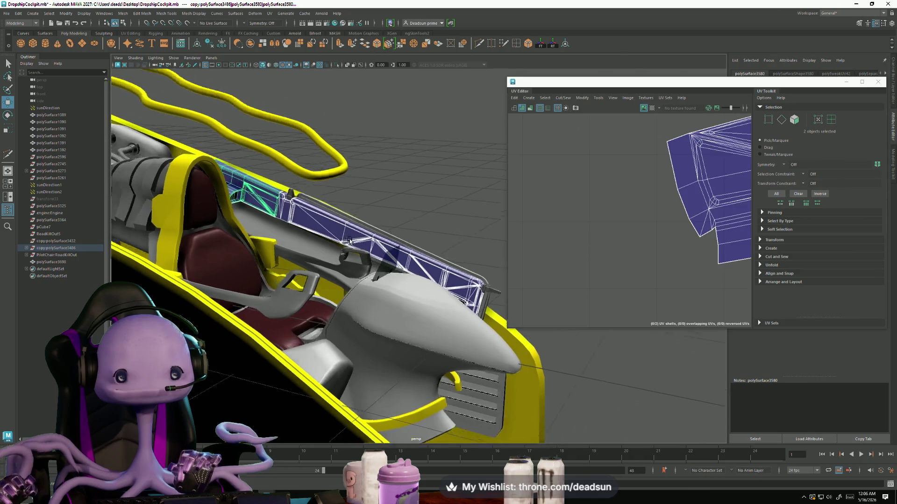
{"action": "right_click_drag", "start_coordinate": [296, 220], "coordinate": [280, 216], "text": "alt"}
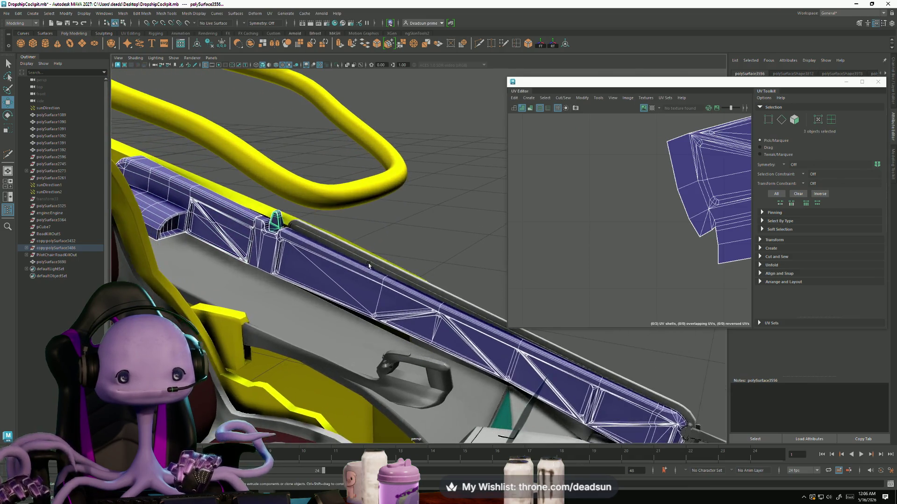
{"action": "left_click", "coordinate": [281, 216], "text": "shift"}
{"action": "left_click_drag", "start_coordinate": [281, 216], "coordinate": [633, 280], "text": "alt"}
{"action": "scroll", "coordinate": [634, 280], "scroll_direction": "down", "scroll_amount": 5}
{"action": "mouse_move", "coordinate": [483, 267]}
{"action": "left_mouse_down", "text": "alt"}
{"action": "mouse_move", "coordinate": [340, 266]}
{"action": "mouse_move", "coordinate": [339, 287]}
{"action": "mouse_move", "coordinate": [312, 274]}
{"action": "left_mouse_up", "text": "alt"}
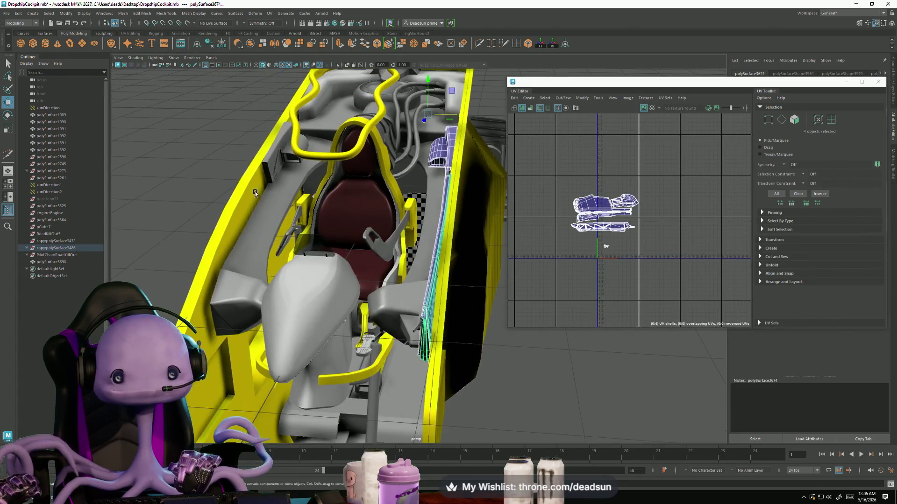
- Select the small pin part at the panel edge and its reversed red UV shell
{"action": "left_click", "coordinate": [267, 166]}
{"action": "left_click", "coordinate": [297, 270]}
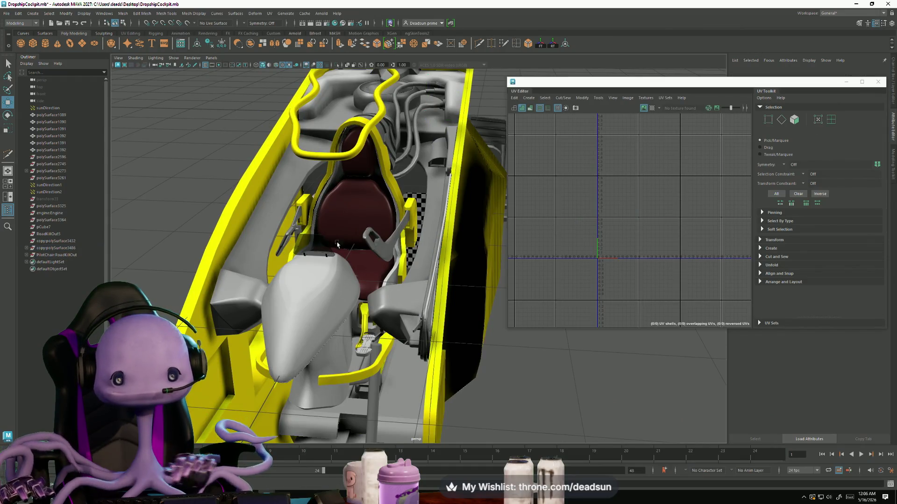
{"action": "left_click_drag", "start_coordinate": [297, 271], "coordinate": [335, 261], "text": "alt"}
{"action": "scroll", "coordinate": [334, 262], "scroll_direction": "up", "scroll_amount": 5}
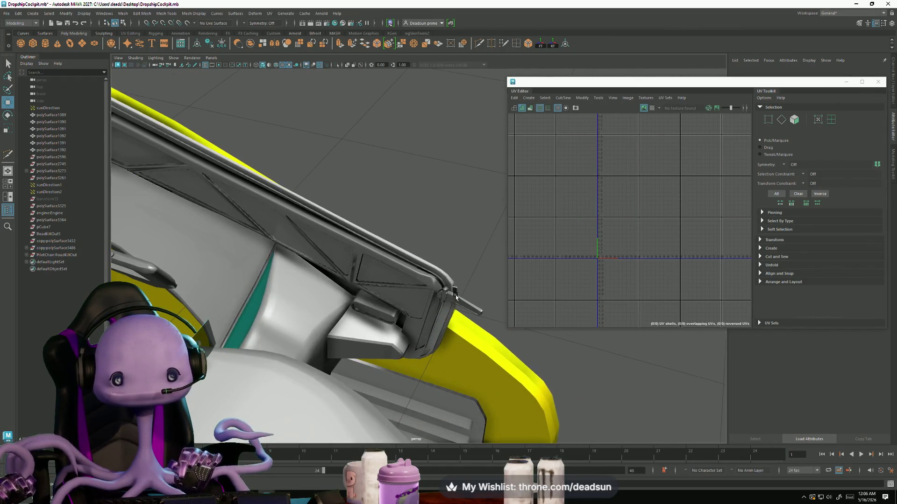
{"action": "left_click", "coordinate": [447, 295]}
{"action": "scroll", "coordinate": [631, 249], "scroll_direction": "up", "scroll_amount": 3}
{"action": "scroll", "coordinate": [625, 236], "scroll_direction": "up", "scroll_amount": 2}
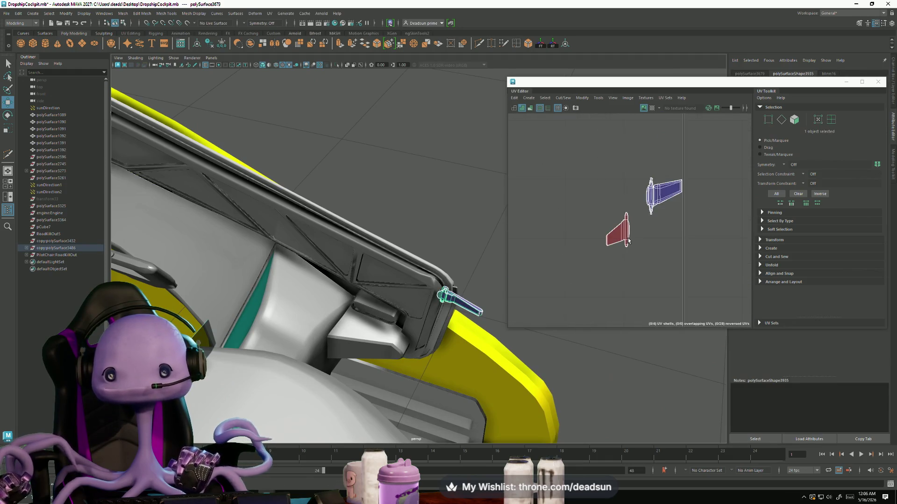
{"action": "left_click", "coordinate": [616, 235]}
{"action": "left_click", "coordinate": [563, 97]}
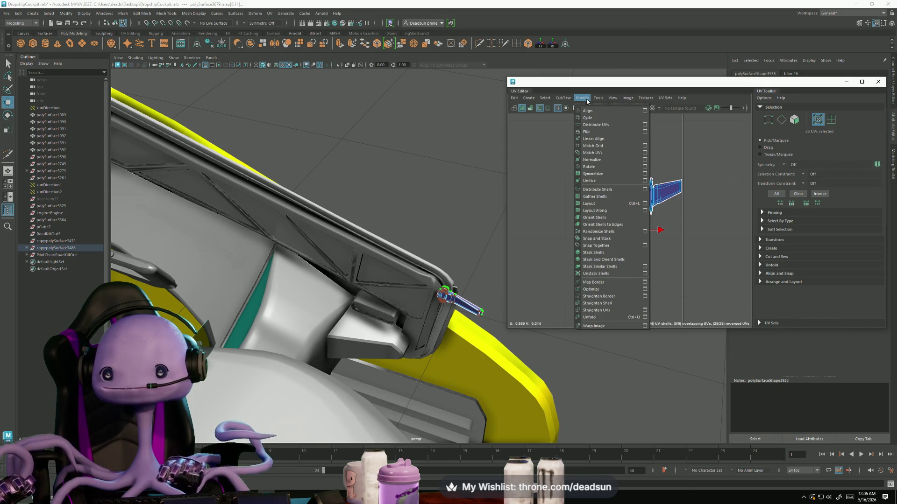
{"action": "mouse_move", "coordinate": [581, 97]}
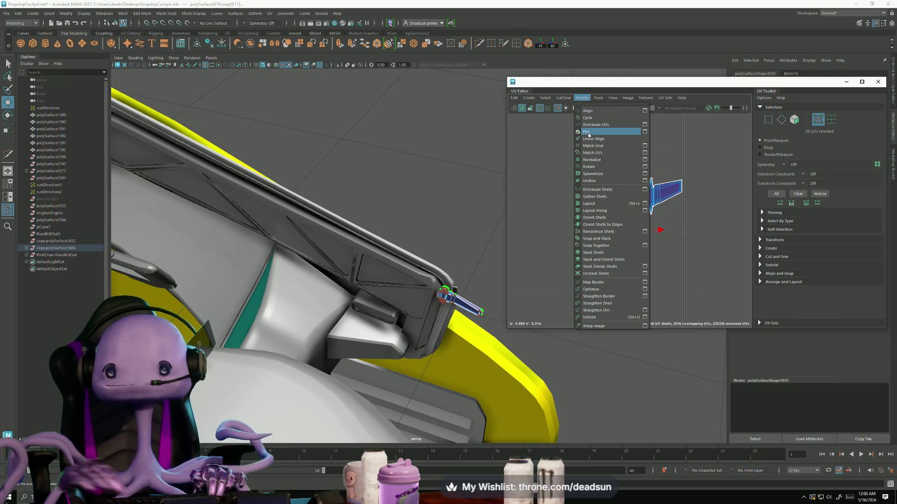
- Flip the reversed pin shell, then Move and Sew along a picked edge
{"action": "left_click", "coordinate": [587, 133]}
{"action": "scroll", "coordinate": [648, 202], "scroll_direction": "up", "scroll_amount": 2}
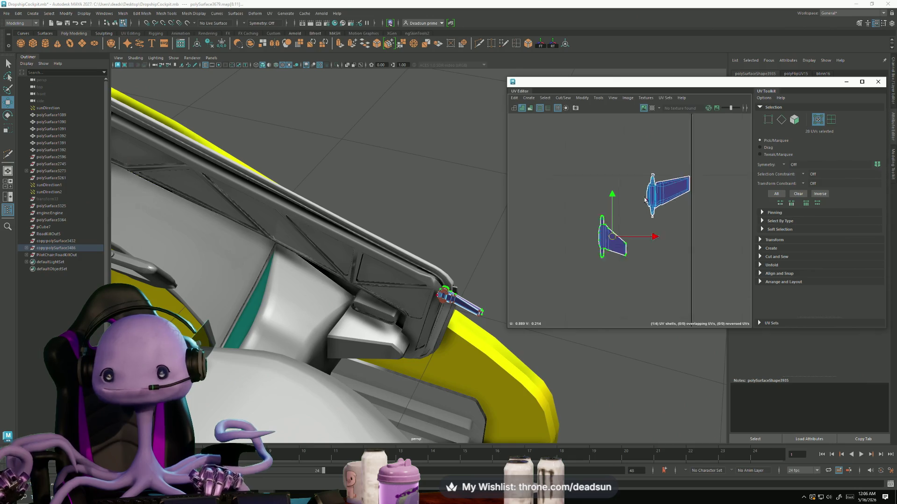
{"action": "scroll", "coordinate": [648, 203], "scroll_direction": "up", "scroll_amount": 3}
{"action": "key", "text": "F10"}
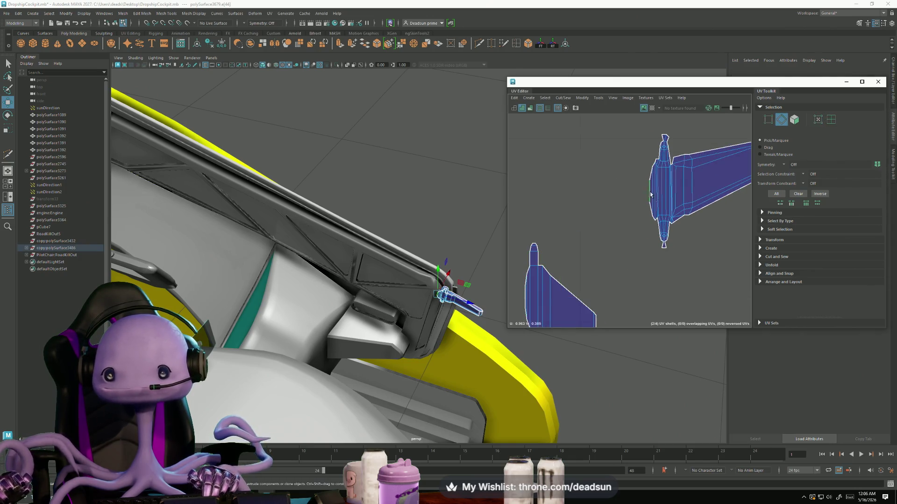
{"action": "left_click", "coordinate": [652, 191]}
{"action": "scroll", "coordinate": [576, 250], "scroll_direction": "down", "scroll_amount": 4}
{"action": "scroll", "coordinate": [620, 241], "scroll_direction": "up", "scroll_amount": 2}
{"action": "scroll", "coordinate": [630, 242], "scroll_direction": "up", "scroll_amount": 2}
{"action": "scroll", "coordinate": [644, 244], "scroll_direction": "down", "scroll_amount": 2}
{"action": "scroll", "coordinate": [655, 245], "scroll_direction": "down", "scroll_amount": 2}
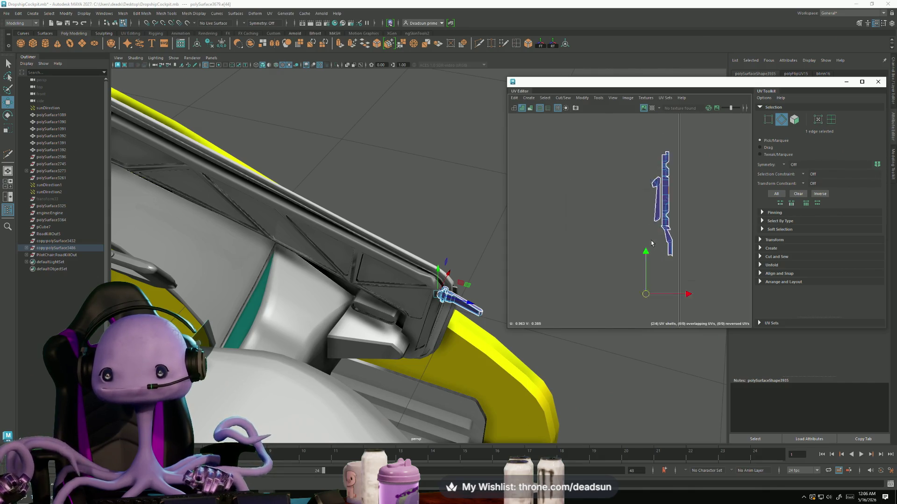
{"action": "mouse_move", "coordinate": [463, 294]}
{"action": "left_mouse_down", "text": "alt"}
{"action": "mouse_move", "coordinate": [427, 285]}
{"action": "mouse_move", "coordinate": [435, 293]}
{"action": "left_mouse_up", "text": "alt"}
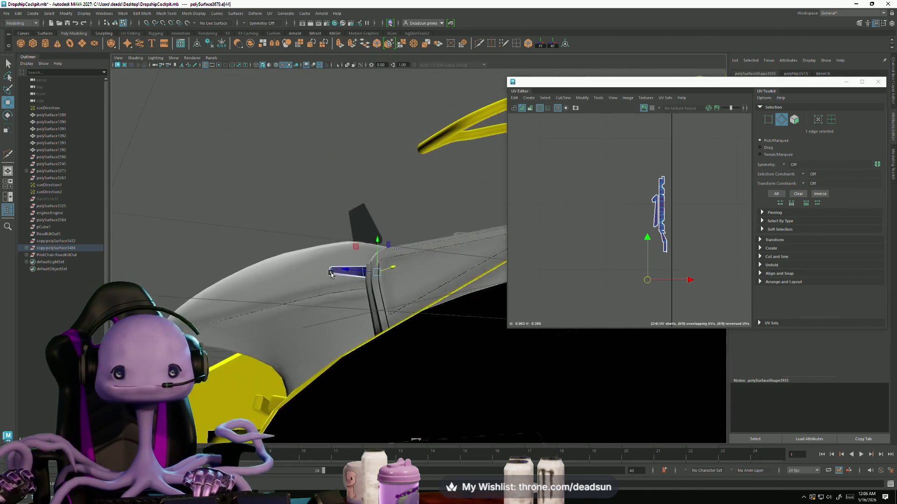
{"action": "left_click", "coordinate": [562, 97]}
{"action": "left_click", "coordinate": [578, 166]}
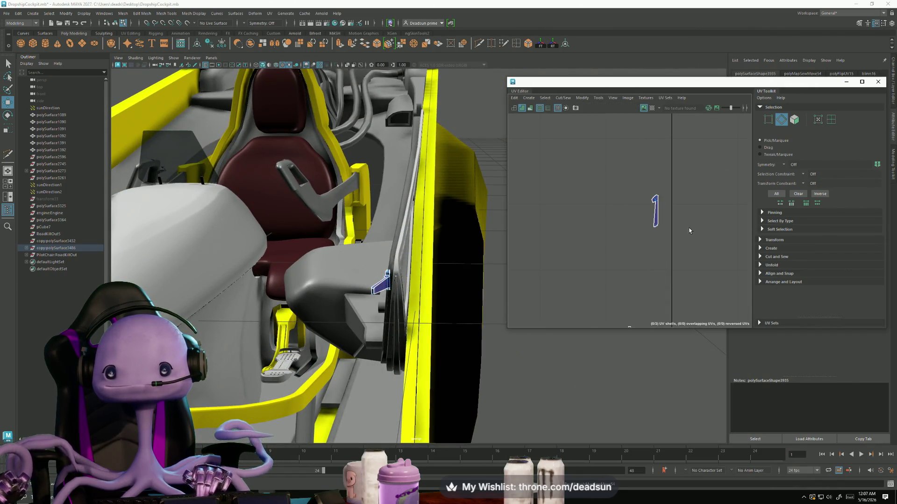
{"action": "scroll", "coordinate": [637, 231], "scroll_direction": "up", "scroll_amount": 3}
{"action": "scroll", "coordinate": [638, 232], "scroll_direction": "up", "scroll_amount": 3}
{"action": "scroll", "coordinate": [638, 232], "scroll_direction": "up", "scroll_amount": 2}
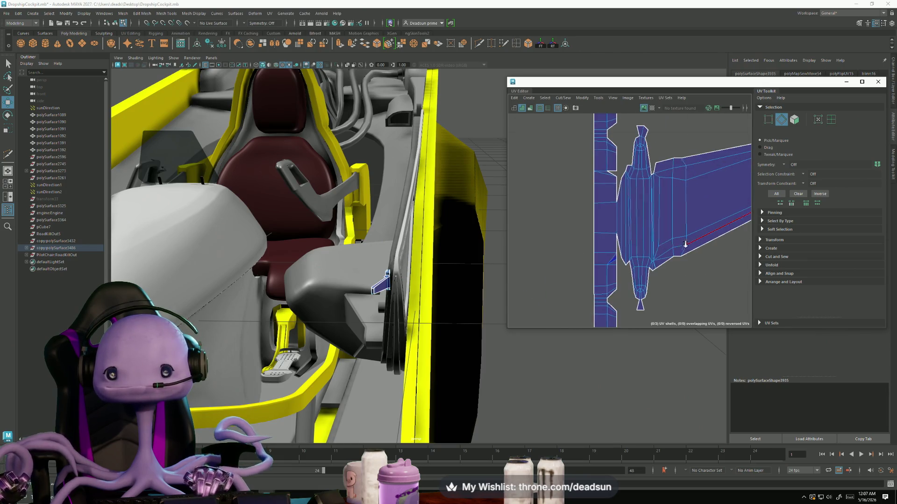
{"action": "scroll", "coordinate": [618, 199], "scroll_direction": "down", "scroll_amount": 3}
- Unfold the joined shell, then move the smaller shell beside it and rotate it horizontal
{"action": "double_click", "coordinate": [658, 231]}
{"action": "left_click", "coordinate": [597, 99]}
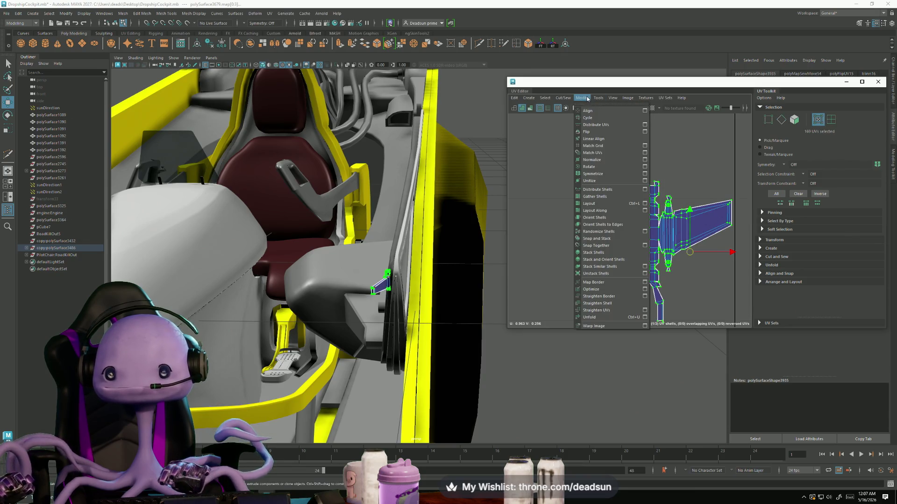
{"action": "left_click", "coordinate": [600, 318]}
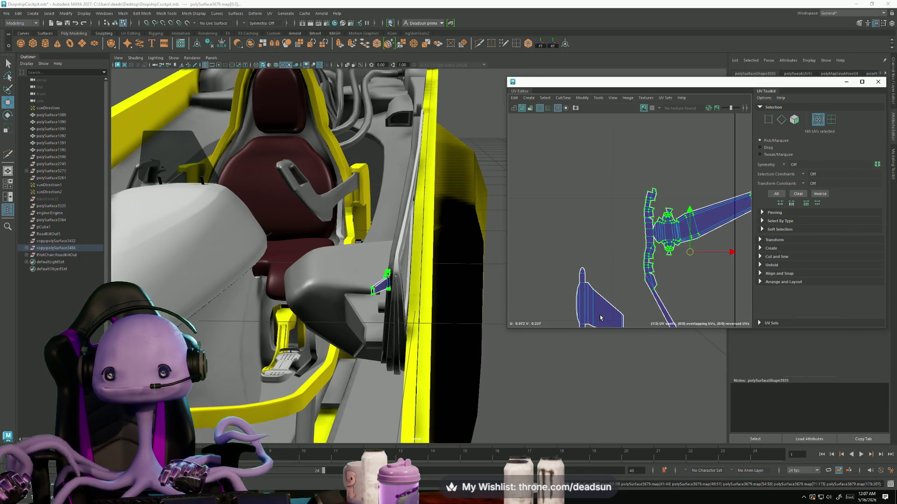
{"action": "scroll", "coordinate": [642, 285], "scroll_direction": "down", "scroll_amount": 2}
{"action": "double_click", "coordinate": [615, 294]}
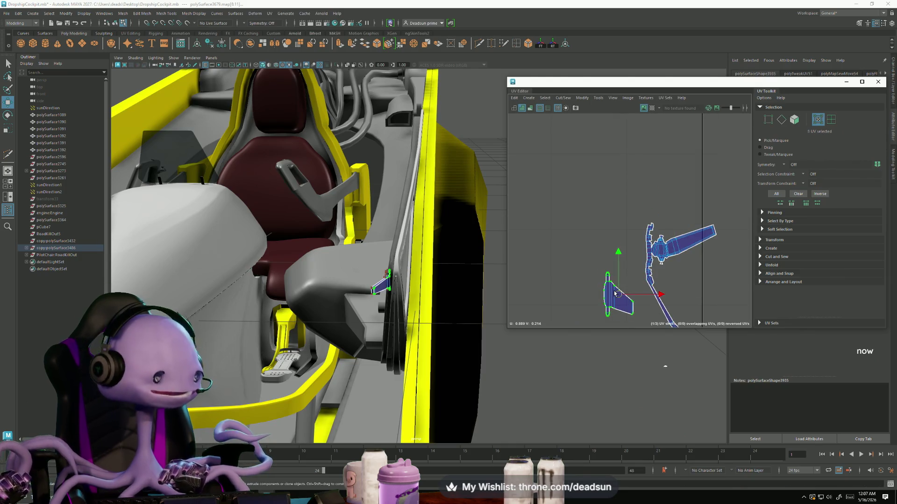
{"action": "middle_click_drag", "start_coordinate": [615, 294], "coordinate": [576, 267], "text": "alt"}
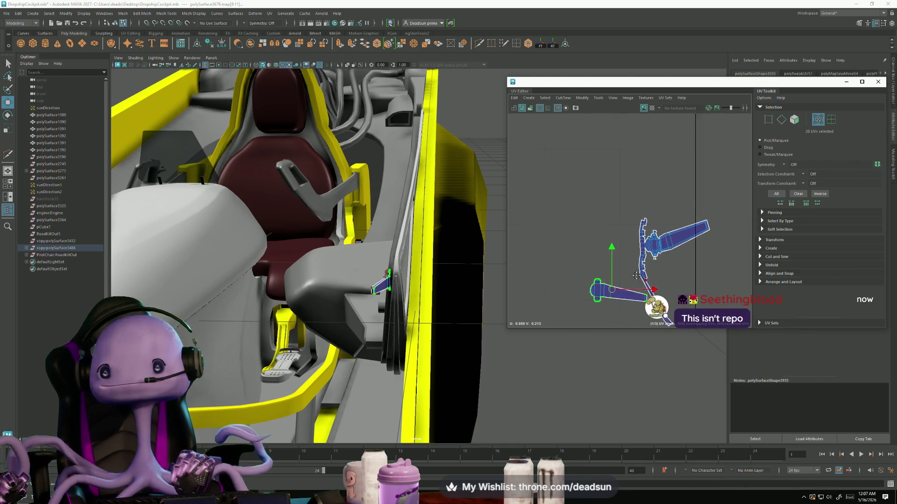
{"action": "right_click", "coordinate": [576, 266]}
{"action": "left_click", "coordinate": [573, 268]}
{"action": "left_click_drag", "start_coordinate": [596, 265], "coordinate": [662, 248]}
{"action": "scroll", "coordinate": [651, 251], "scroll_direction": "up", "scroll_amount": 2}
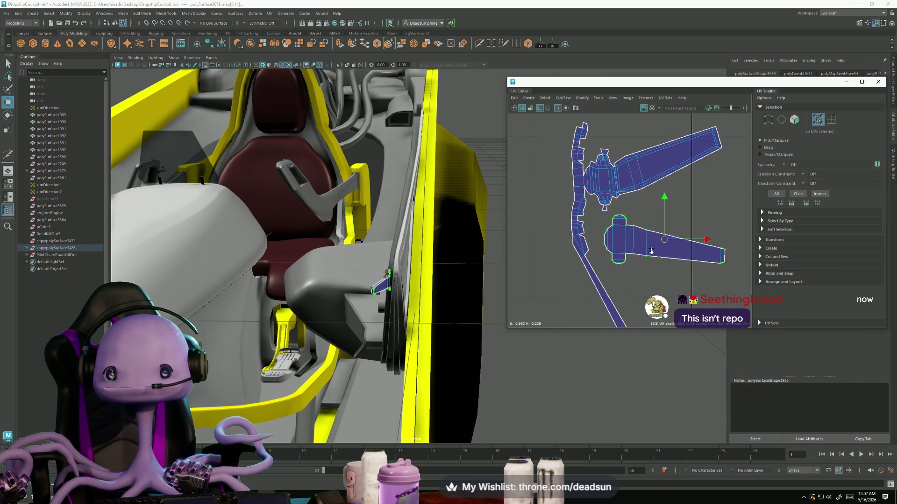
{"action": "scroll", "coordinate": [650, 252], "scroll_direction": "up", "scroll_amount": 1}
{"action": "key", "text": "e"}
{"action": "left_click_drag", "start_coordinate": [633, 264], "coordinate": [620, 277]}
- Apply a Cut/Sew command across the pin's selected shells and pick a UV at the notch
{"action": "right_click_drag", "start_coordinate": [603, 261], "coordinate": [598, 253]}
{"action": "left_click", "coordinate": [596, 253]}
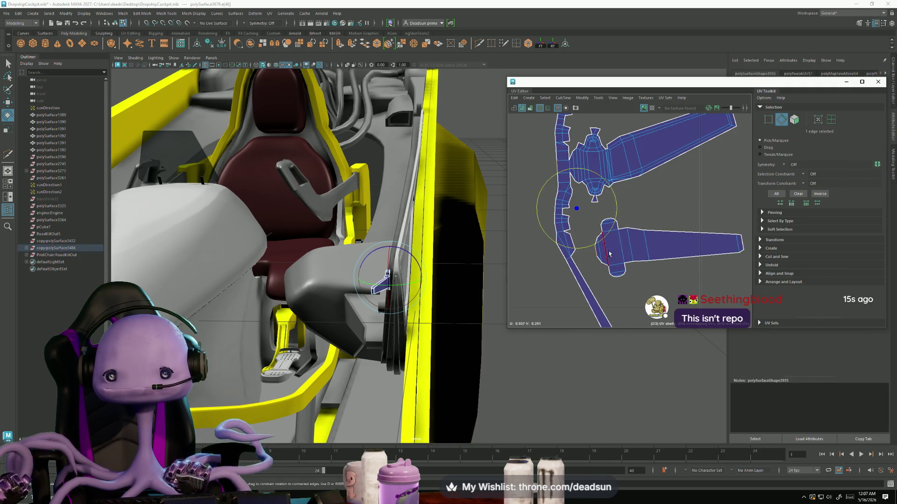
{"action": "scroll", "coordinate": [617, 214], "scroll_direction": "down", "scroll_amount": 2}
{"action": "scroll", "coordinate": [617, 215], "scroll_direction": "up", "scroll_amount": 2}
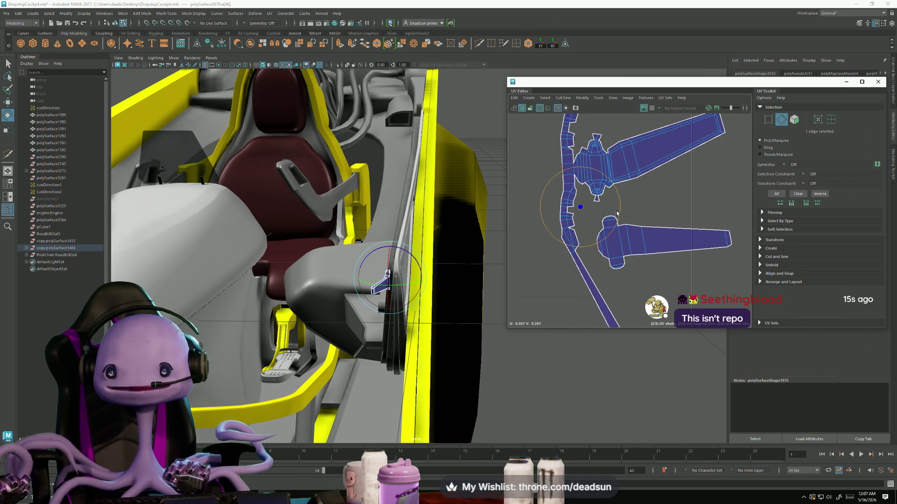
{"action": "left_click", "coordinate": [724, 126]}
{"action": "scroll", "coordinate": [595, 308], "scroll_direction": "down", "scroll_amount": 4}
{"action": "scroll", "coordinate": [610, 196], "scroll_direction": "down", "scroll_amount": 2}
{"action": "left_click", "coordinate": [622, 203], "text": "shift"}
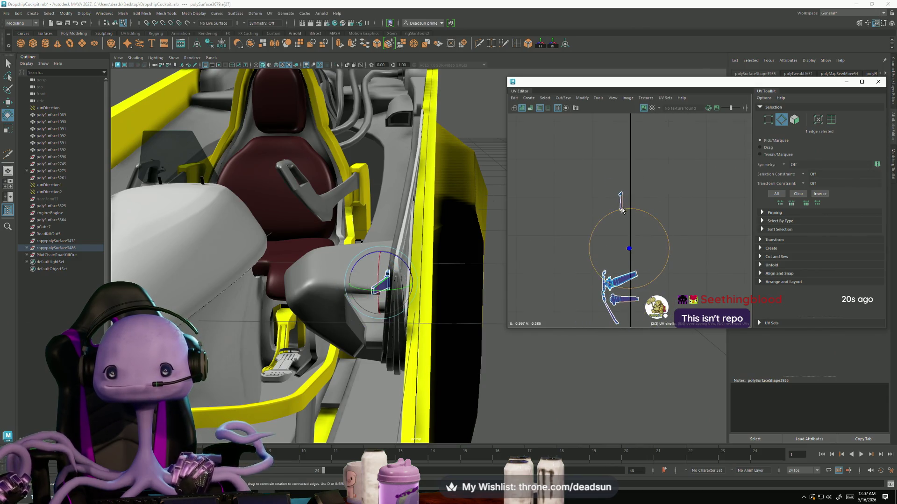
{"action": "scroll", "coordinate": [620, 210], "scroll_direction": "up", "scroll_amount": 3}
{"action": "scroll", "coordinate": [617, 189], "scroll_direction": "down", "scroll_amount": 3}
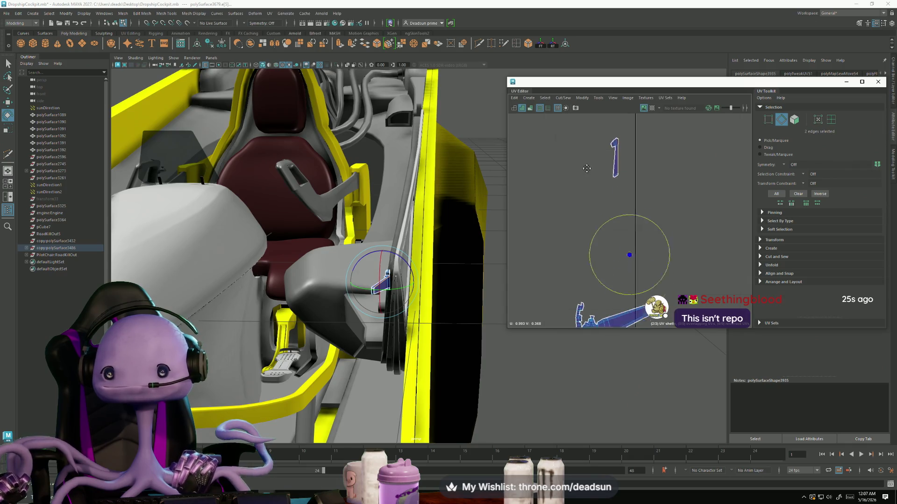
{"action": "scroll", "coordinate": [596, 232], "scroll_direction": "up", "scroll_amount": 1}
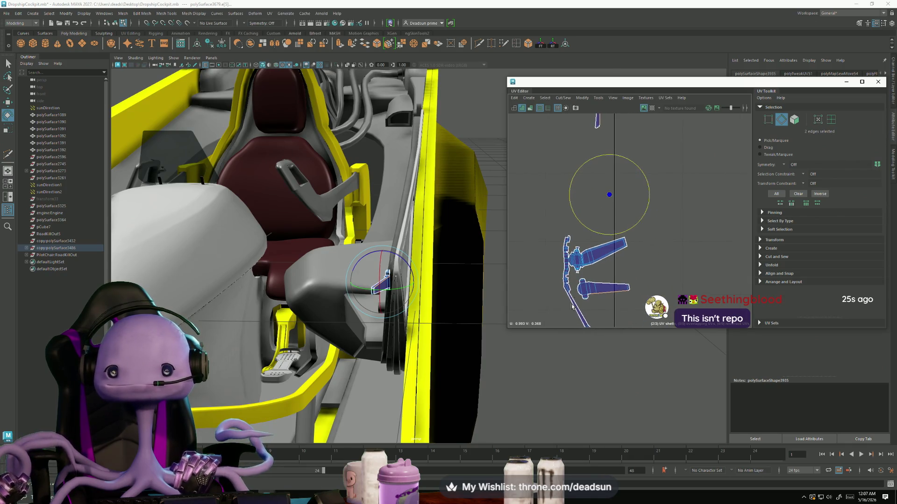
{"action": "scroll", "coordinate": [626, 274], "scroll_direction": "up", "scroll_amount": 2}
{"action": "scroll", "coordinate": [625, 274], "scroll_direction": "up", "scroll_amount": 3}
{"action": "scroll", "coordinate": [620, 273], "scroll_direction": "down", "scroll_amount": 2}
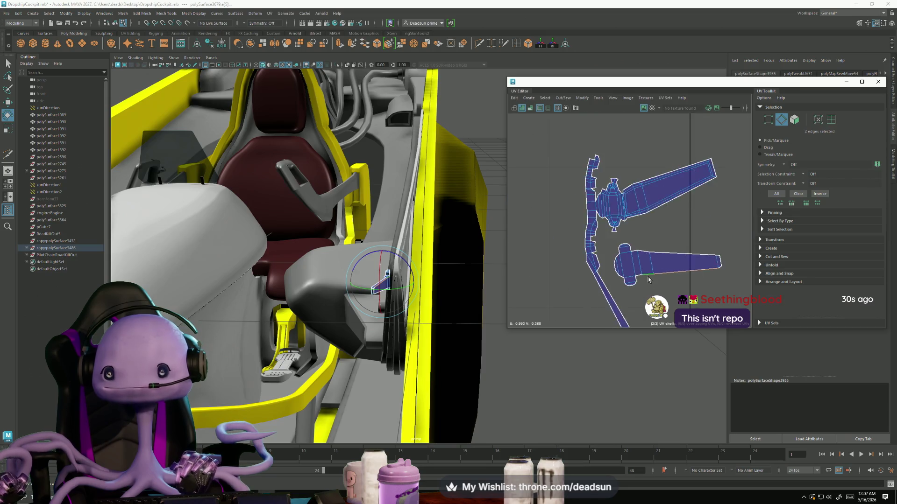
{"action": "scroll", "coordinate": [605, 273], "scroll_direction": "down", "scroll_amount": 2}
{"action": "scroll", "coordinate": [589, 271], "scroll_direction": "down", "scroll_amount": 1}
{"action": "scroll", "coordinate": [589, 271], "scroll_direction": "down", "scroll_amount": 1}
{"action": "left_click", "coordinate": [564, 99]}
{"action": "left_click", "coordinate": [582, 174]}
{"action": "middle_click_drag", "start_coordinate": [609, 317], "coordinate": [582, 206], "text": "alt"}
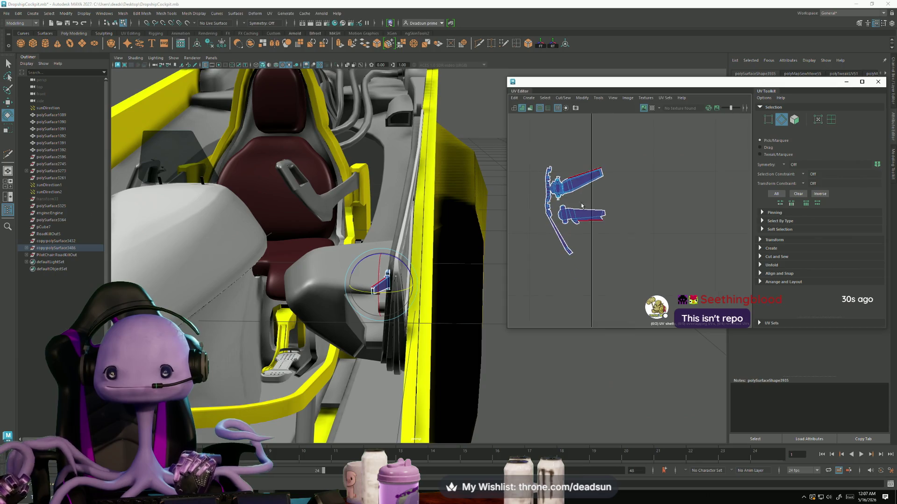
{"action": "scroll", "coordinate": [581, 205], "scroll_direction": "up", "scroll_amount": 5}
{"action": "left_click", "coordinate": [665, 178]}
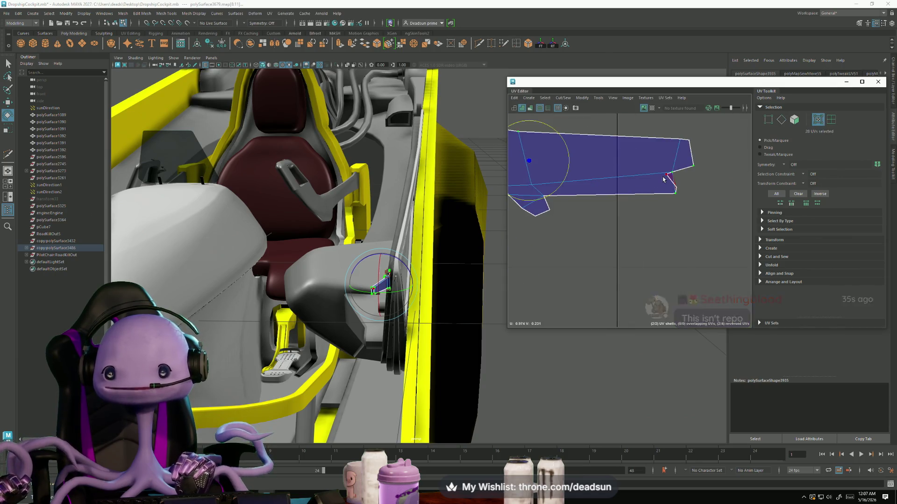
{"action": "left_click", "coordinate": [563, 98]}
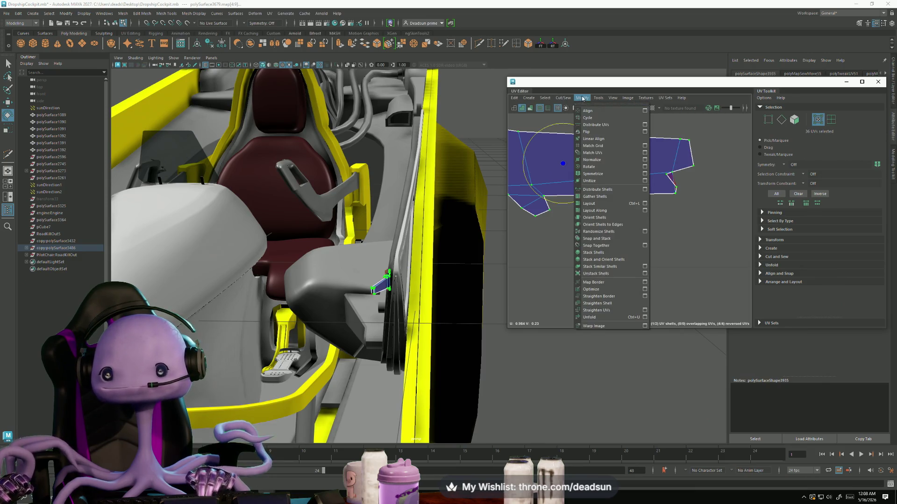
- Unfold the shell, then Move and Sew two picked edges of the lower shell
{"action": "left_click", "coordinate": [593, 319]}
{"action": "scroll", "coordinate": [595, 210], "scroll_direction": "down", "scroll_amount": 3}
{"action": "scroll", "coordinate": [630, 201], "scroll_direction": "up", "scroll_amount": 3}
{"action": "left_click", "coordinate": [631, 202]}
{"action": "middle_click_drag", "start_coordinate": [561, 235], "coordinate": [731, 229], "text": "alt"}
{"action": "left_click", "coordinate": [607, 226], "text": "shift"}
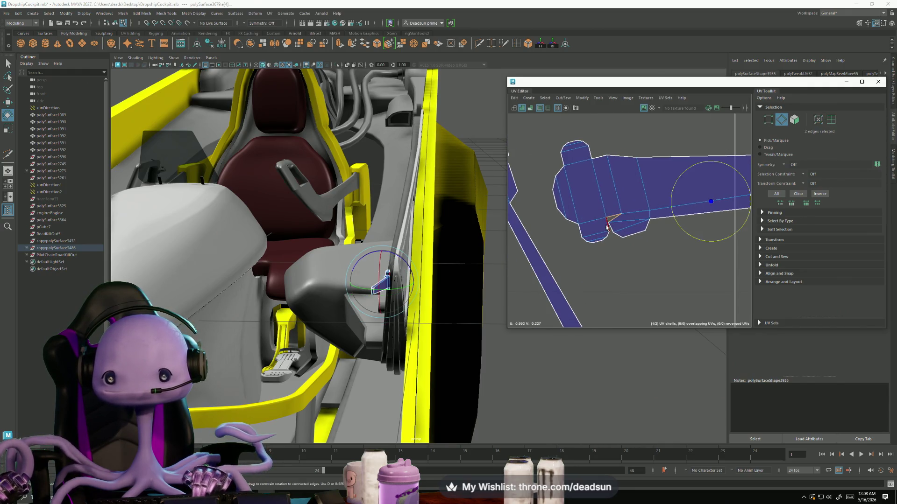
{"action": "left_click", "coordinate": [611, 229], "text": "shift"}
{"action": "left_click", "coordinate": [629, 240], "text": "shift"}
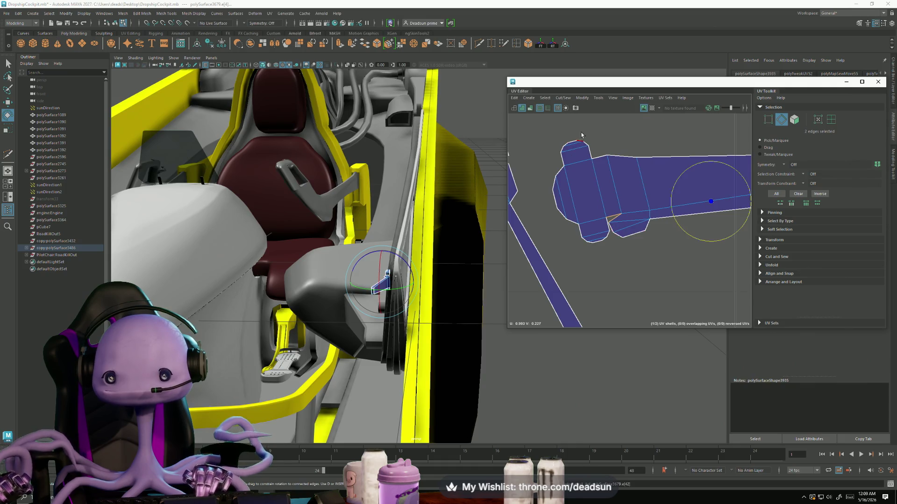
{"action": "left_click", "coordinate": [581, 98]}
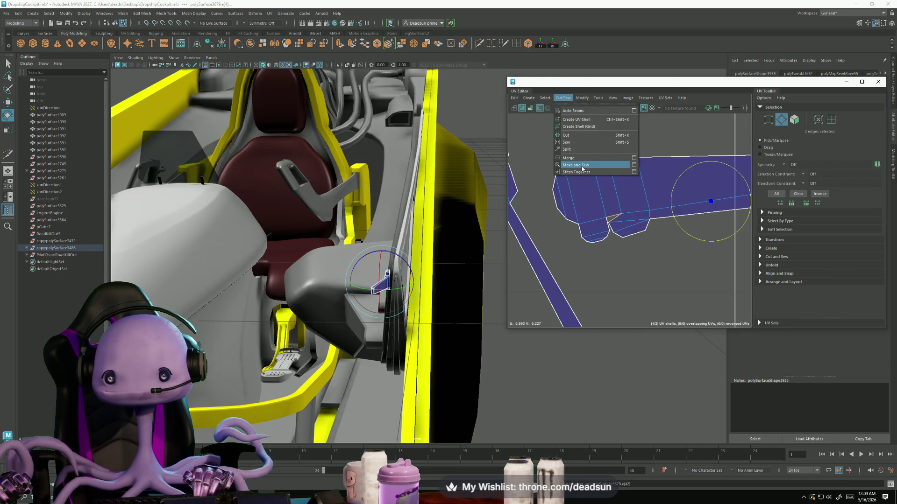
{"action": "left_click", "coordinate": [594, 168]}
- Unfold the re-sewn shell flat and pick an edge on the long strip
{"action": "left_click", "coordinate": [649, 224]}
{"action": "left_click", "coordinate": [581, 98]}
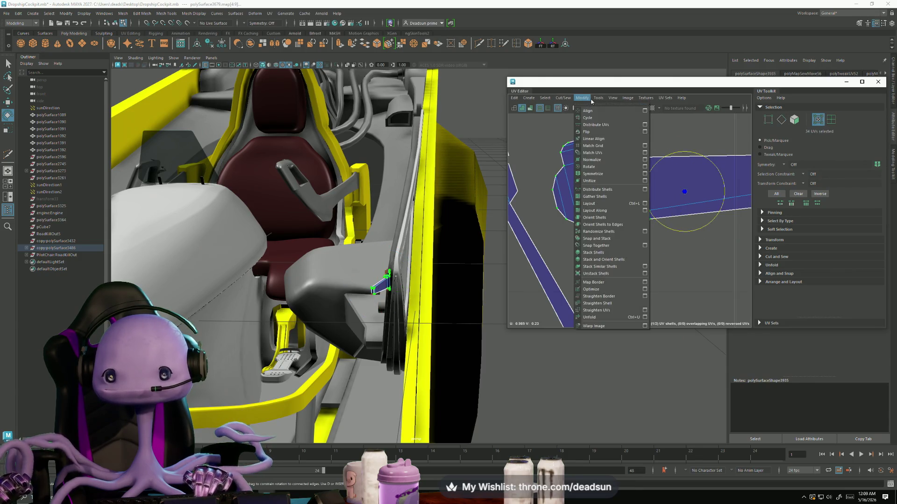
{"action": "left_click", "coordinate": [610, 314]}
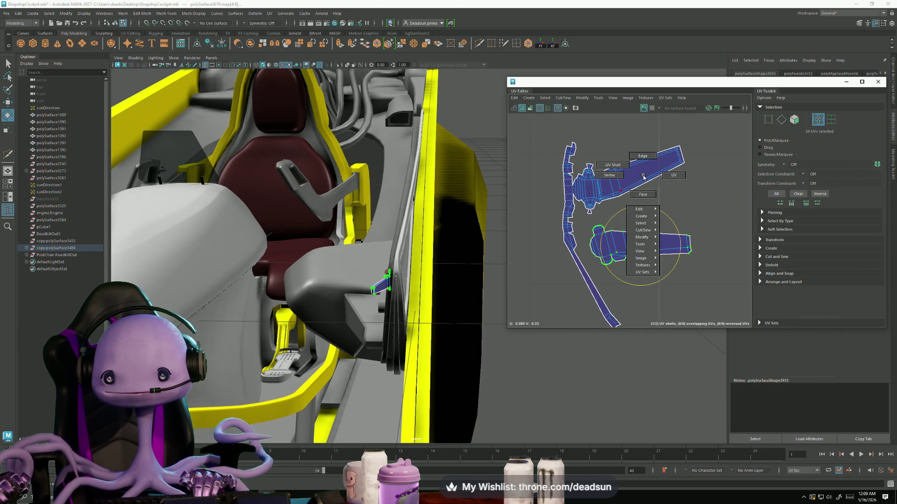
{"action": "right_click_drag", "start_coordinate": [632, 192], "coordinate": [644, 186]}
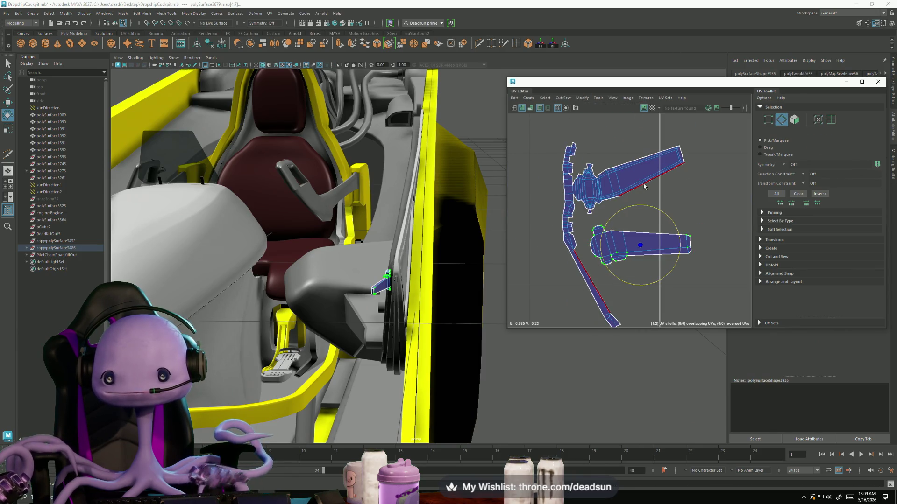
{"action": "left_click", "coordinate": [598, 288]}
{"action": "scroll", "coordinate": [592, 186], "scroll_direction": "up", "scroll_amount": 5}
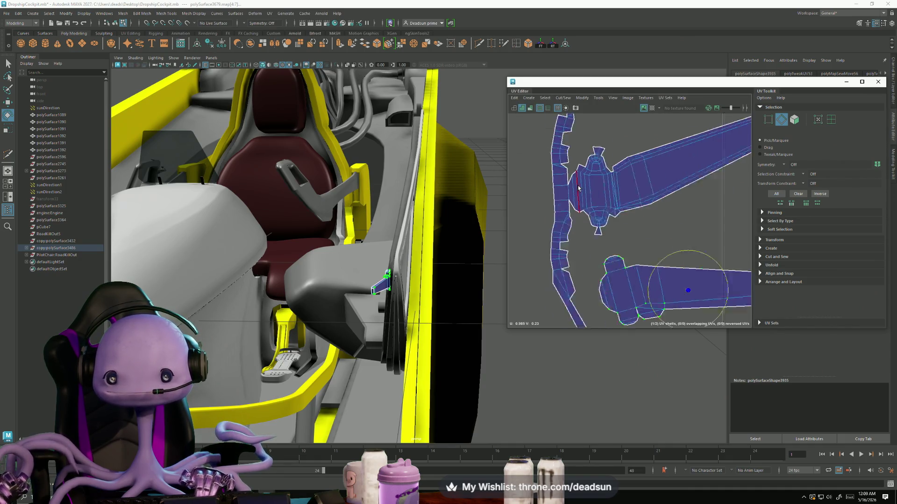
- Sew the strip onto the main pin shell, then Cut along a chosen edge into two shells
{"action": "left_click", "coordinate": [565, 109]}
{"action": "left_click", "coordinate": [581, 135]}
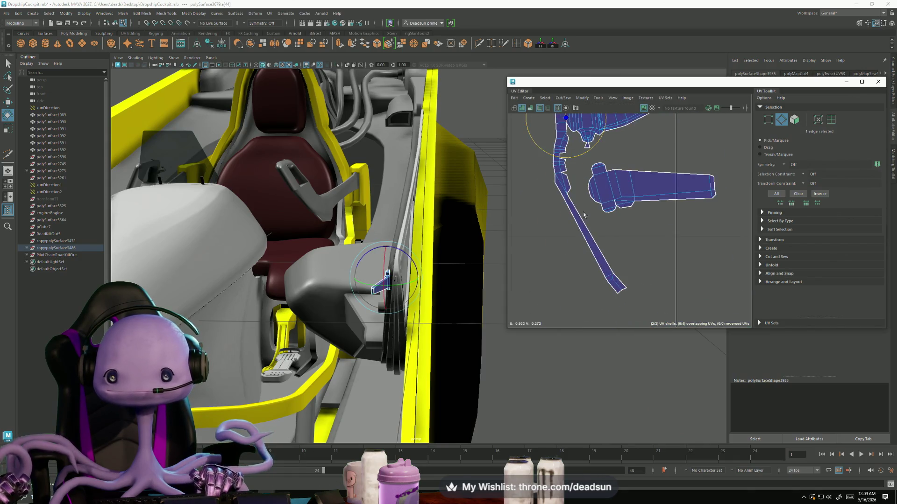
{"action": "left_click", "coordinate": [589, 226]}
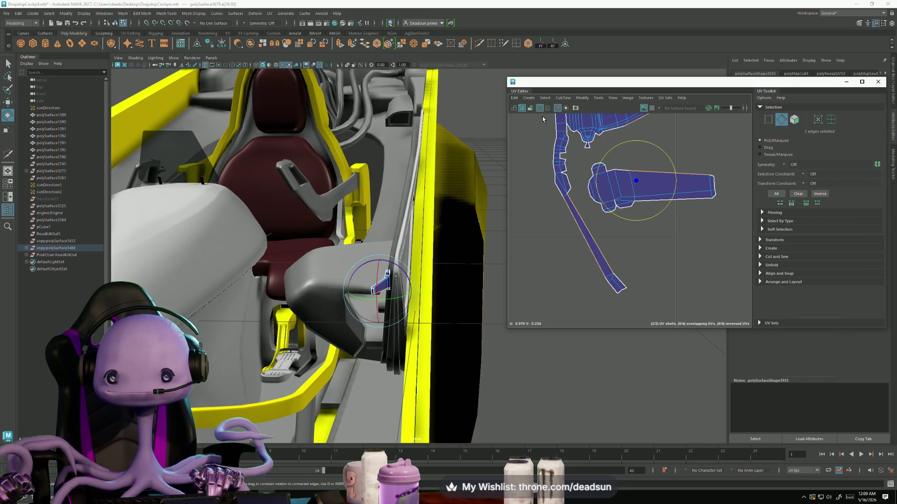
{"action": "left_click", "coordinate": [562, 98]}
{"action": "left_click", "coordinate": [571, 170]}
{"action": "scroll", "coordinate": [568, 189], "scroll_direction": "up", "scroll_amount": 2}
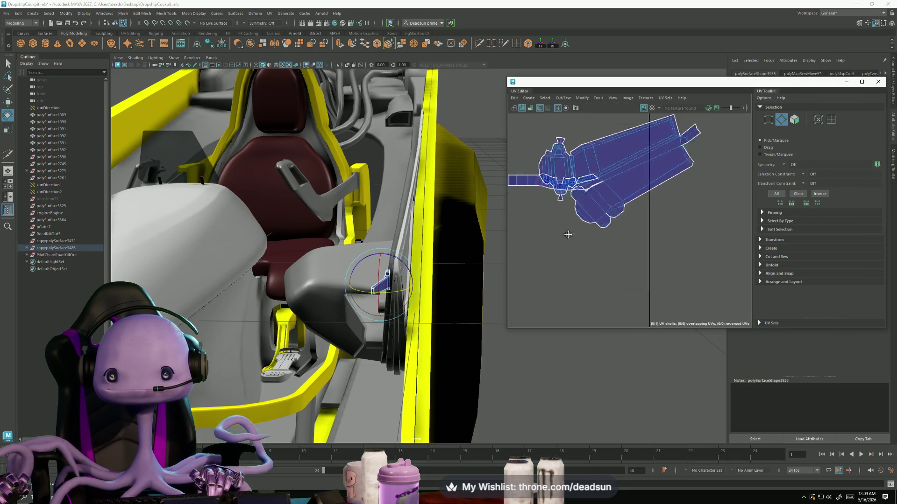
{"action": "scroll", "coordinate": [571, 197], "scroll_direction": "up", "scroll_amount": 2}
{"action": "scroll", "coordinate": [577, 201], "scroll_direction": "up", "scroll_amount": 3}
{"action": "scroll", "coordinate": [577, 201], "scroll_direction": "up", "scroll_amount": 1}
{"action": "left_click", "coordinate": [615, 175]}
{"action": "scroll", "coordinate": [592, 231], "scroll_direction": "down", "scroll_amount": 3}
{"action": "scroll", "coordinate": [593, 232], "scroll_direction": "down", "scroll_amount": 1}
{"action": "left_click", "coordinate": [562, 100]}
{"action": "left_click", "coordinate": [568, 134]}
{"action": "scroll", "coordinate": [588, 201], "scroll_direction": "down", "scroll_amount": 2}
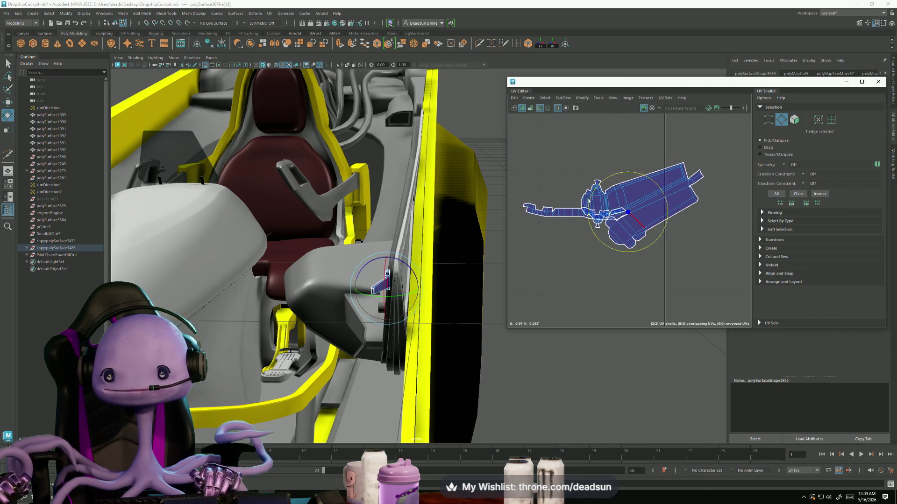
- Move the large shell aside, then rotate the thin strip shell and lay it along the main shell
{"action": "right_click_drag", "start_coordinate": [589, 202], "coordinate": [634, 231]}
{"action": "left_click_drag", "start_coordinate": [617, 186], "coordinate": [646, 171]}
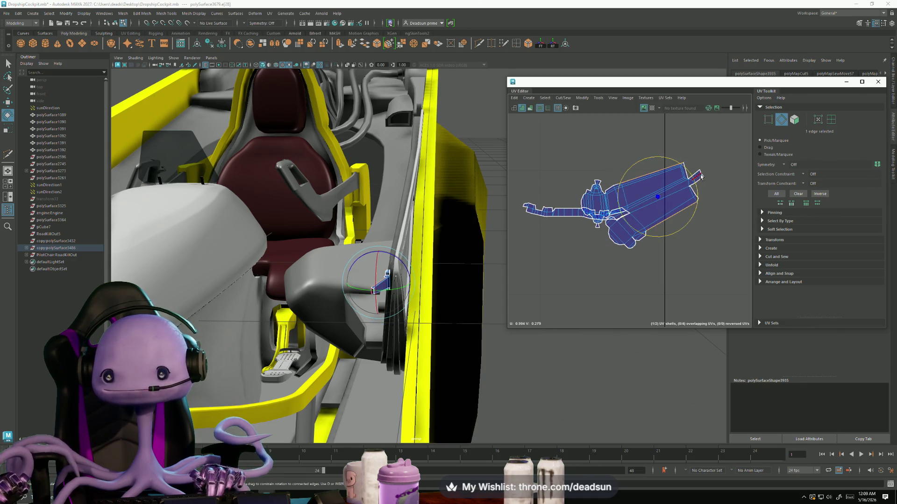
{"action": "right_click_drag", "start_coordinate": [543, 224], "coordinate": [565, 241]}
{"action": "scroll", "coordinate": [560, 225], "scroll_direction": "up", "scroll_amount": 3}
{"action": "left_click", "coordinate": [585, 209]}
{"action": "left_click_drag", "start_coordinate": [589, 218], "coordinate": [640, 219]}
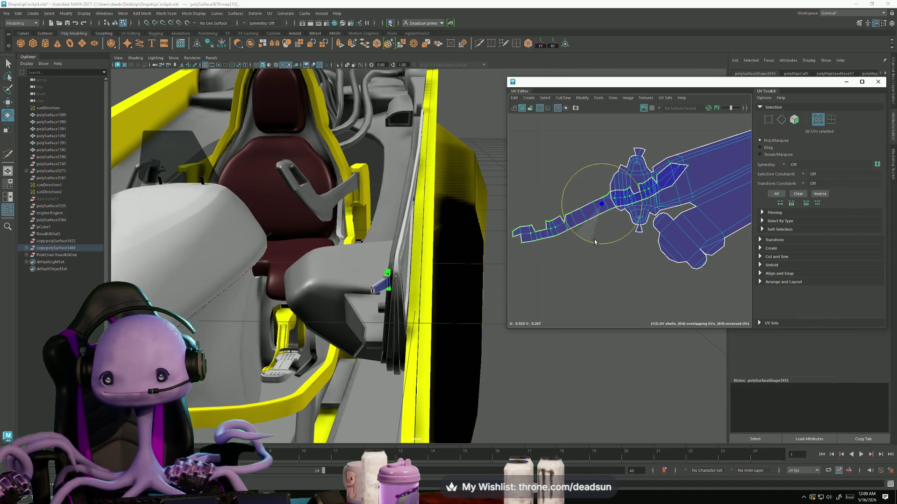
{"action": "scroll", "coordinate": [639, 217], "scroll_direction": "down", "scroll_amount": 2}
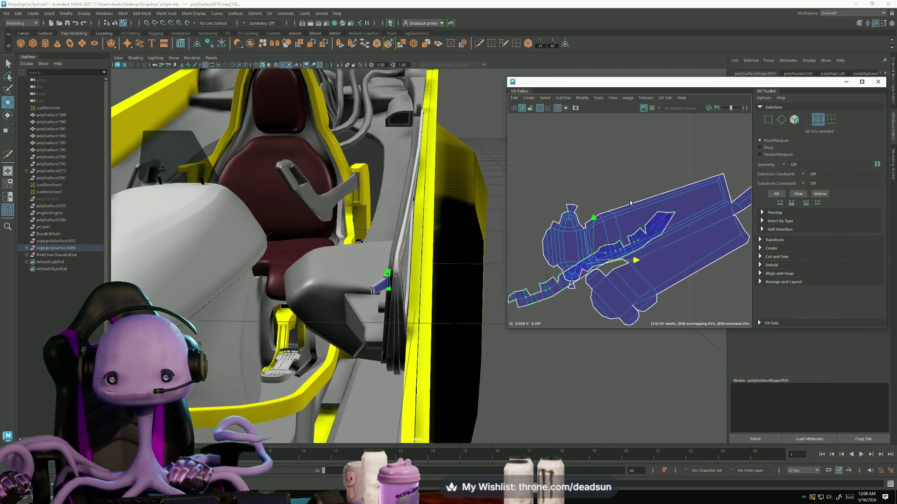
{"action": "left_click_drag", "start_coordinate": [553, 261], "coordinate": [660, 265]}
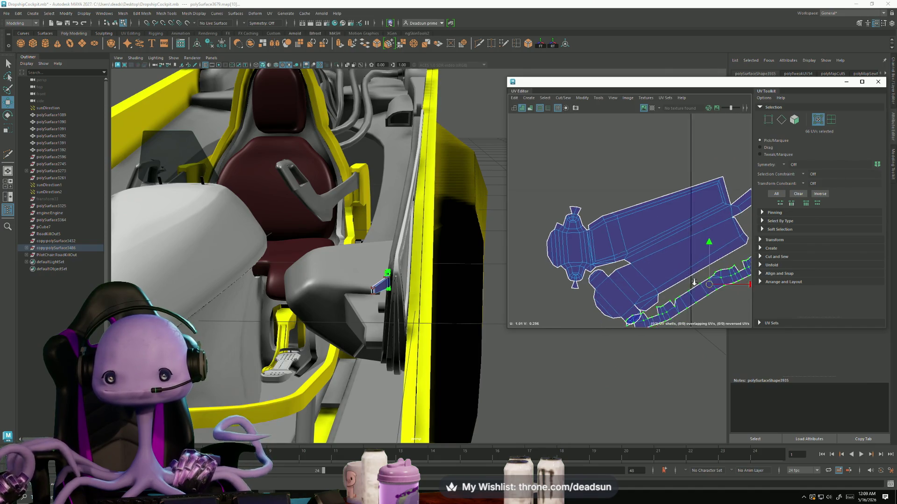
{"action": "scroll", "coordinate": [621, 207], "scroll_direction": "down", "scroll_amount": 2}
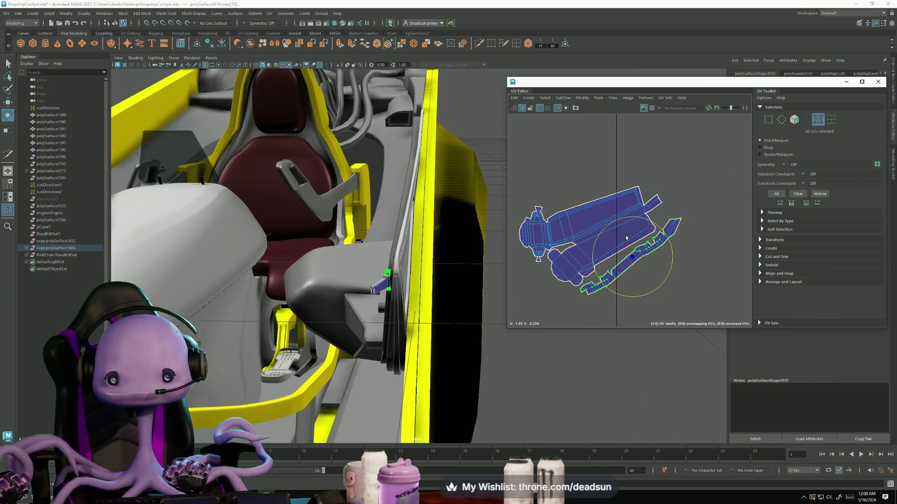
{"action": "left_click_drag", "start_coordinate": [616, 225], "coordinate": [652, 321]}
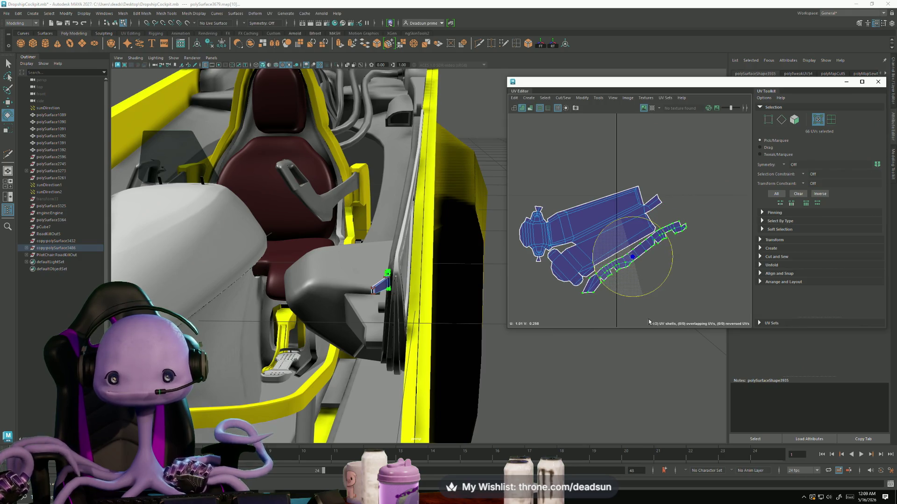
{"action": "key", "text": "w"}
{"action": "left_click_drag", "start_coordinate": [633, 259], "coordinate": [632, 262]}
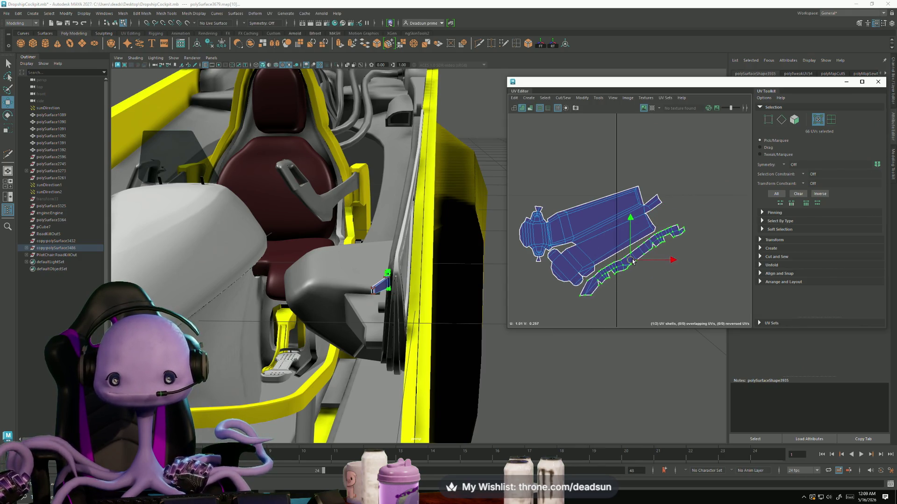
{"action": "scroll", "coordinate": [584, 273], "scroll_direction": "up", "scroll_amount": 3}
{"action": "scroll", "coordinate": [585, 274], "scroll_direction": "up", "scroll_amount": 3}
- Nudge six UVs at the shell's inner corner to tidy the edge
{"action": "left_click", "coordinate": [619, 246]}
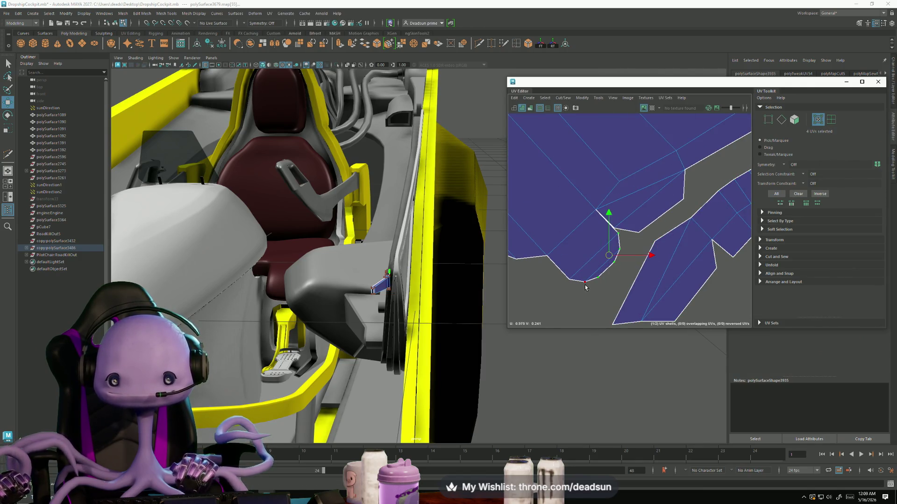
{"action": "left_click_drag", "start_coordinate": [593, 259], "coordinate": [589, 262]}
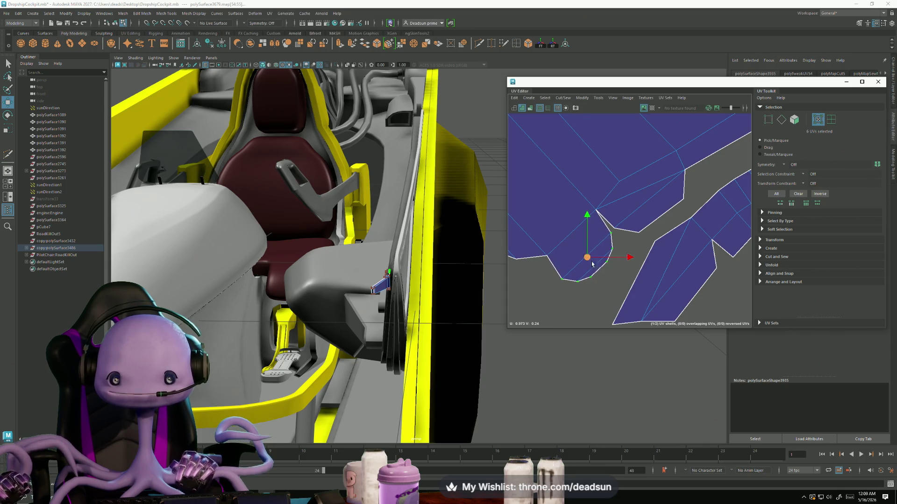
{"action": "scroll", "coordinate": [593, 263], "scroll_direction": "down", "scroll_amount": 3}
{"action": "scroll", "coordinate": [610, 259], "scroll_direction": "down", "scroll_amount": 2}
{"action": "scroll", "coordinate": [625, 256], "scroll_direction": "down", "scroll_amount": 3}
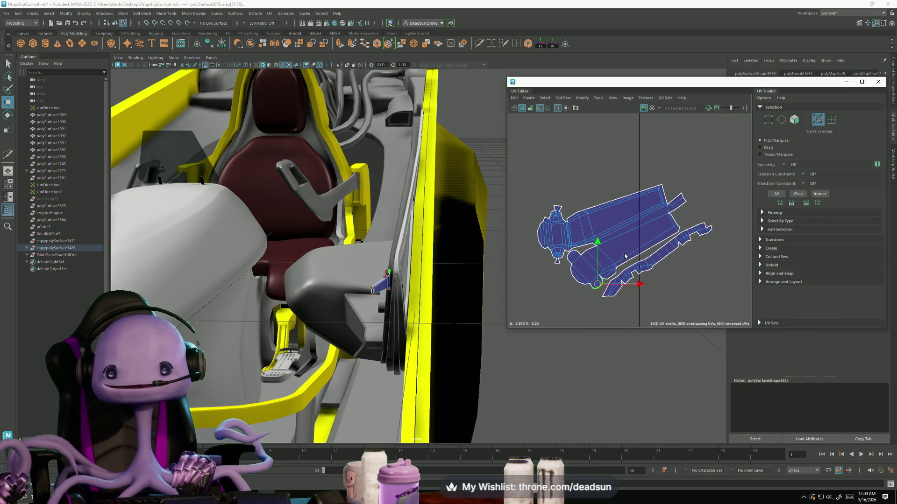
{"action": "scroll", "coordinate": [620, 252], "scroll_direction": "up", "scroll_amount": 3}
{"action": "scroll", "coordinate": [596, 238], "scroll_direction": "up", "scroll_amount": 3}
{"action": "scroll", "coordinate": [566, 219], "scroll_direction": "up", "scroll_amount": 2}
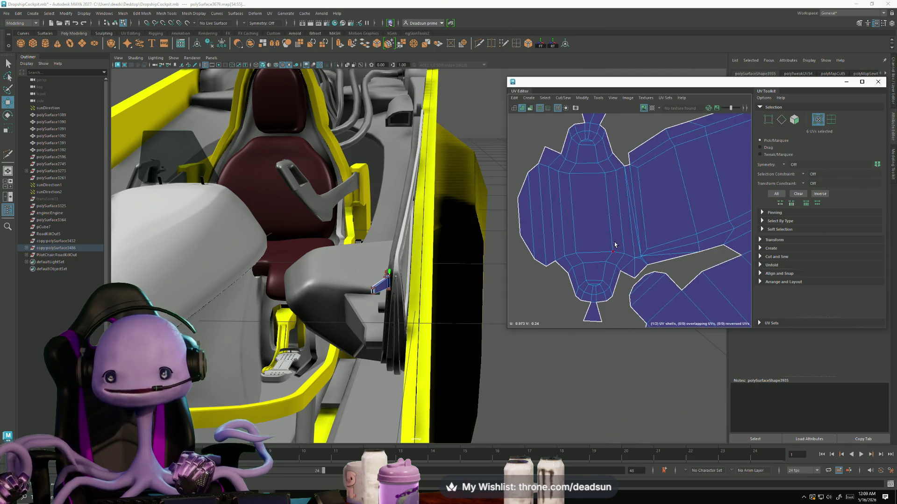
{"action": "scroll", "coordinate": [610, 244], "scroll_direction": "down", "scroll_amount": 2}
{"action": "scroll", "coordinate": [595, 242], "scroll_direction": "up", "scroll_amount": 1}
{"action": "scroll", "coordinate": [592, 238], "scroll_direction": "up", "scroll_amount": 1}
{"action": "scroll", "coordinate": [589, 231], "scroll_direction": "down", "scroll_amount": 2}
{"action": "scroll", "coordinate": [587, 226], "scroll_direction": "down", "scroll_amount": 1}
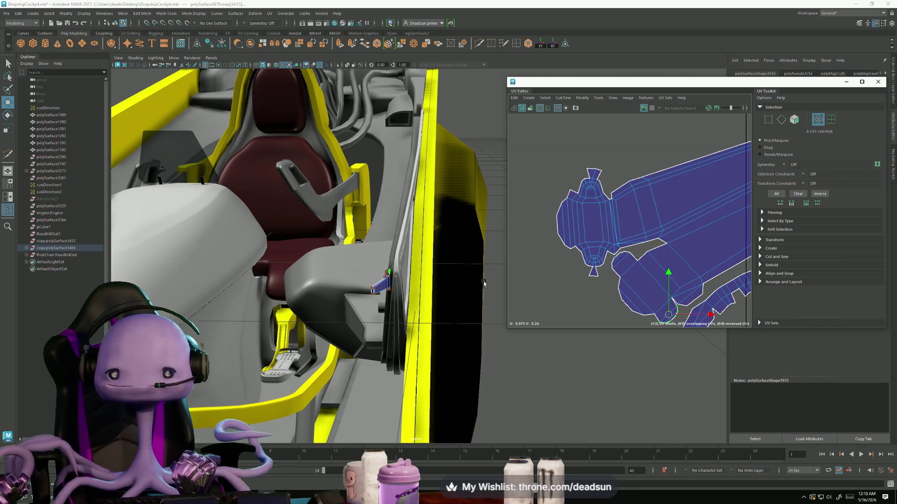
{"action": "left_click_drag", "start_coordinate": [484, 283], "coordinate": [390, 294], "text": "alt"}
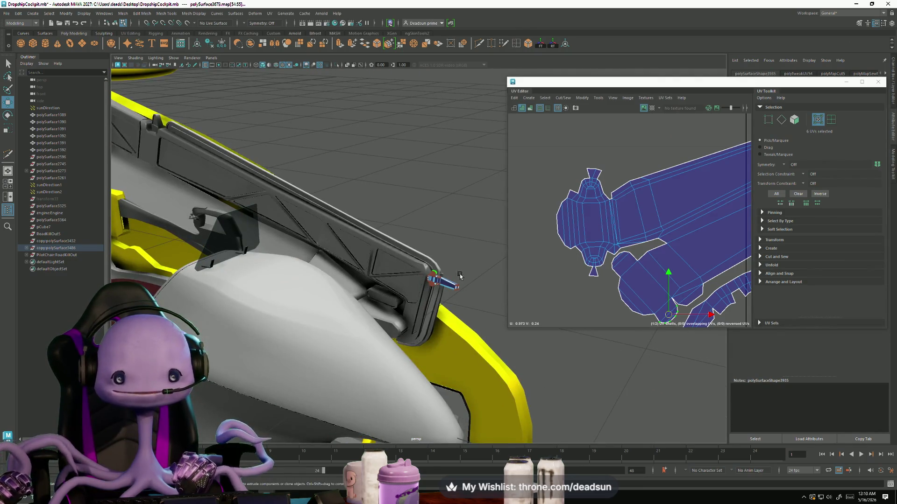
- Select the side panel piece, its small end part and the truss panel mesh, and frame their UV shells
{"action": "left_click", "coordinate": [477, 260]}
{"action": "left_click", "coordinate": [440, 281]}
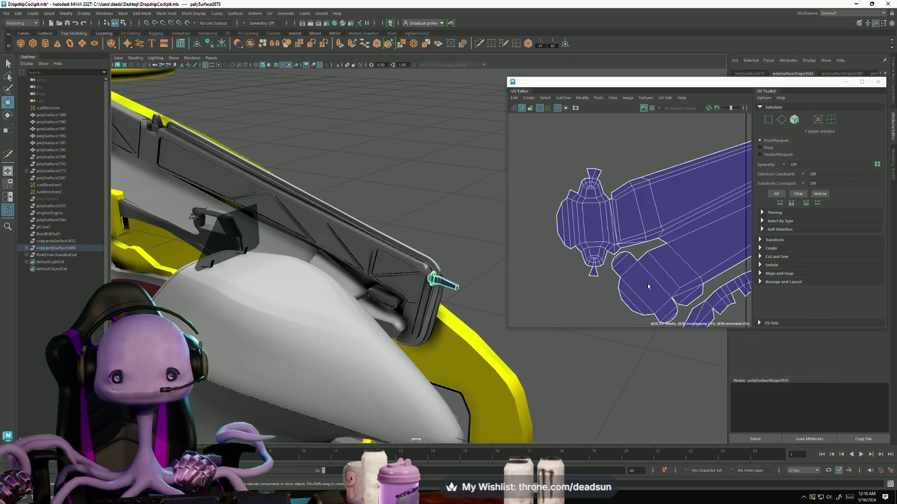
{"action": "scroll", "coordinate": [621, 259], "scroll_direction": "down", "scroll_amount": 1}
{"action": "scroll", "coordinate": [621, 259], "scroll_direction": "down", "scroll_amount": 3}
{"action": "middle_click_drag", "start_coordinate": [621, 258], "coordinate": [556, 230], "text": "alt"}
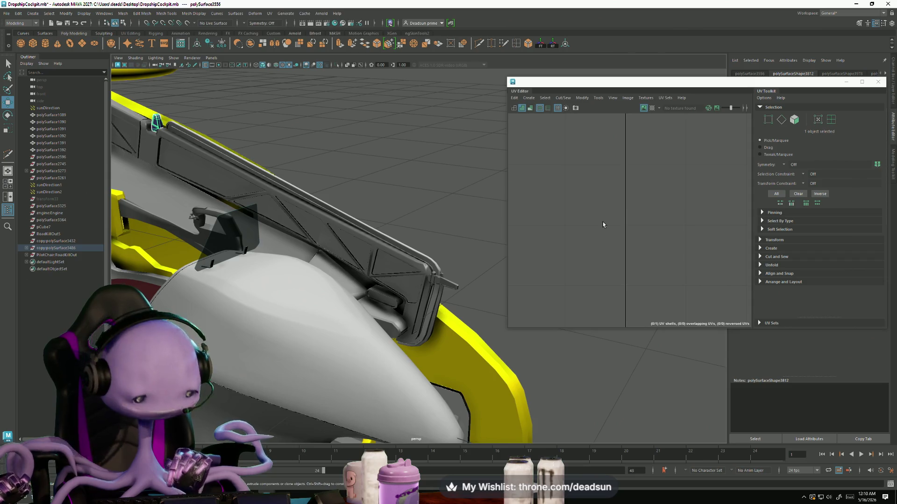
{"action": "left_click", "coordinate": [155, 123]}
{"action": "scroll", "coordinate": [602, 224], "scroll_direction": "up", "scroll_amount": 3}
{"action": "scroll", "coordinate": [566, 198], "scroll_direction": "up", "scroll_amount": 2}
{"action": "scroll", "coordinate": [600, 211], "scroll_direction": "up", "scroll_amount": 3}
{"action": "scroll", "coordinate": [601, 212], "scroll_direction": "down", "scroll_amount": 3}
{"action": "scroll", "coordinate": [645, 234], "scroll_direction": "up", "scroll_amount": 1}
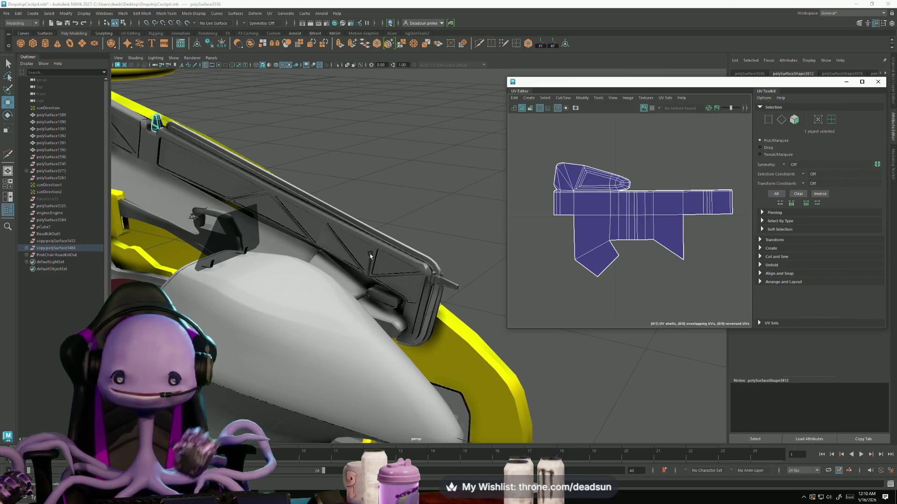
{"action": "scroll", "coordinate": [645, 234], "scroll_direction": "down", "scroll_amount": 5}
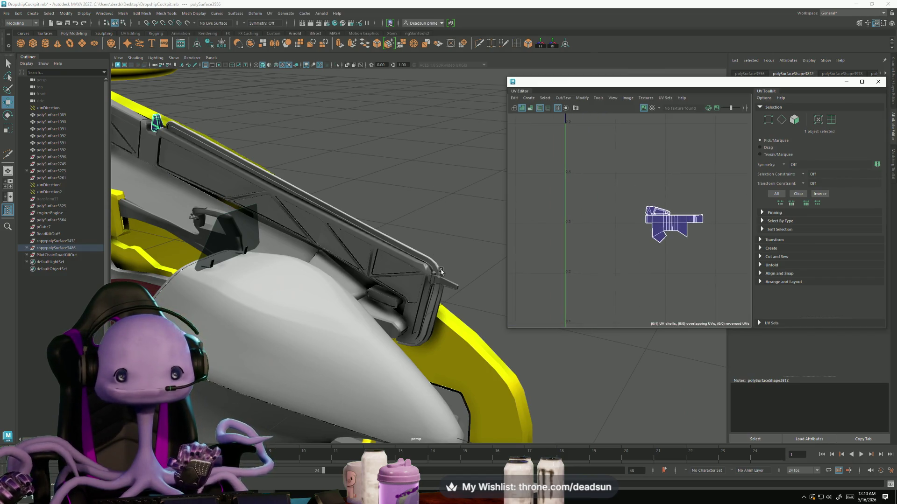
{"action": "left_click", "coordinate": [414, 273], "text": "shift"}
{"action": "scroll", "coordinate": [636, 208], "scroll_direction": "down", "scroll_amount": 2}
{"action": "scroll", "coordinate": [576, 197], "scroll_direction": "down", "scroll_amount": 2}
{"action": "key", "text": "f"}
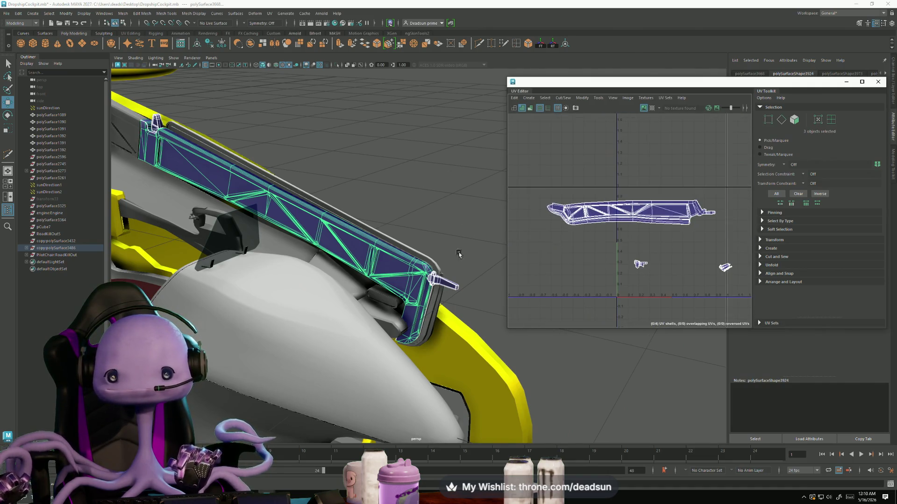
- Shift-select the remaining side-panel meshes so five panel shells show together above the pin shells
{"action": "left_click", "coordinate": [362, 287], "text": "shift"}
{"action": "left_click_drag", "start_coordinate": [362, 287], "coordinate": [380, 293], "text": "alt"}
{"action": "left_click", "coordinate": [379, 293], "text": "shift"}
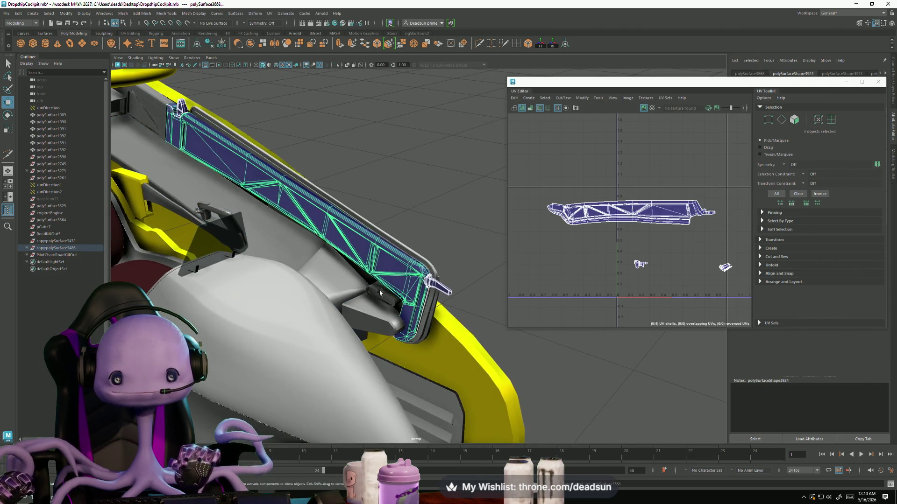
{"action": "left_click", "coordinate": [425, 312], "text": "shift"}
{"action": "mouse_move", "coordinate": [429, 311]}
{"action": "left_mouse_down", "text": "alt"}
{"action": "mouse_move", "coordinate": [441, 308]}
{"action": "mouse_move", "coordinate": [252, 220]}
{"action": "left_mouse_up", "text": "alt"}
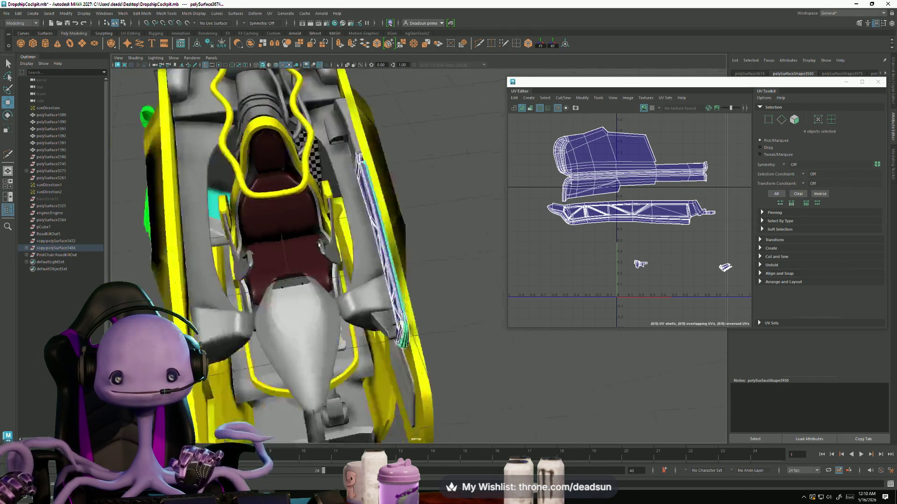
{"action": "left_click", "coordinate": [236, 213], "text": "shift"}
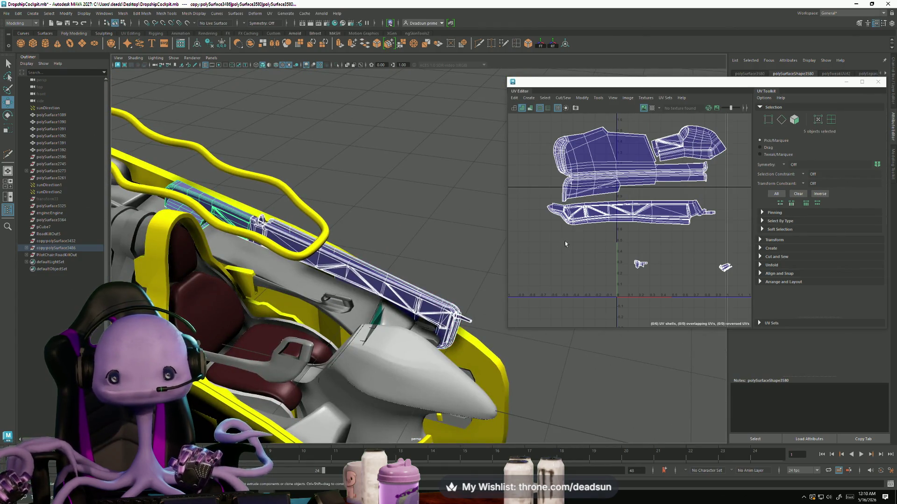
{"action": "middle_click_drag", "start_coordinate": [564, 241], "coordinate": [594, 257], "text": "alt"}
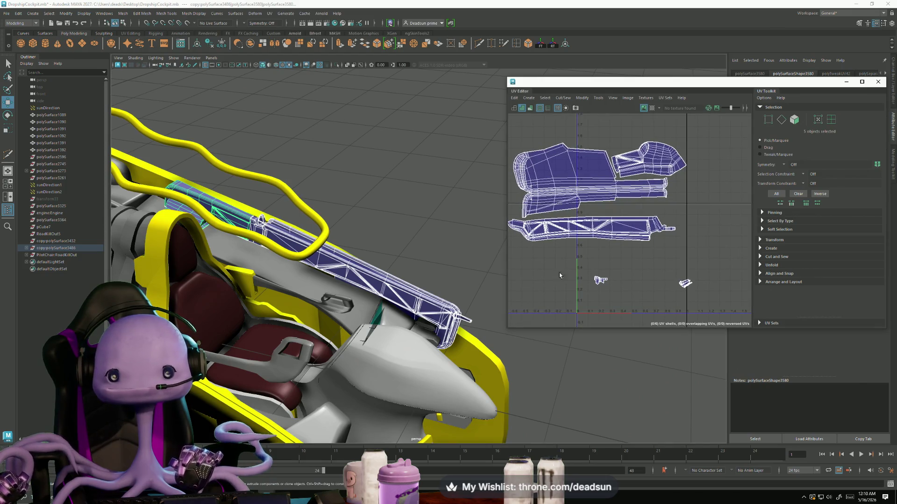
{"action": "mouse_move", "coordinate": [301, 274]}
{"action": "left_mouse_down", "text": "alt"}
{"action": "mouse_move", "coordinate": [304, 290]}
{"action": "mouse_move", "coordinate": [509, 297]}
{"action": "left_mouse_up", "text": "alt"}
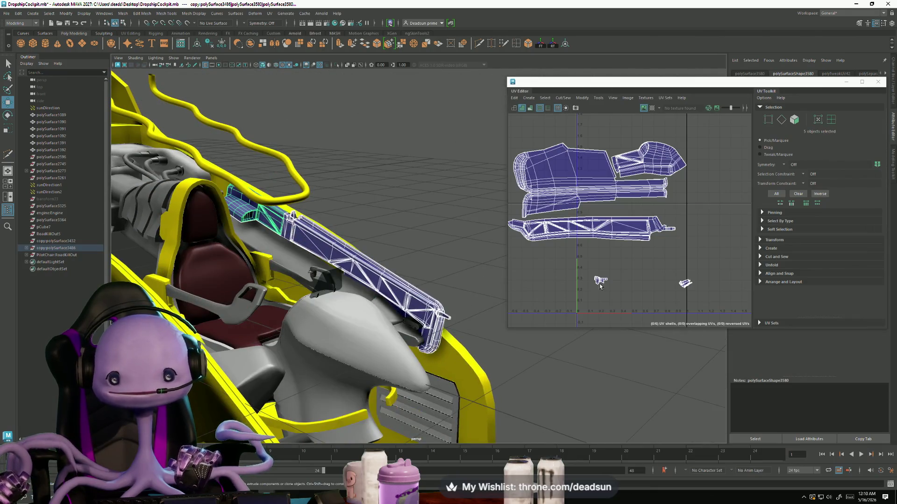